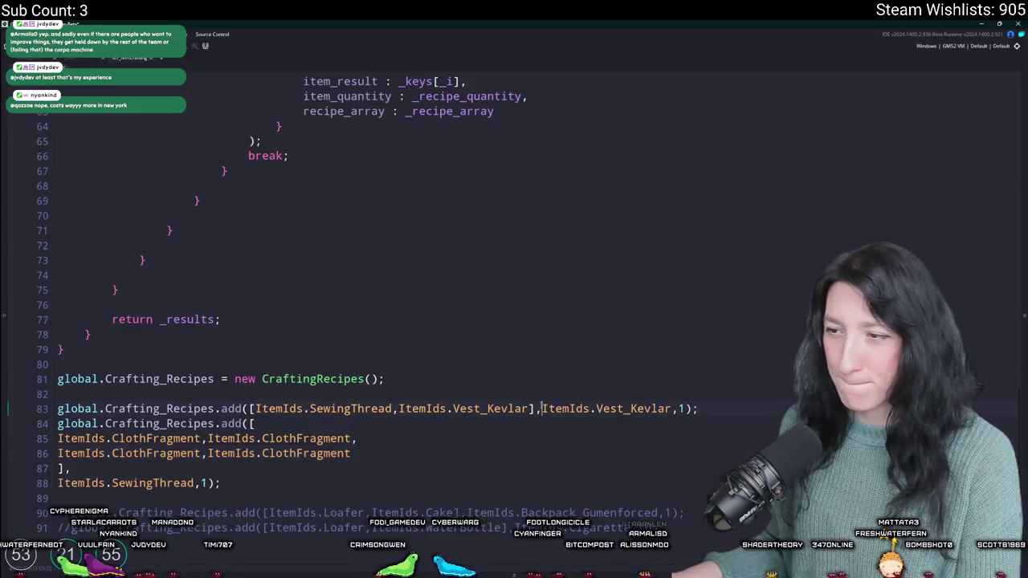
# Step: Break the Kevlar vest recipe so the ingredient list and each ingredient sit on indented lines
pyautogui.click(399, 409)
pyautogui.press('Return')
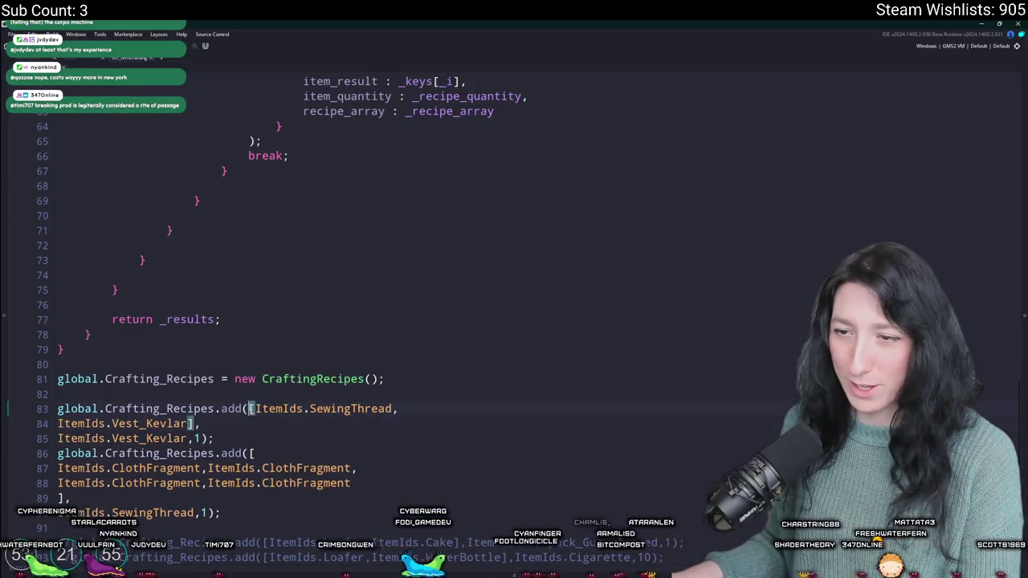
pyautogui.press('Return')
pyautogui.click(64, 423)
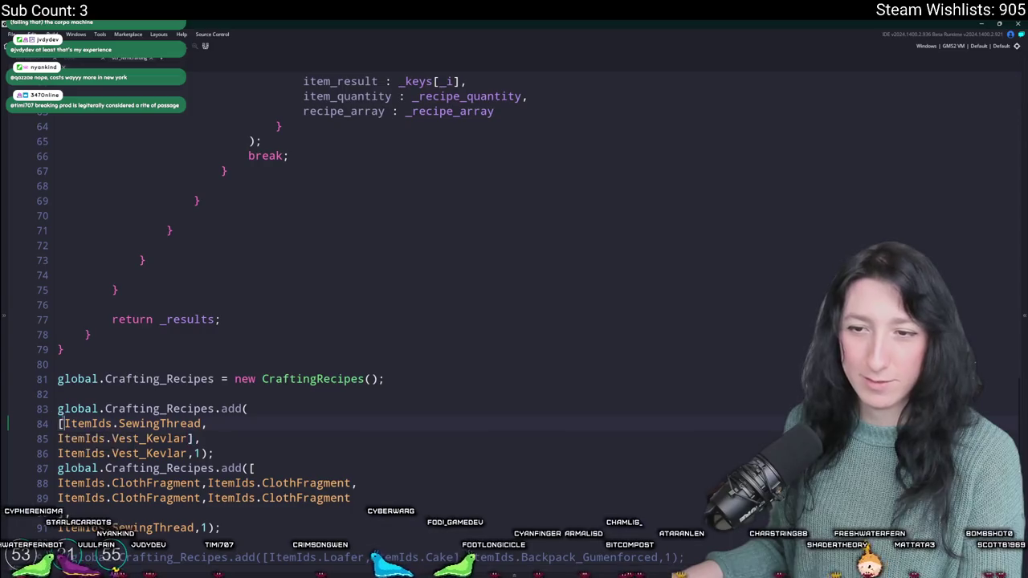
pyautogui.press('Return')
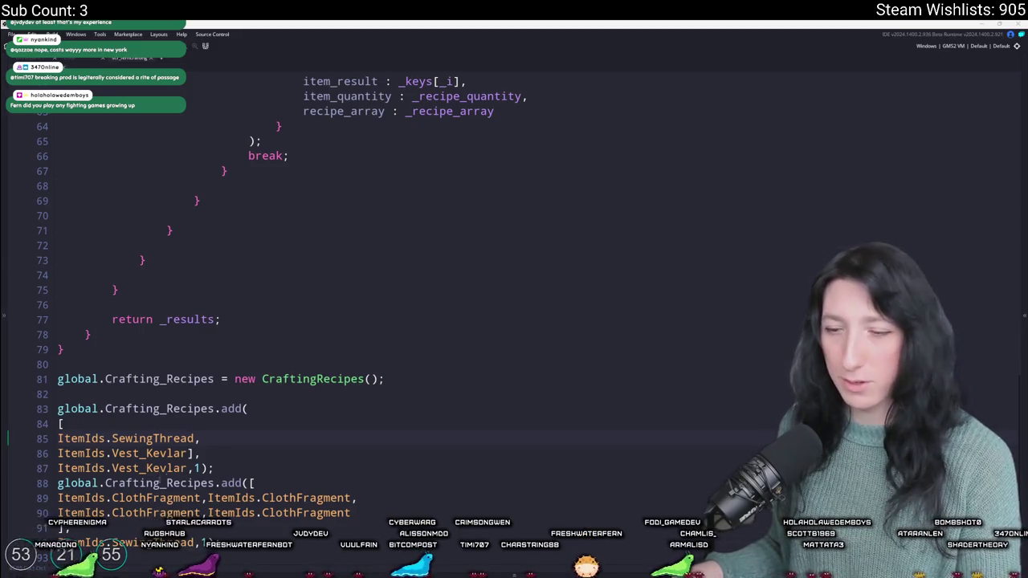
pyautogui.press('Return')
pyautogui.moveTo(186, 453)
pyautogui.mouseDown()
pyautogui.moveTo(58, 439)
pyautogui.moveTo(77, 469)
pyautogui.moveTo(58, 424)
pyautogui.mouseUp()
pyautogui.press('Tab')
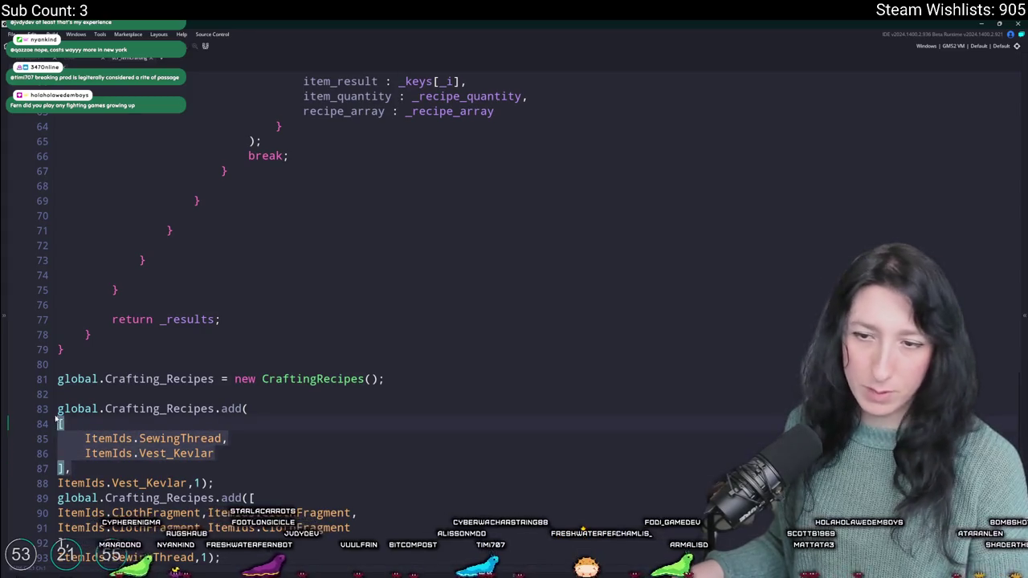
pyautogui.press('Tab')
# Step: Put the Vest_Kevlar result, quantity 1 and closing parenthesis on their own lines, indenting the result and quantity
pyautogui.scroll(-1, 80, 467)
pyautogui.click(192, 451)
pyautogui.press('Return')
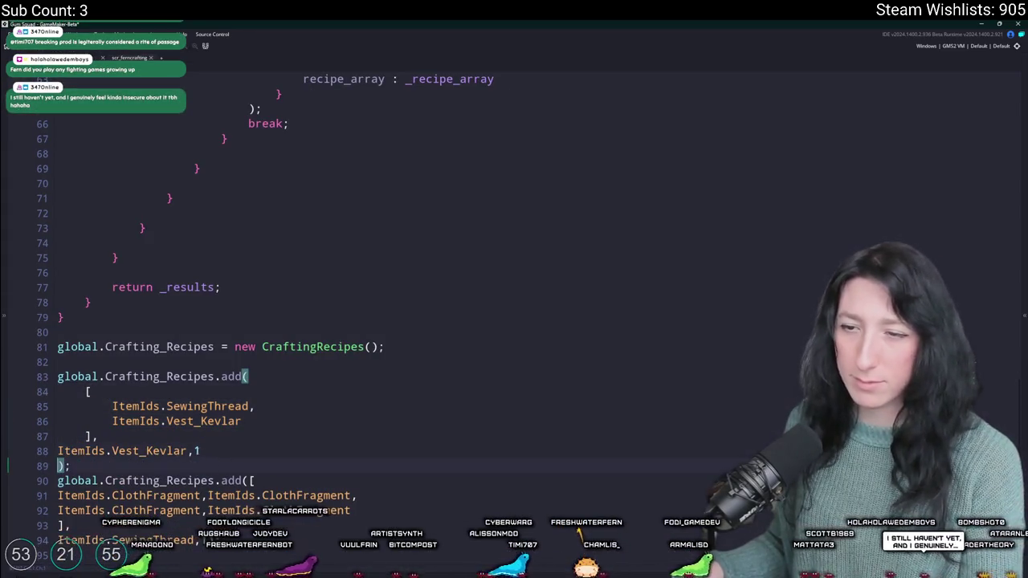
pyautogui.press('Right')
pyautogui.press('Return')
pyautogui.moveTo(74, 465)
pyautogui.mouseDown()
pyautogui.moveTo(58, 438)
pyautogui.moveTo(36, 452)
pyautogui.mouseUp()
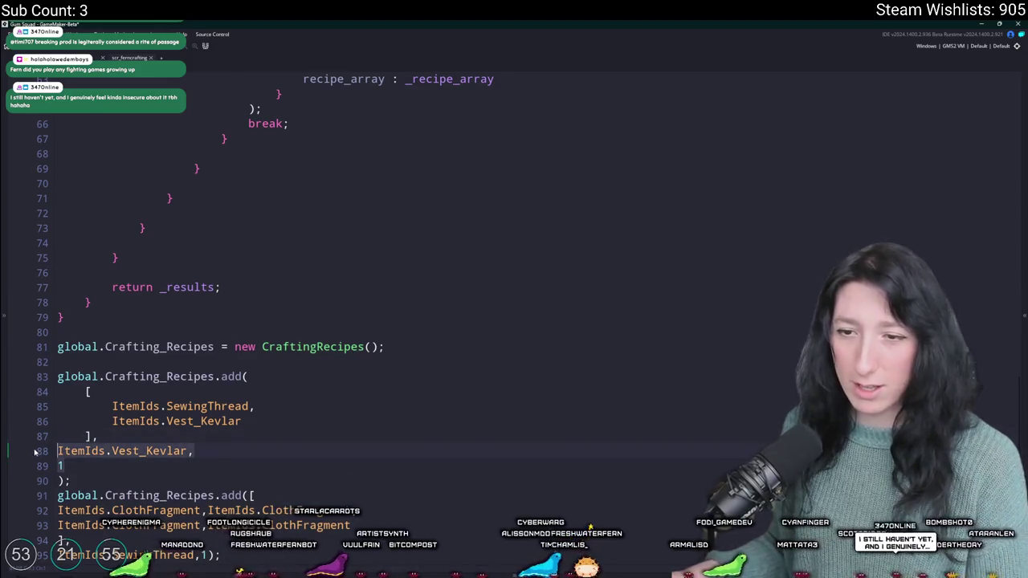
pyautogui.press('Tab')
pyautogui.scroll(-2, 37, 451)
pyautogui.click(98, 447)
pyautogui.scroll(-1, 188, 410)
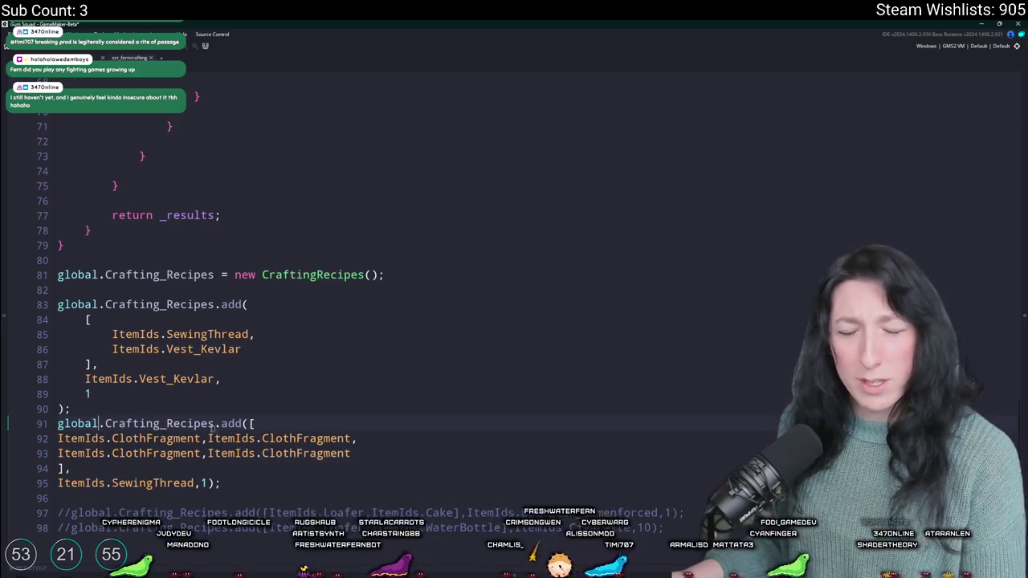
# Step: Move the cloth recipe's opening bracket onto its own line and indent the ClothFragment lines
pyautogui.press('BackSpace')
pyautogui.press('Return')
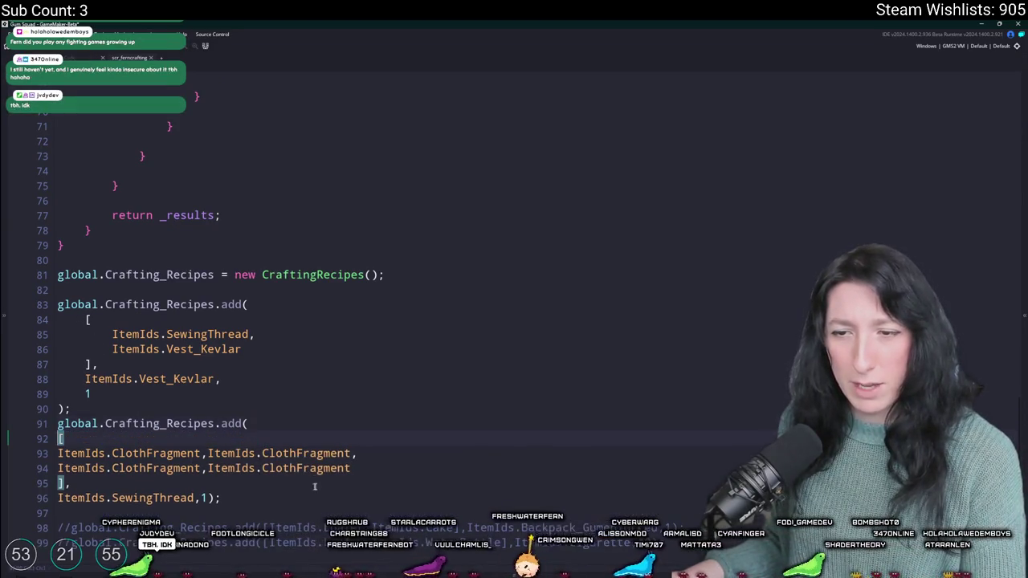
pyautogui.write('[')
pyautogui.click(363, 469)
pyautogui.moveTo(362, 469); pyautogui.dragTo(57, 451)
pyautogui.press('Tab')
# Step: Put each ClothFragment on its own line and indent the SewingThread result line
pyautogui.click(232, 454)
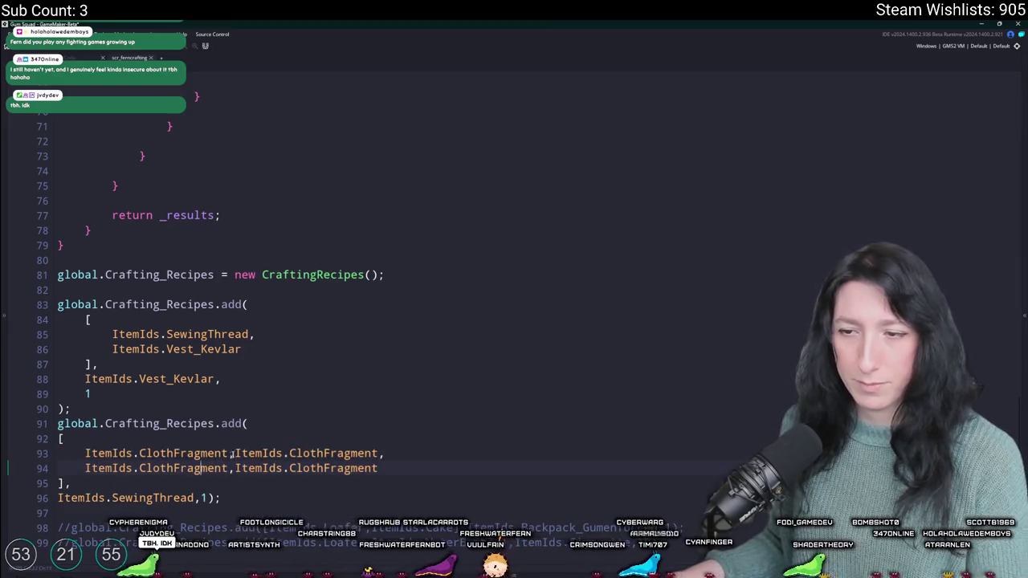
pyautogui.press('Return')
pyautogui.press('Return')
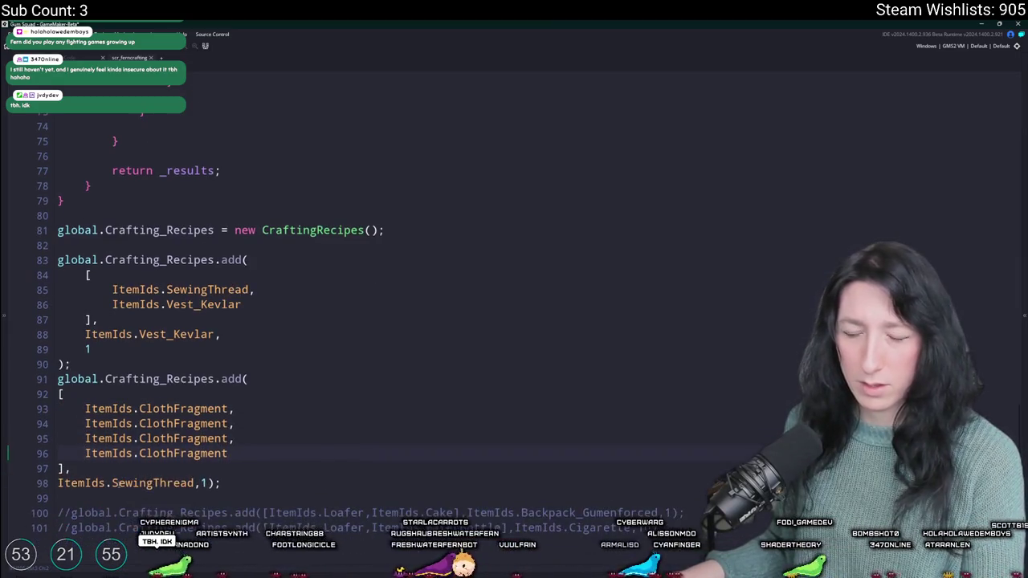
pyautogui.click(210, 483)
pyautogui.press('Return')
pyautogui.moveTo(210, 482); pyautogui.dragTo(67, 481)
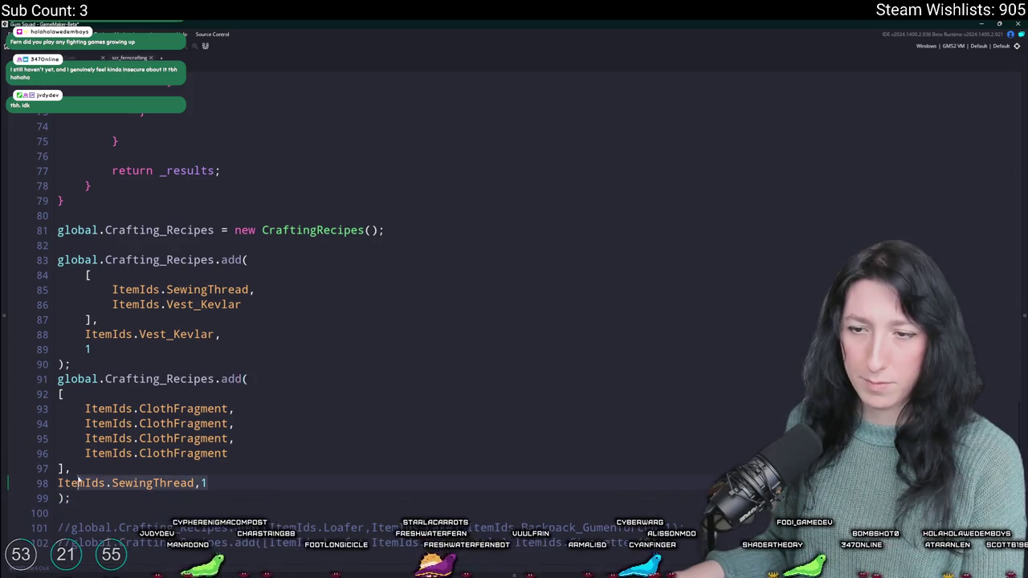
pyautogui.press('Tab')
pyautogui.hotkey('ctrl', 'z')
pyautogui.click(59, 483)
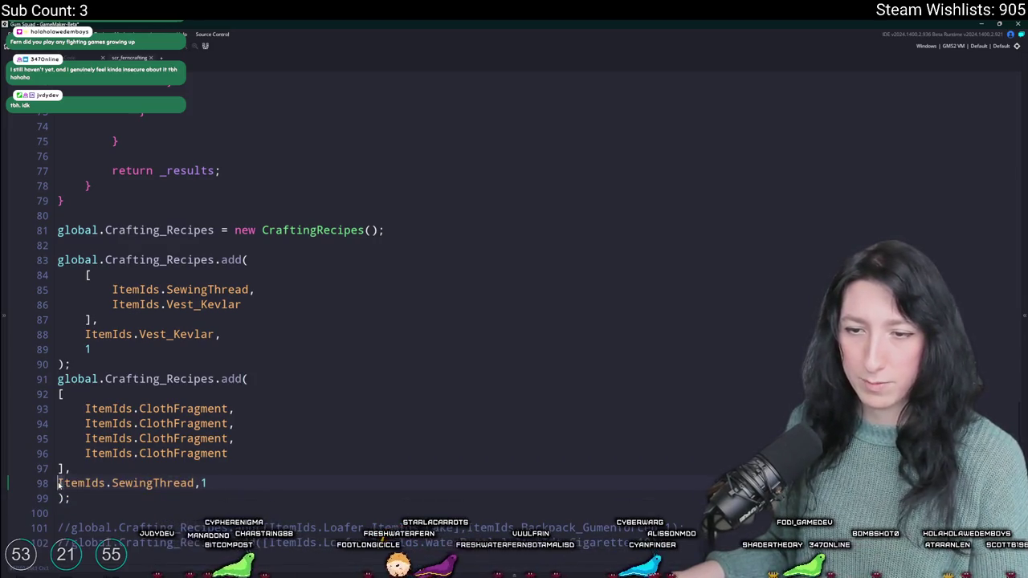
pyautogui.press('Tab')
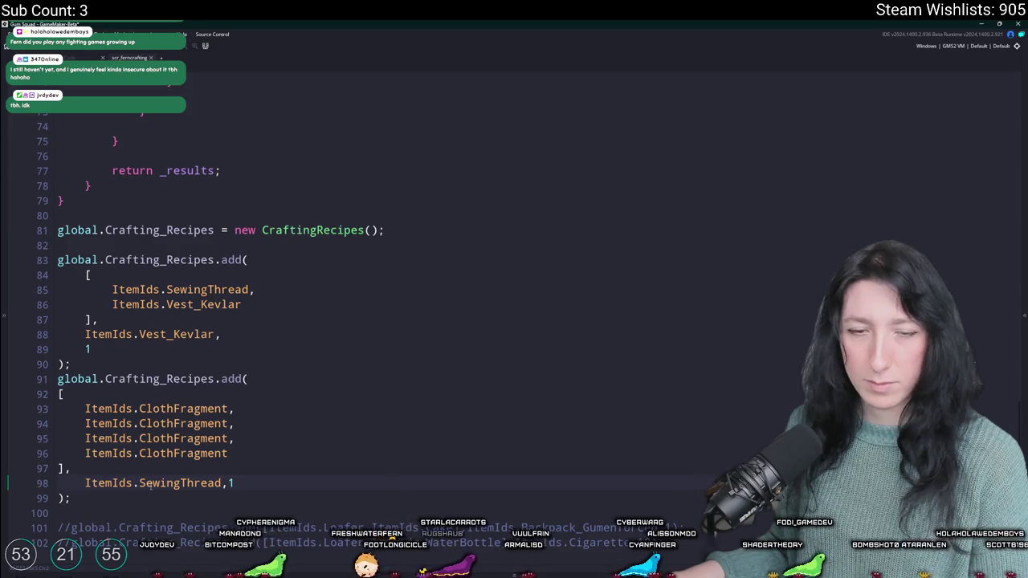
# Step: Rejoin SewingThread,1 and Vest_Kevlar,1 onto single lines and add a blank line between the recipes
pyautogui.scroll(-1, 150, 487)
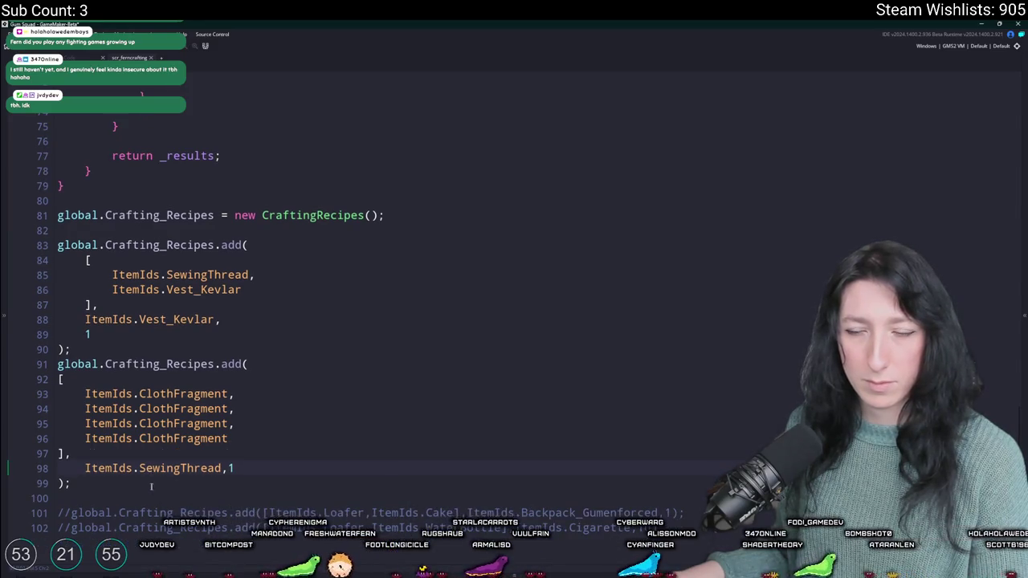
pyautogui.press('Return')
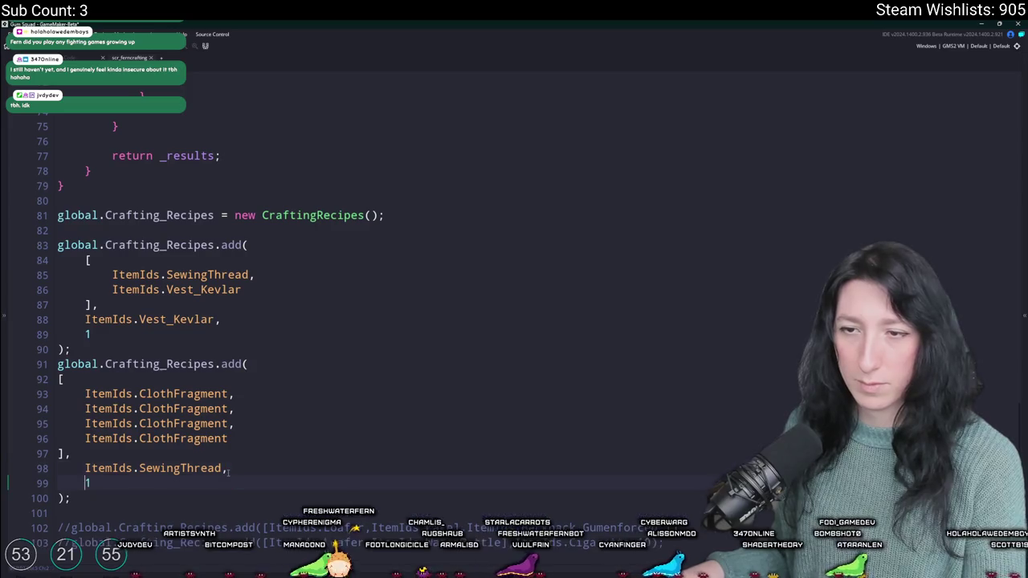
pyautogui.scroll(-1, 163, 472)
pyautogui.press('BackSpace')
pyautogui.press('BackSpace')
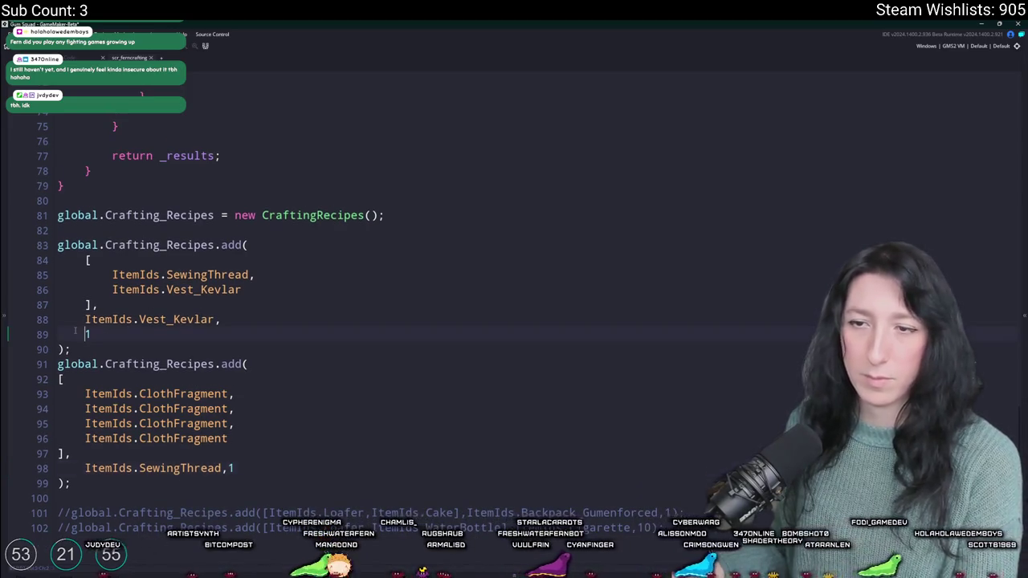
pyautogui.click(74, 331)
pyautogui.press('BackSpace')
pyautogui.press('BackSpace')
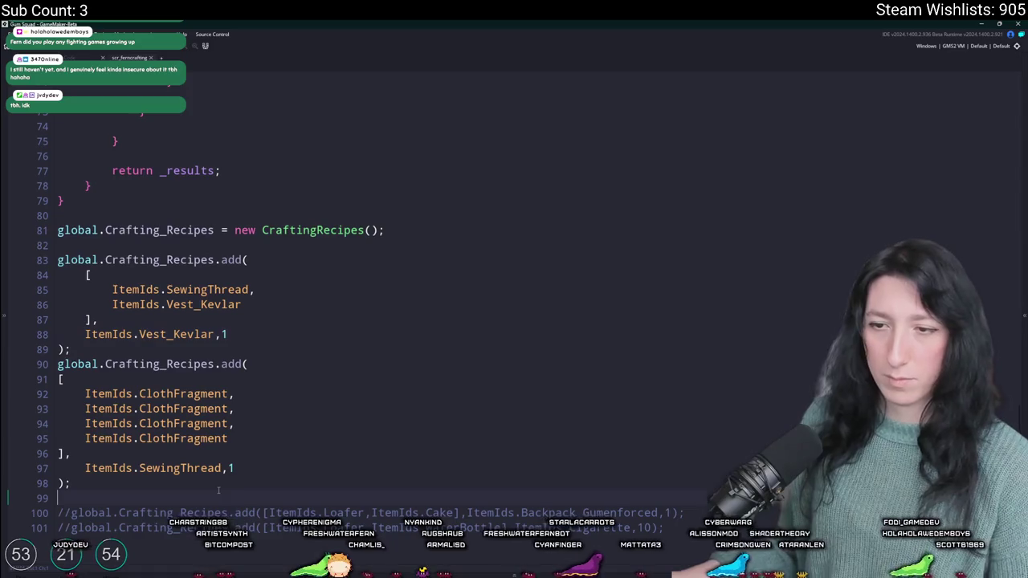
pyautogui.click(160, 438)
pyautogui.click(71, 349)
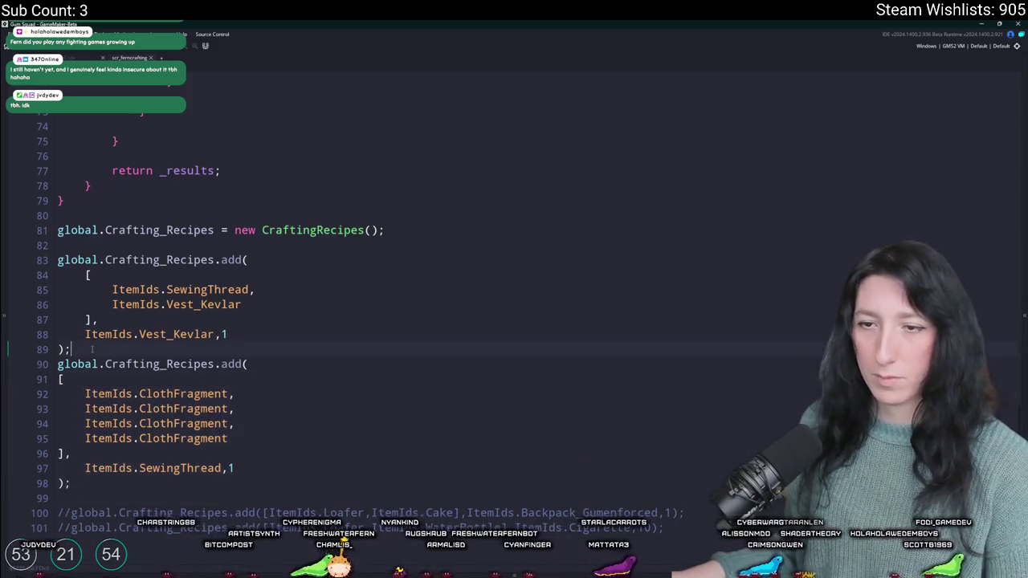
pyautogui.press('Return')
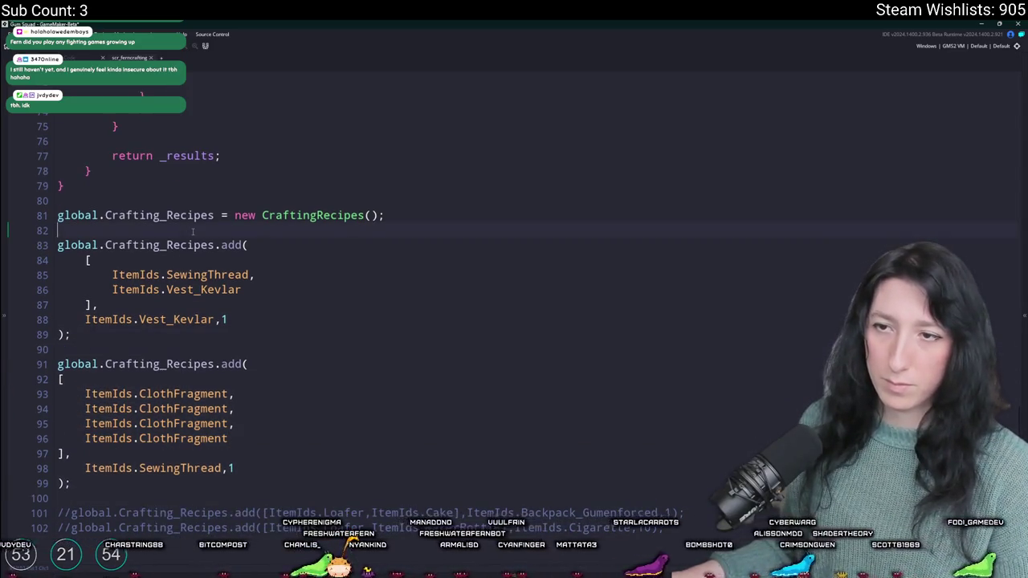
# Step: Add a '// Kevlar Vest (Repair)' comment above the first recipe
pyautogui.click(193, 231)
pyautogui.press('Return')
pyautogui.write('// V')
pyautogui.press('BackSpace')
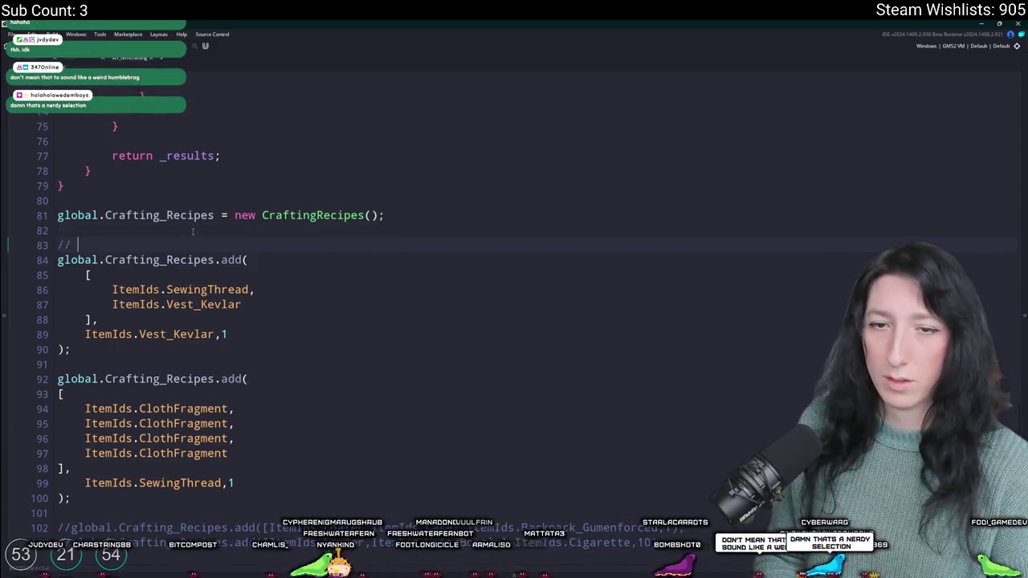
pyautogui.write('Kevlar Vest')
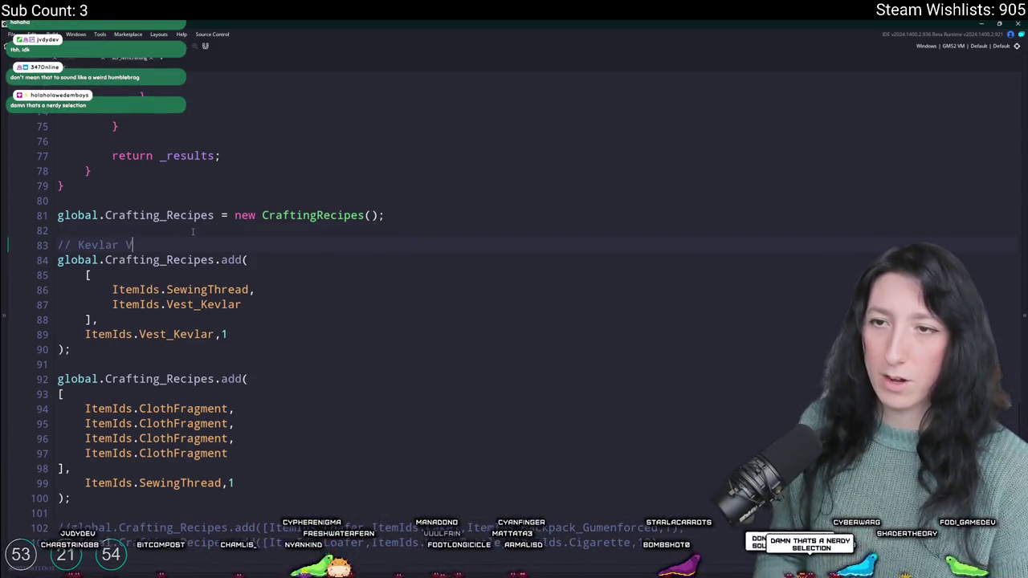
pyautogui.click(215, 379)
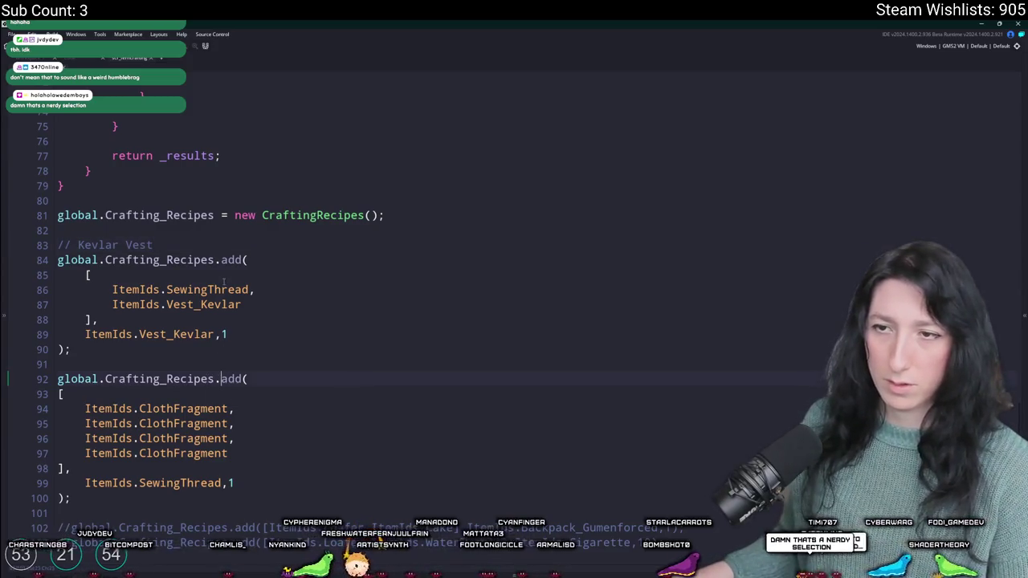
pyautogui.click(219, 244)
pyautogui.write('(Repair)')
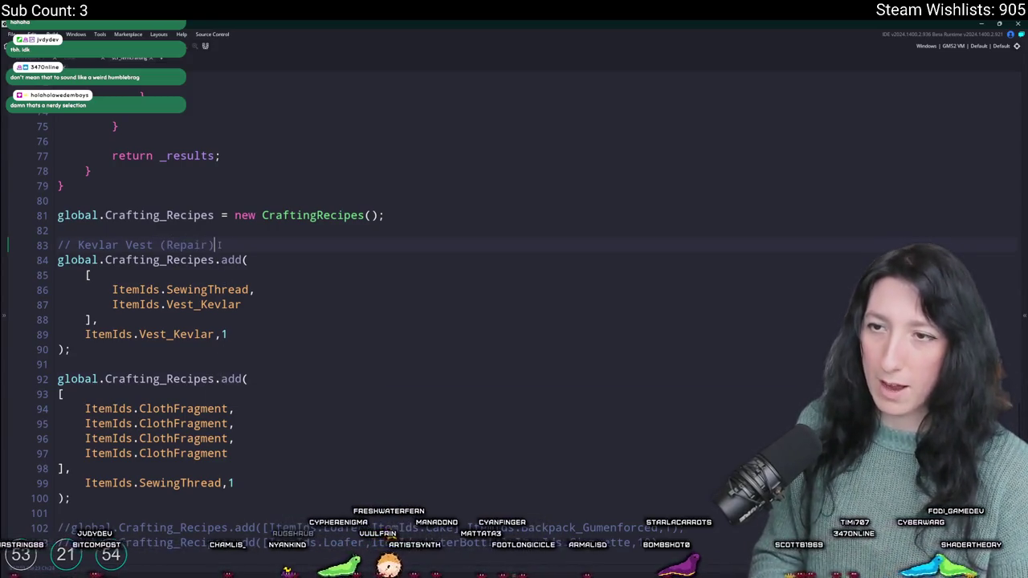
# Step: Add a '// Sewing Thread' comment above the second recipe and duplicate that commented block
pyautogui.click(97, 363)
pyautogui.press('Return')
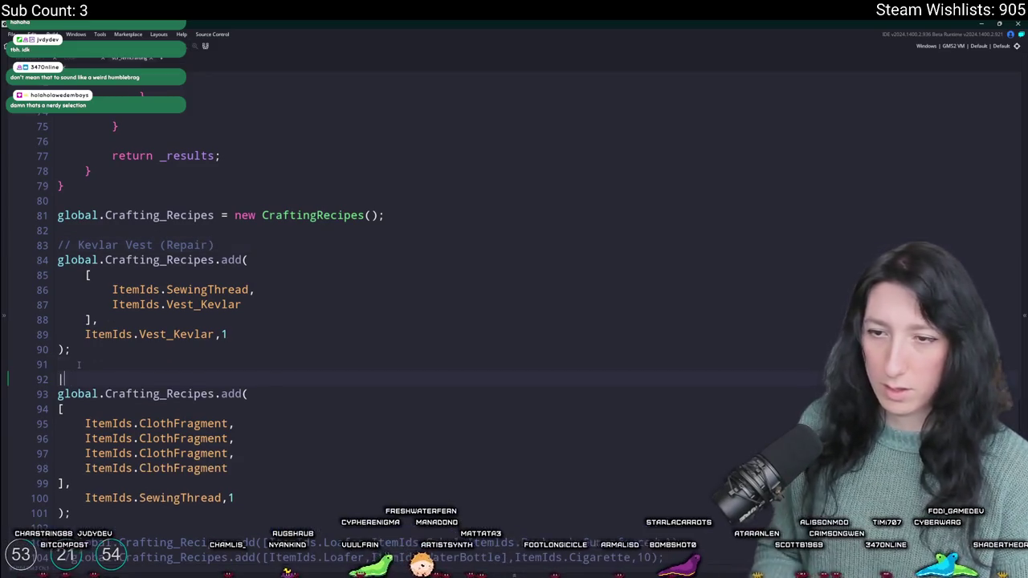
pyautogui.write('// Sewing Thread')
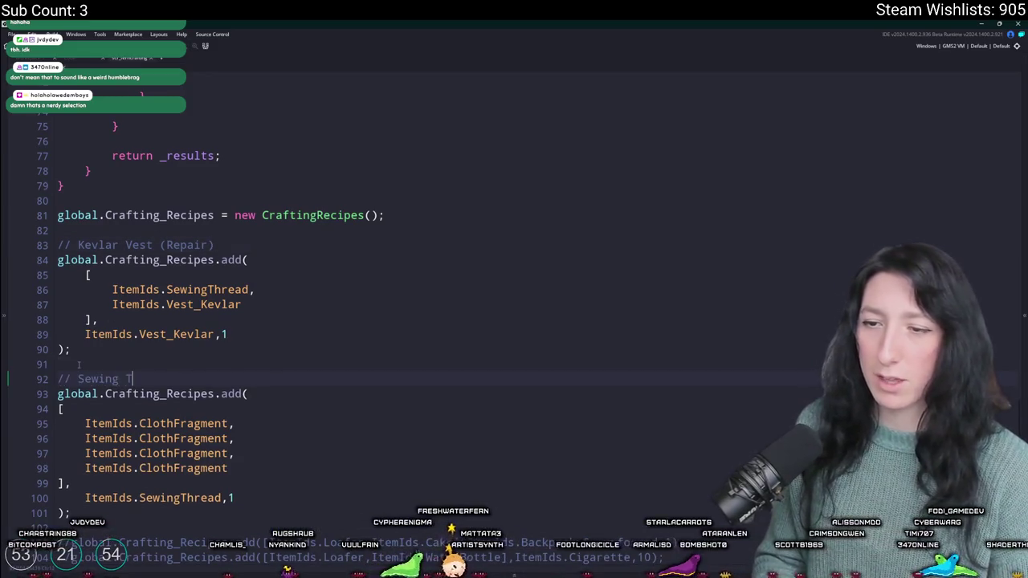
pyautogui.scroll(-1, 133, 464)
pyautogui.moveTo(96, 488)
pyautogui.mouseDown()
pyautogui.moveTo(58, 393)
pyautogui.moveTo(58, 335)
pyautogui.mouseUp()
pyautogui.hotkey('ctrl', 'd')
pyautogui.click(718, 482)
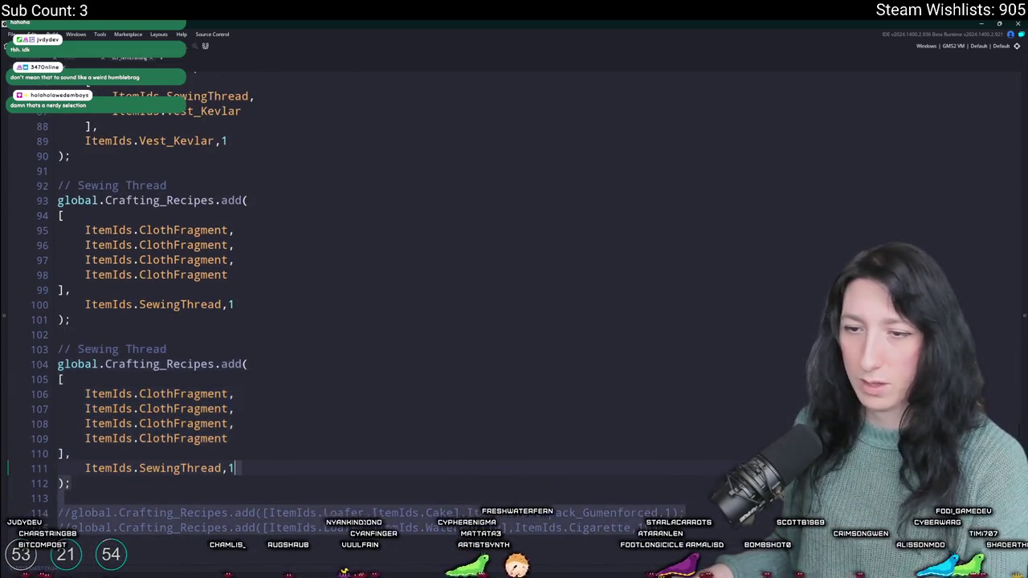
# Step: Select the duplicated recipe's Sewing Thread comment for renaming
pyautogui.scroll(1, 719, 484)
pyautogui.scroll(-7, 418, 414)
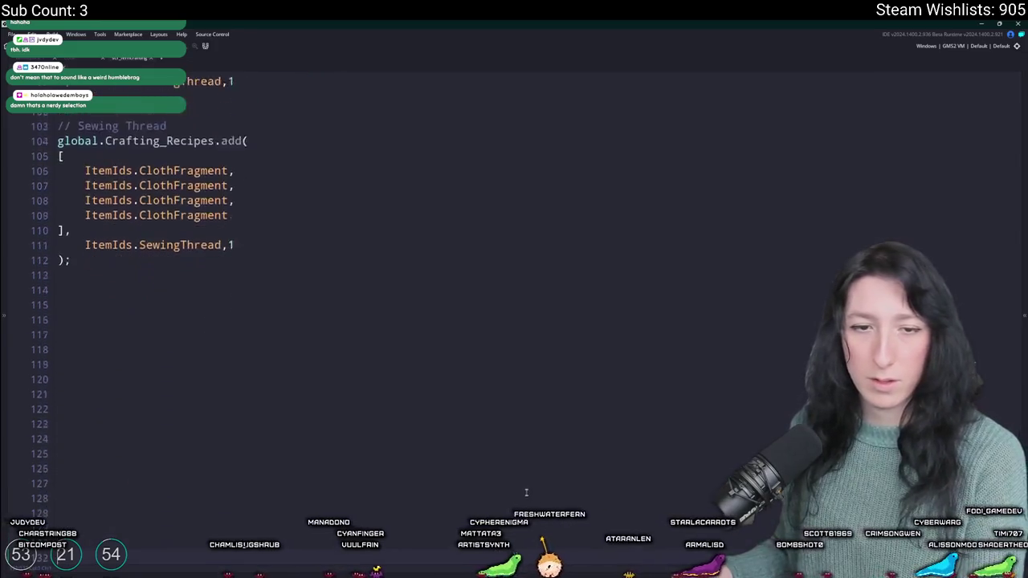
pyautogui.scroll(2, 420, 415)
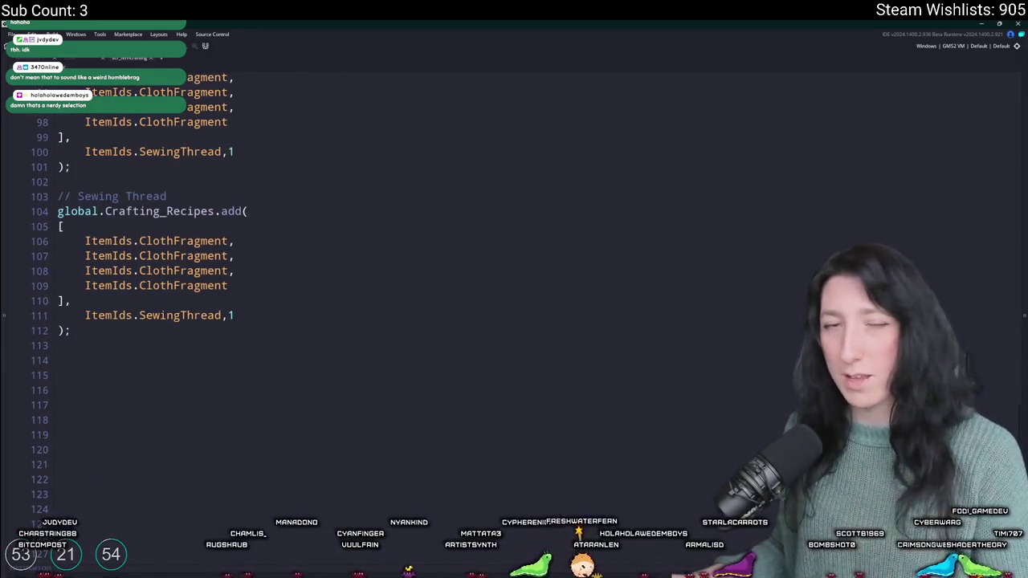
pyautogui.scroll(1, 287, 300)
pyautogui.click(287, 303)
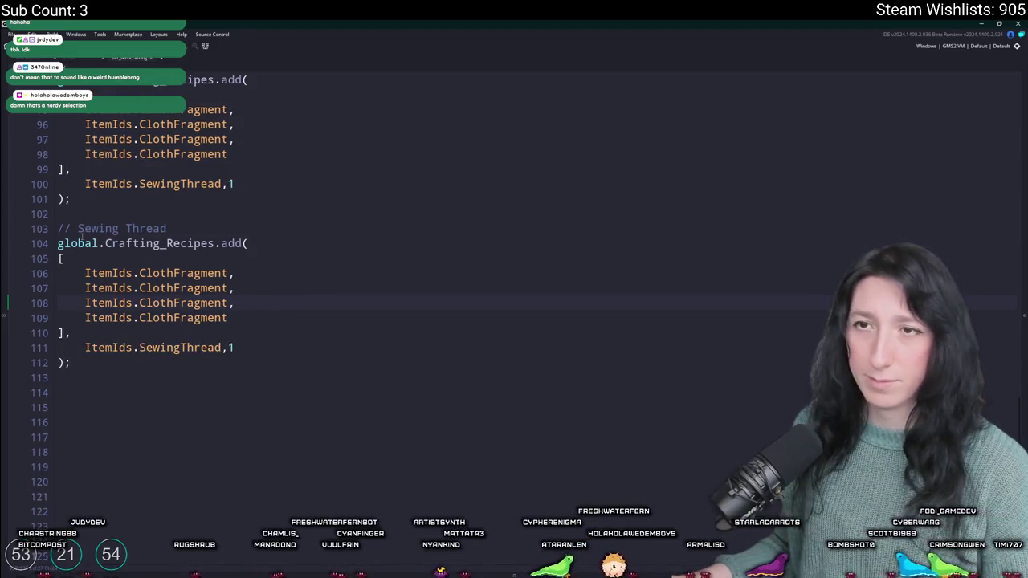
pyautogui.scroll(1, 81, 233)
pyautogui.click(189, 251)
pyautogui.moveTo(76, 260); pyautogui.dragTo(167, 261)
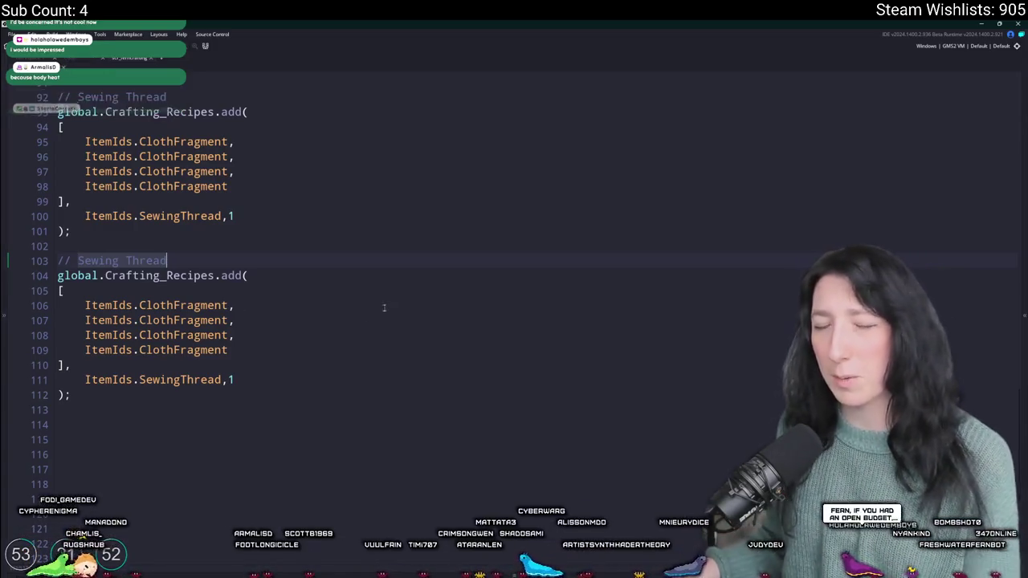
# Step: Rename the copied comment to 'Makeshift Pistol' and make the first ingredient GunBarrel
pyautogui.moveTo(77, 261); pyautogui.dragTo(168, 260)
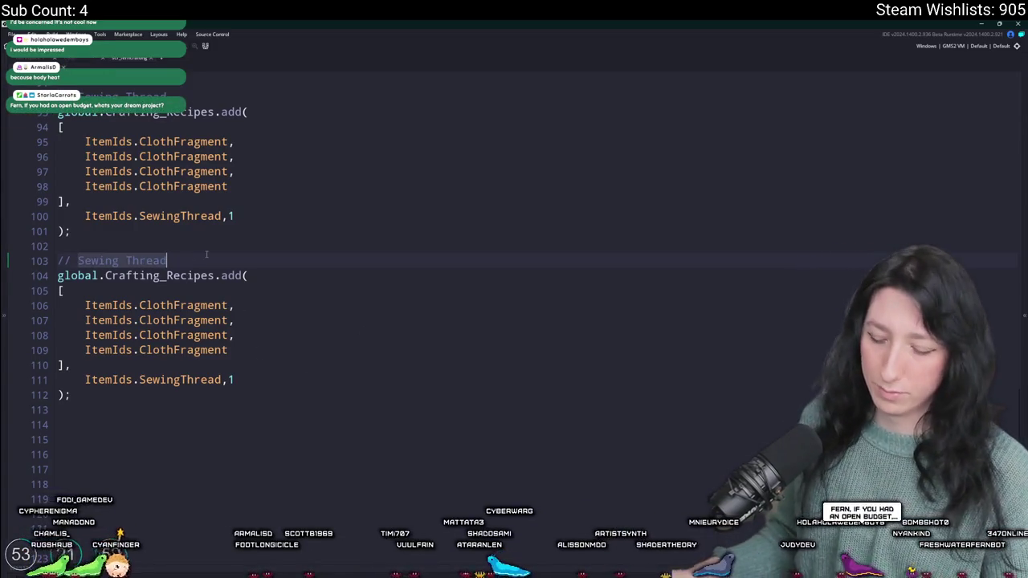
pyautogui.write('Makeshift ')
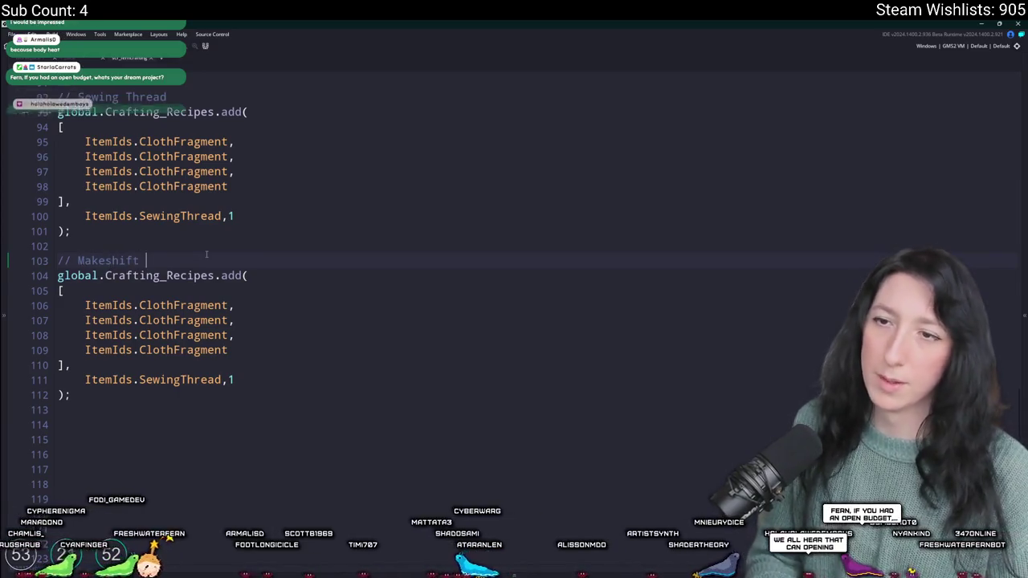
pyautogui.write('Pistol')
pyautogui.doubleClick(214, 305)
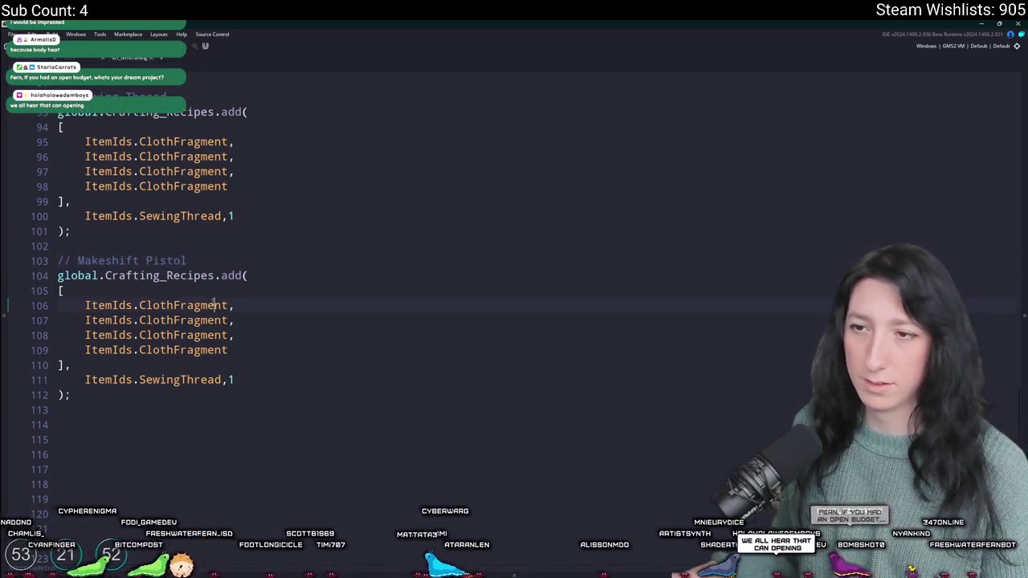
pyautogui.write('GunBarrel,')
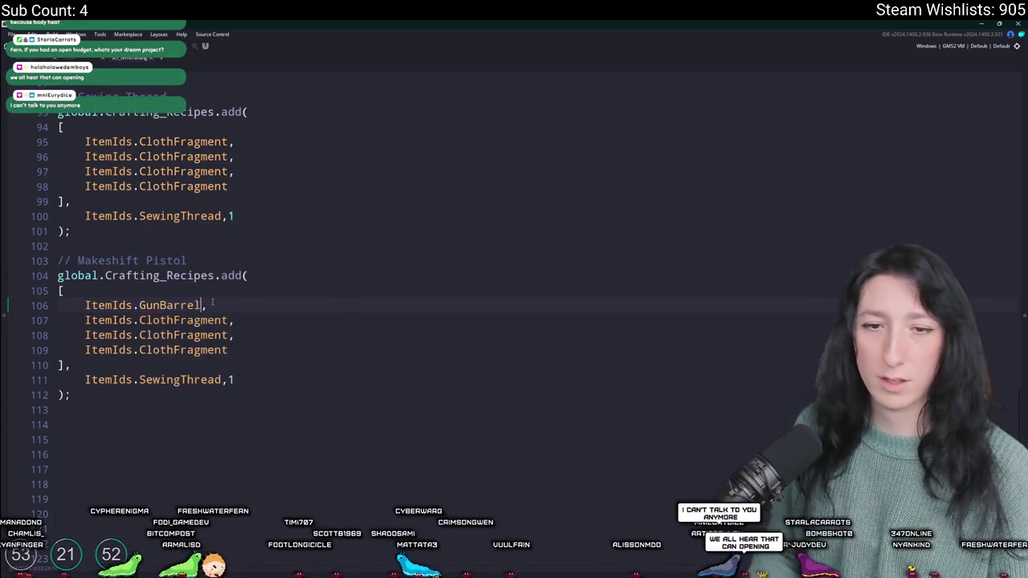
# Step: Replace the second ClothFragment ingredient with GunHandle using autocomplete
pyautogui.click(265, 335)
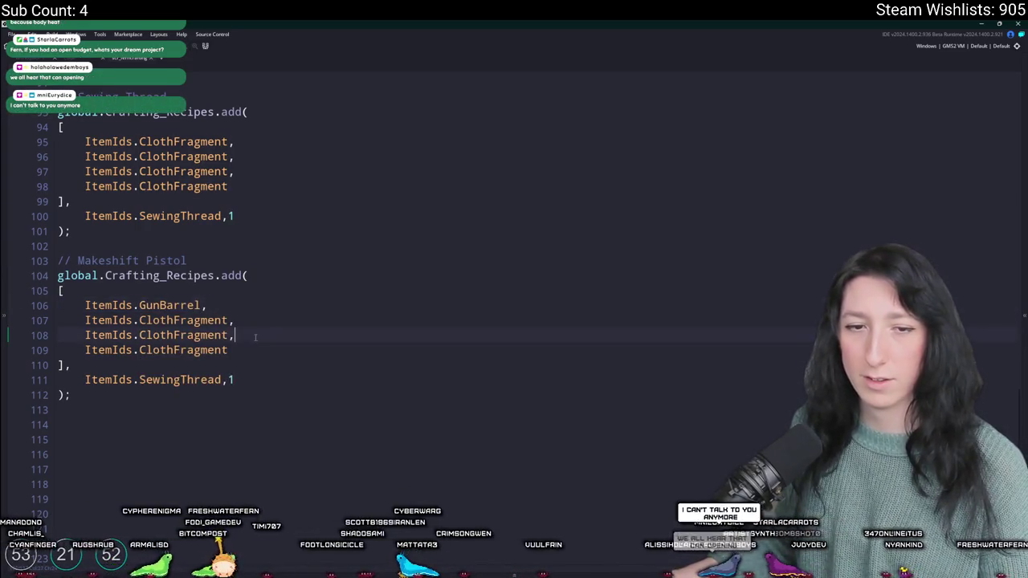
pyautogui.click(266, 322)
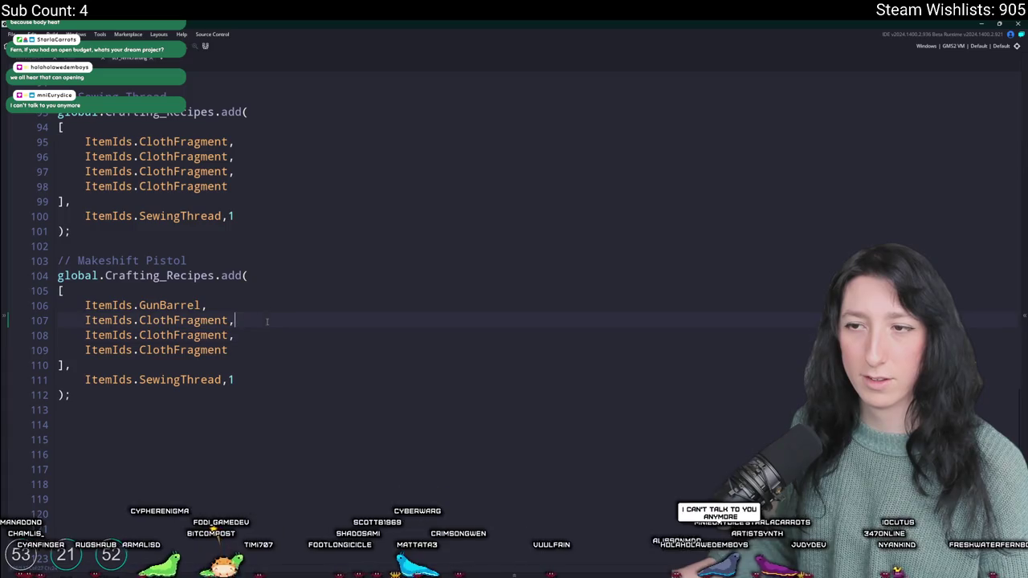
pyautogui.click(204, 335)
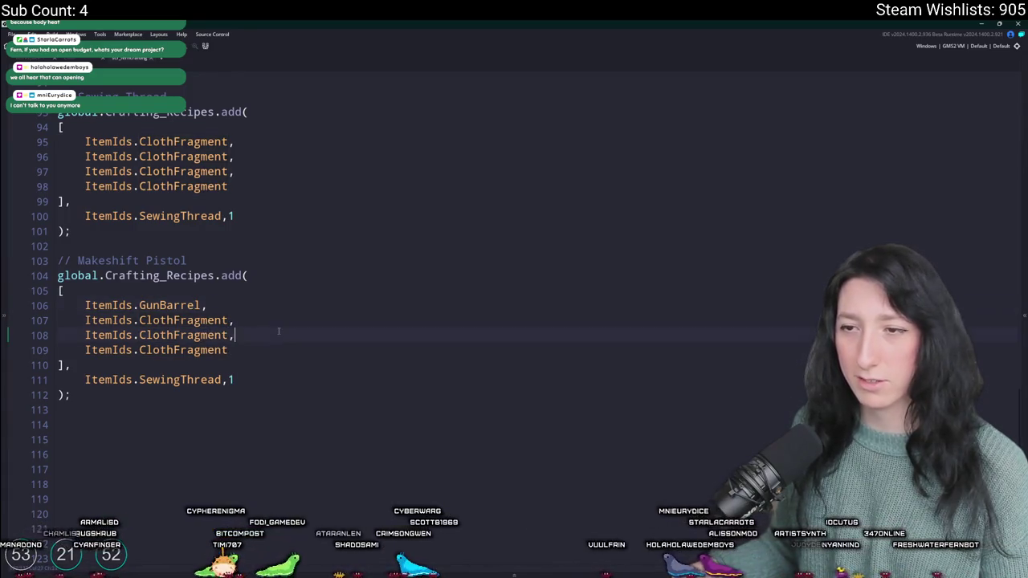
pyautogui.click(251, 319)
pyautogui.doubleClick(195, 320)
pyautogui.write('Gun,')
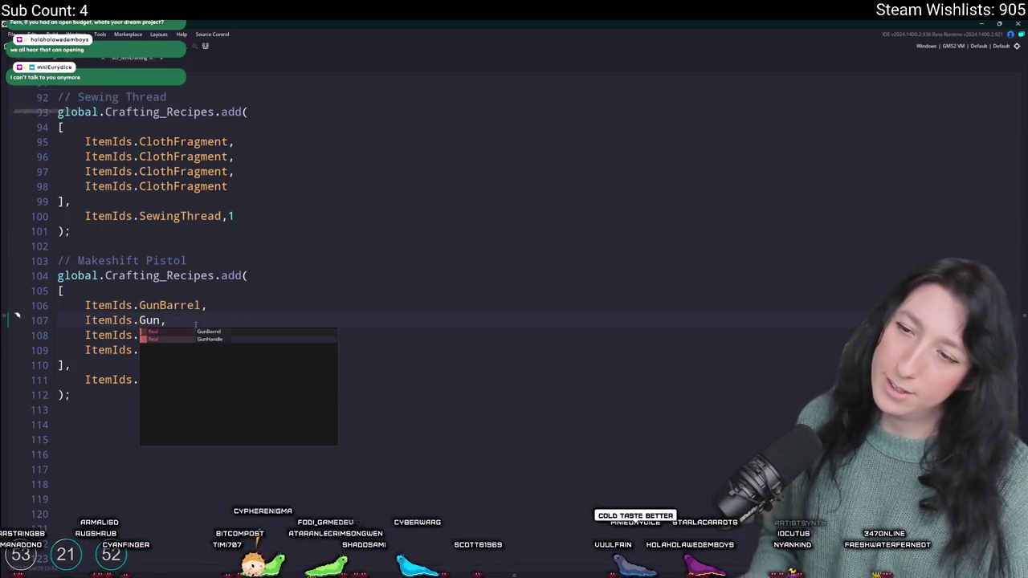
pyautogui.press('Down')
pyautogui.press('Return')
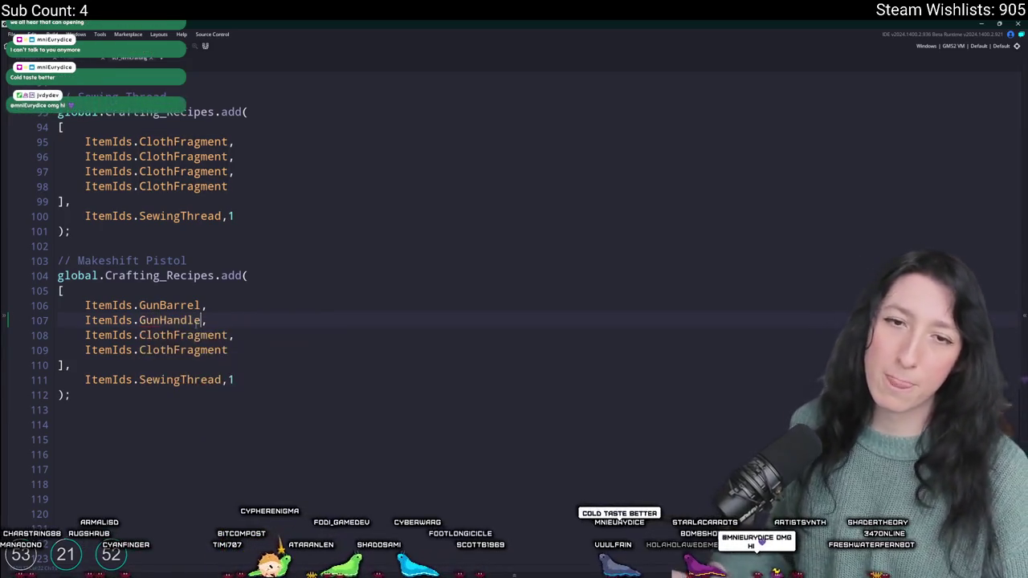
pyautogui.click(244, 320)
# Step: Replace the remaining ClothFragment entries with PistolBody and MintGum
pyautogui.doubleClick(206, 335)
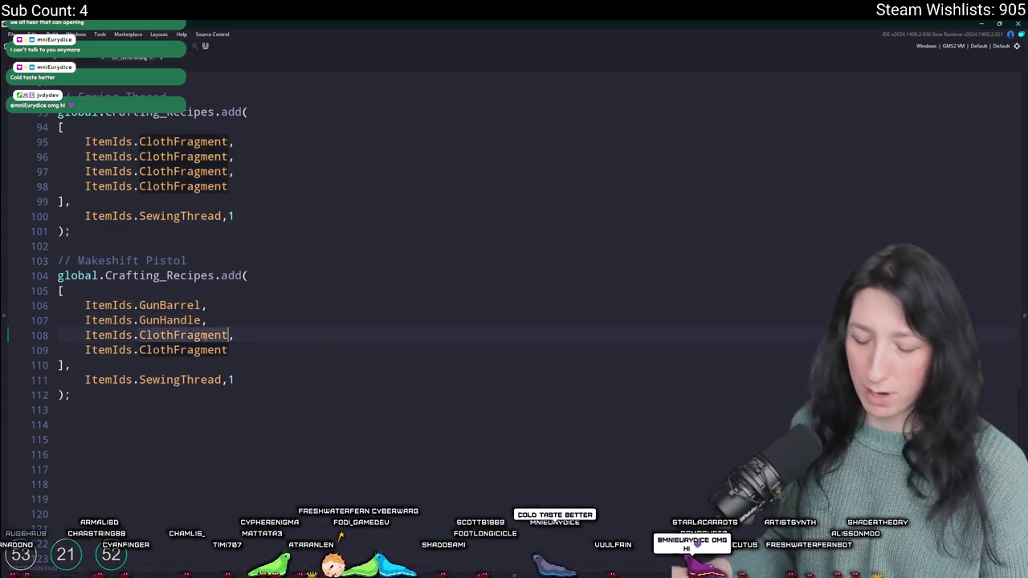
pyautogui.write('Pi,')
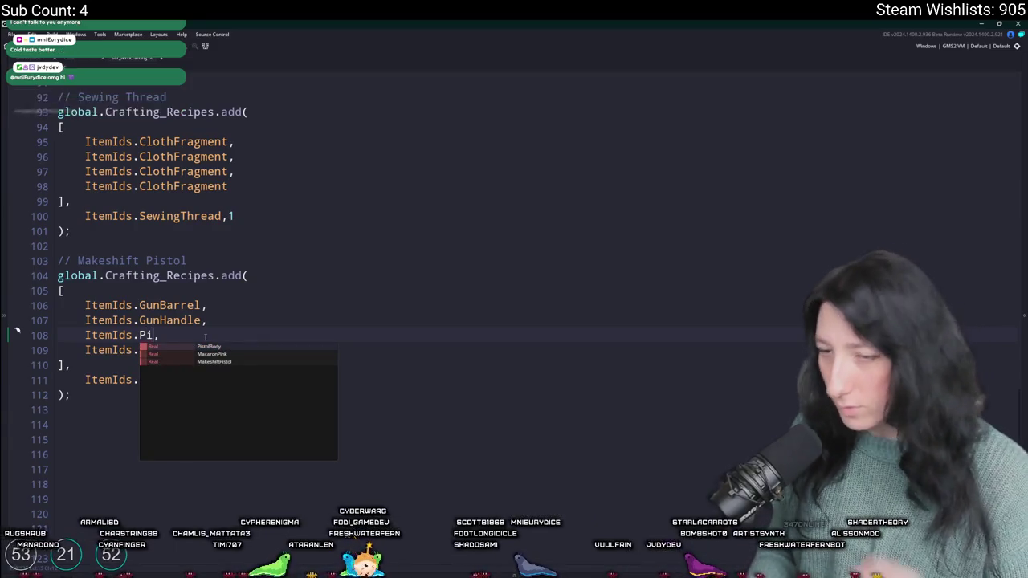
pyautogui.press('Return')
pyautogui.doubleClick(196, 351)
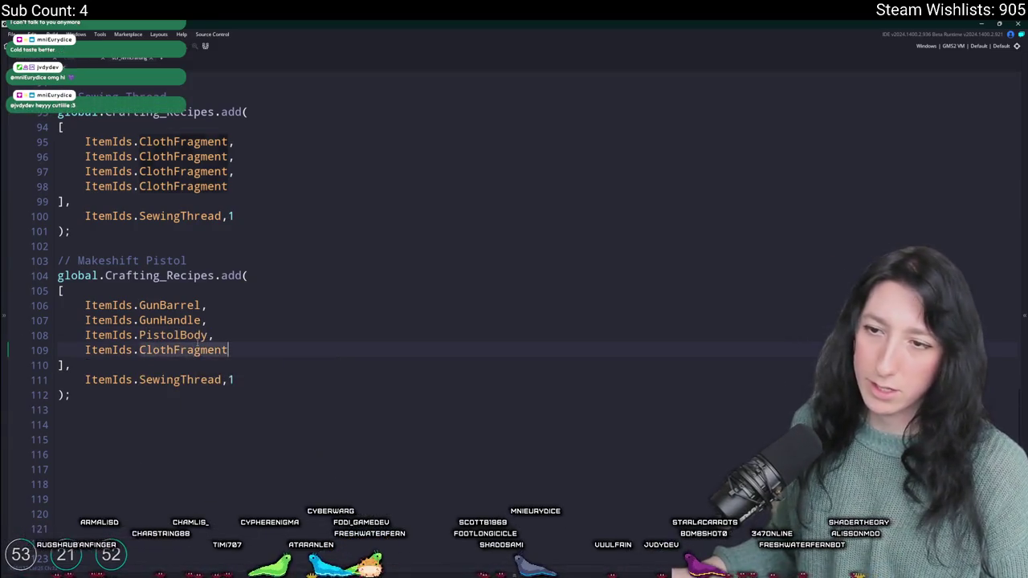
pyautogui.write('Mint')
pyautogui.press('Return')
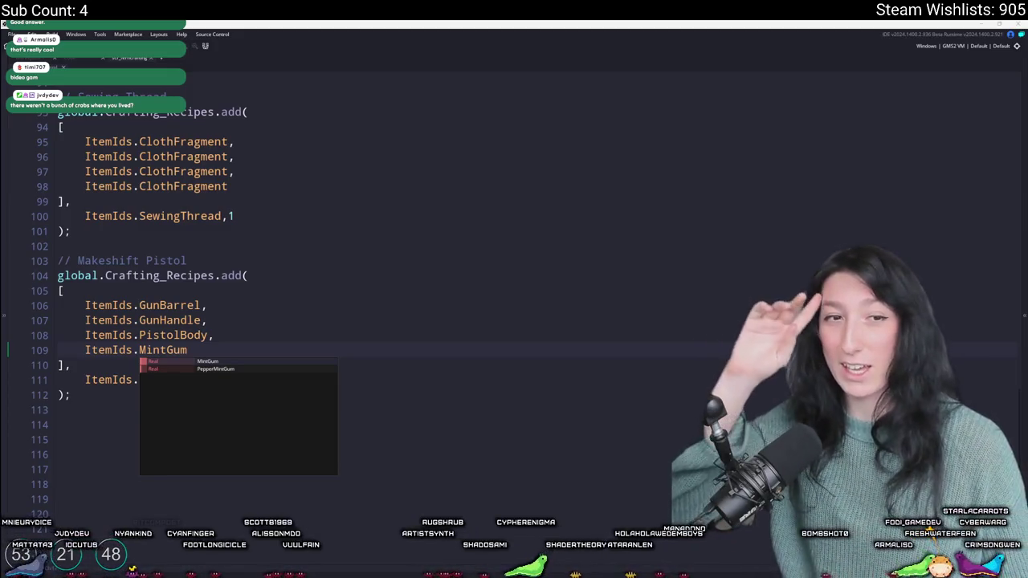
# Step: Change the recipe's result from SewingThread to MakeshiftPistol and select the three gun part lines
pyautogui.rightClick(388, 306)
pyautogui.click(236, 377)
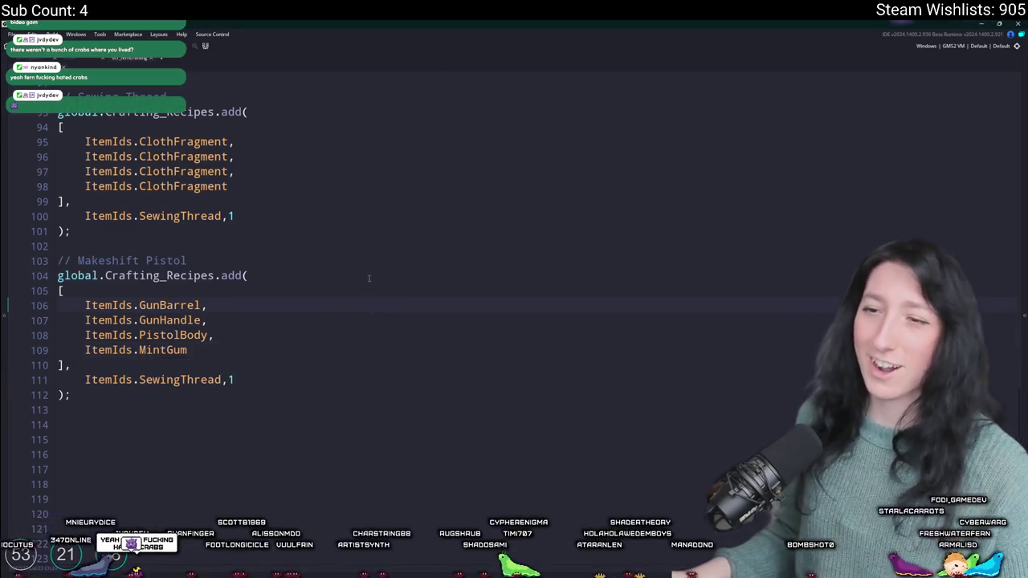
pyautogui.click(175, 380)
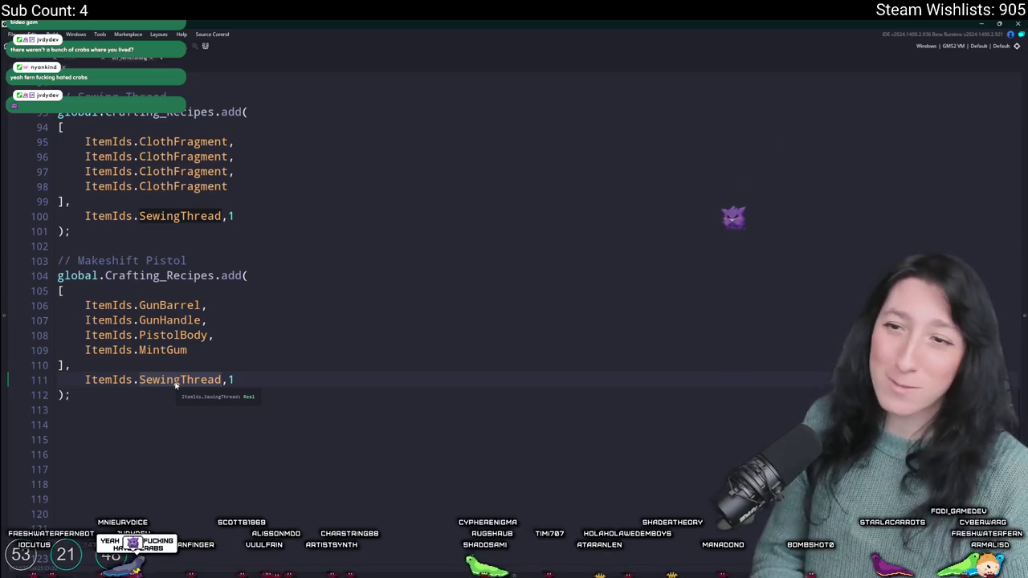
pyautogui.write('Make')
pyautogui.press('Return')
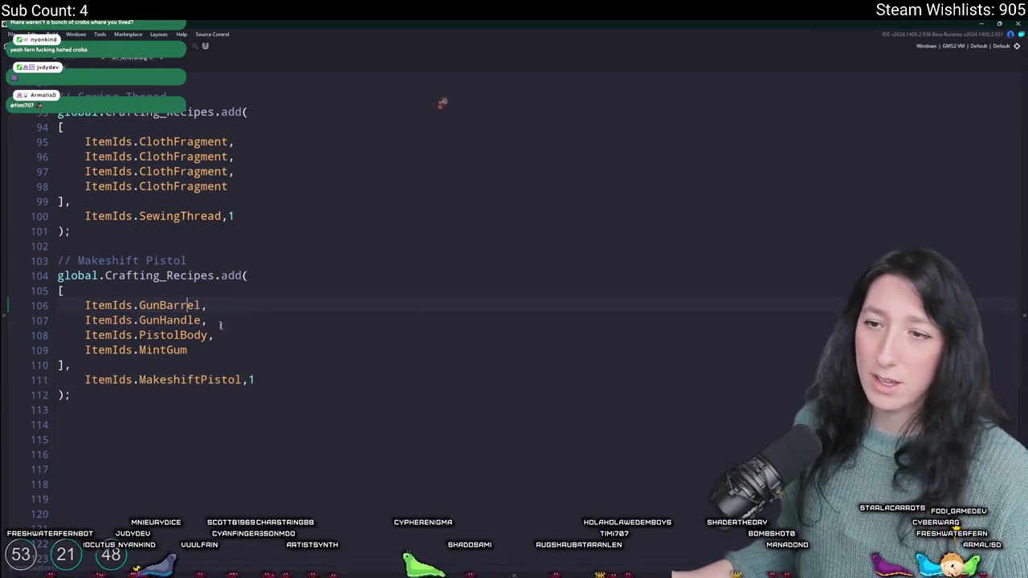
pyautogui.moveTo(189, 351); pyautogui.dragTo(144, 320)
pyautogui.moveTo(58, 353); pyautogui.dragTo(85, 305)
pyautogui.hotkey('ctrl', 'c')
pyautogui.click(254, 275)
# Step: Open obj_player's Create code through asset search and expand the editor to full workspace
pyautogui.hotkey('ctrl', 't')
pyautogui.write('obj_pla')
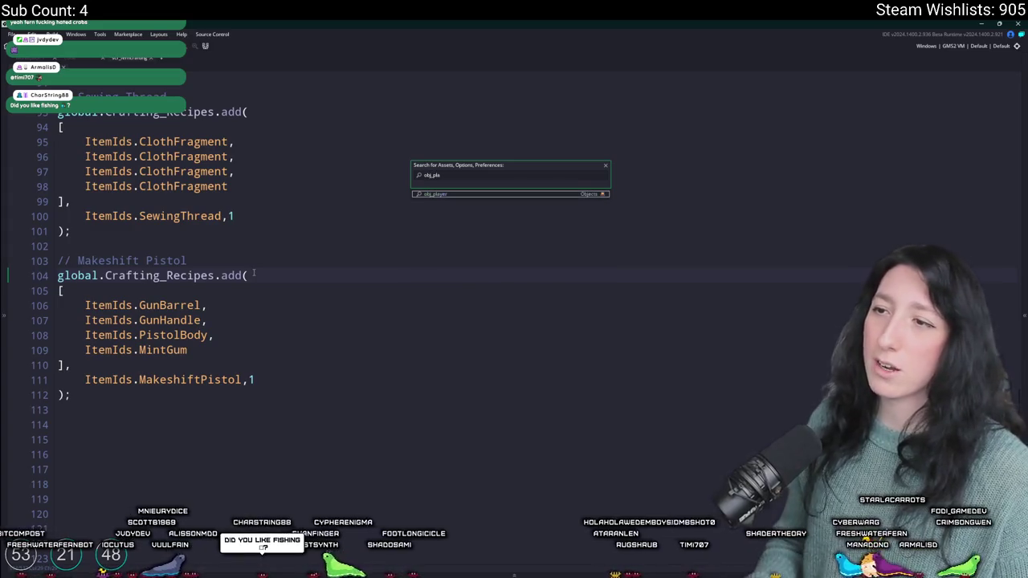
pyautogui.press('Return')
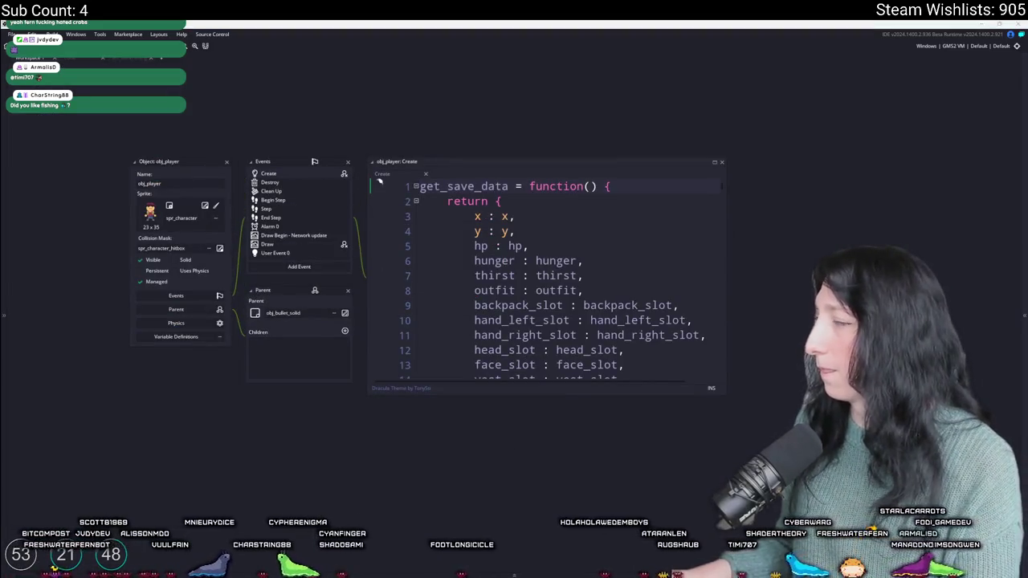
pyautogui.click(711, 164)
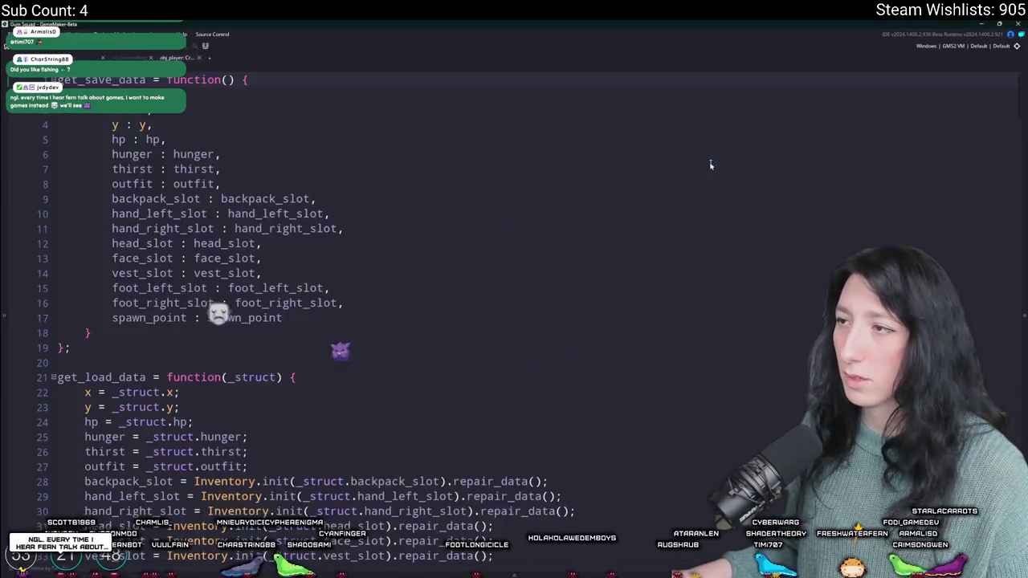
pyautogui.moveTo(1019, 107); pyautogui.dragTo(996, 377)
pyautogui.scroll(-20, 996, 376)
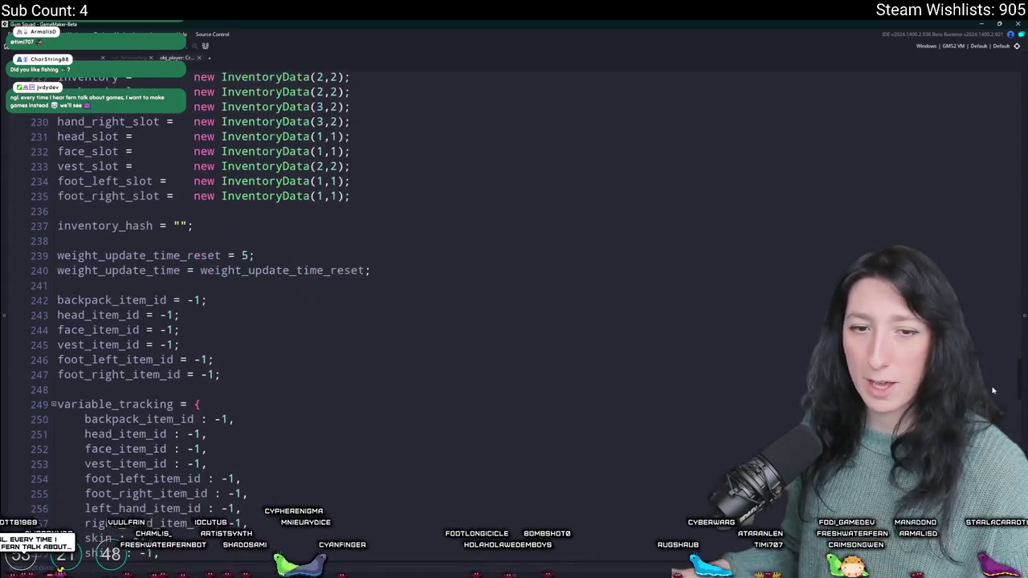
pyautogui.scroll(5, 515, 305)
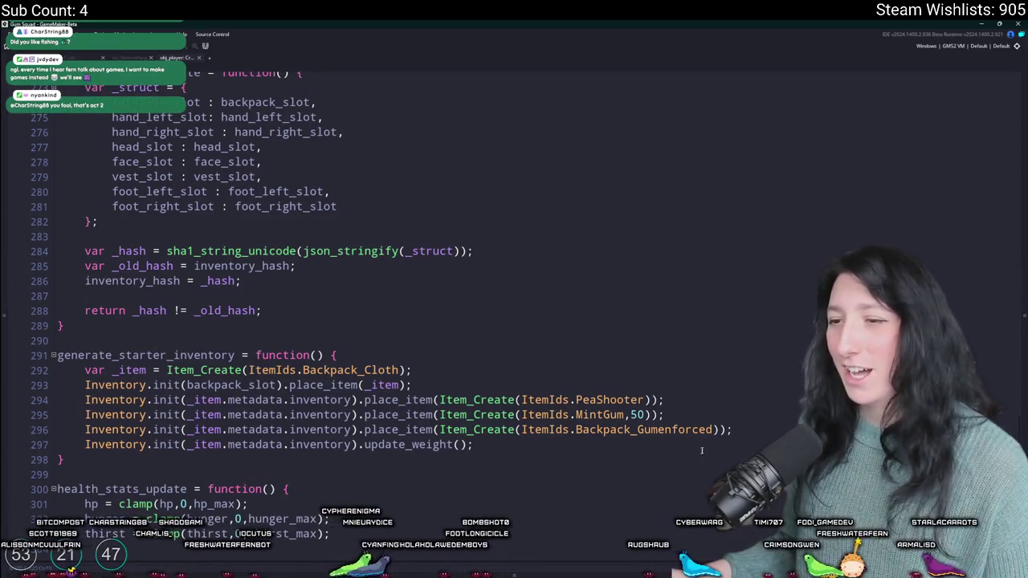
# Step: Duplicate the Backpack_Gumenforced place_item line and paste the gun part lines atop generate_starter_inventory
pyautogui.hotkey('ctrl', 'd')
pyautogui.hotkey('ctrl', 'd')
pyautogui.hotkey('ctrl', 'd')
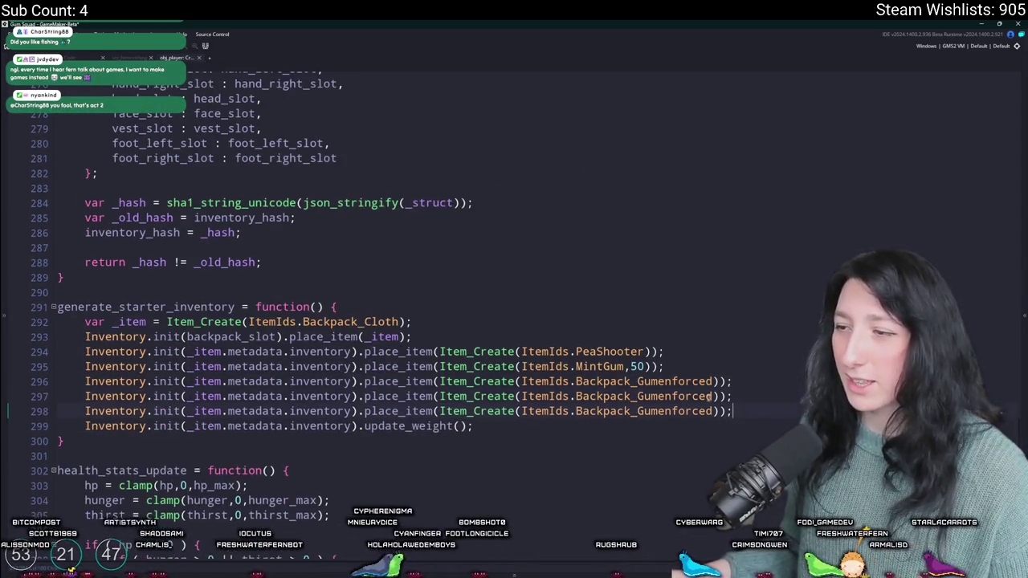
pyautogui.press('Up')
pyautogui.press('Up')
pyautogui.press('Up')
pyautogui.hotkey('ctrl', 'v')
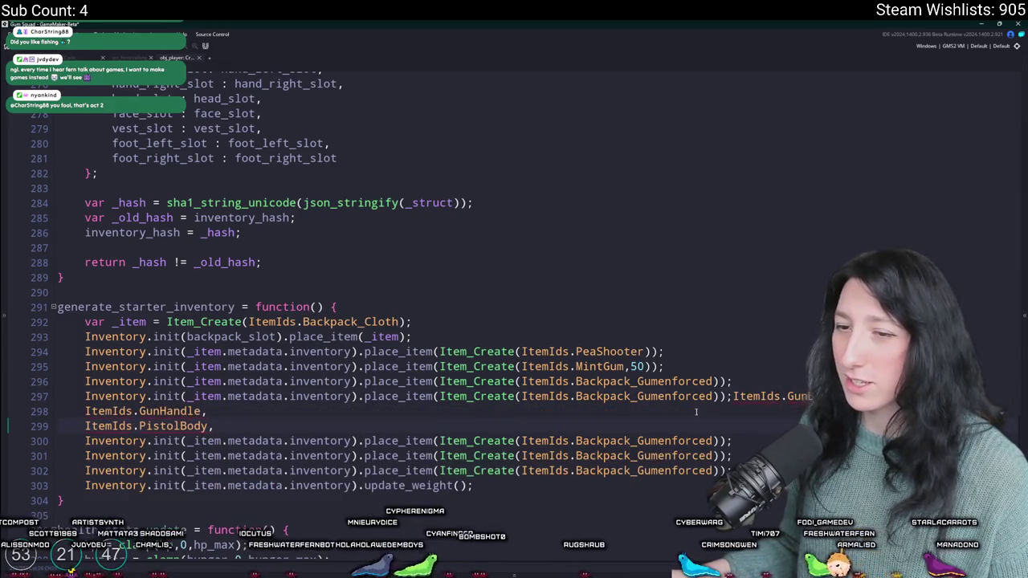
pyautogui.hotkey('ctrl', 'z')
pyautogui.click(451, 308)
pyautogui.press('Return')
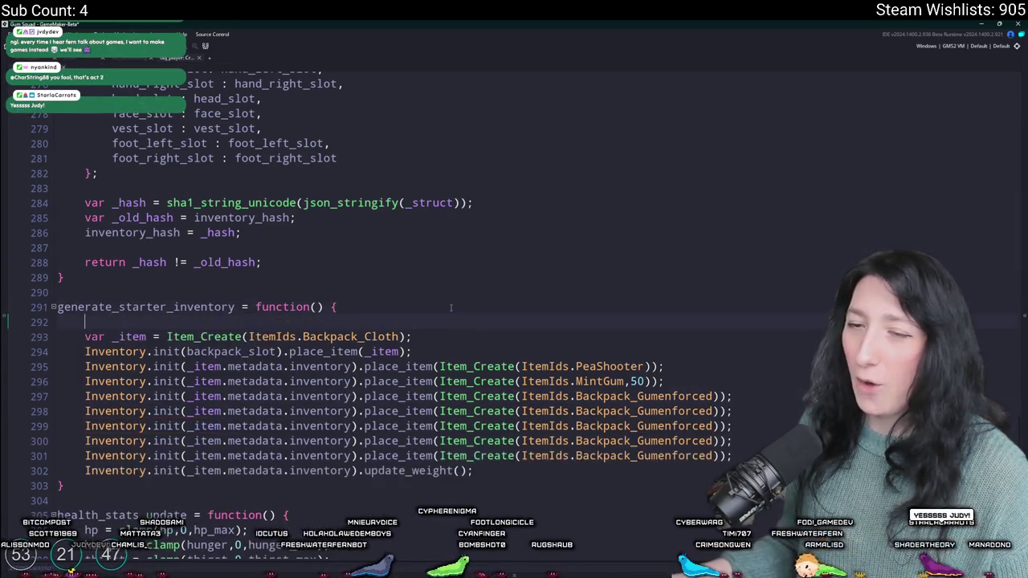
pyautogui.hotkey('ctrl', 'v')
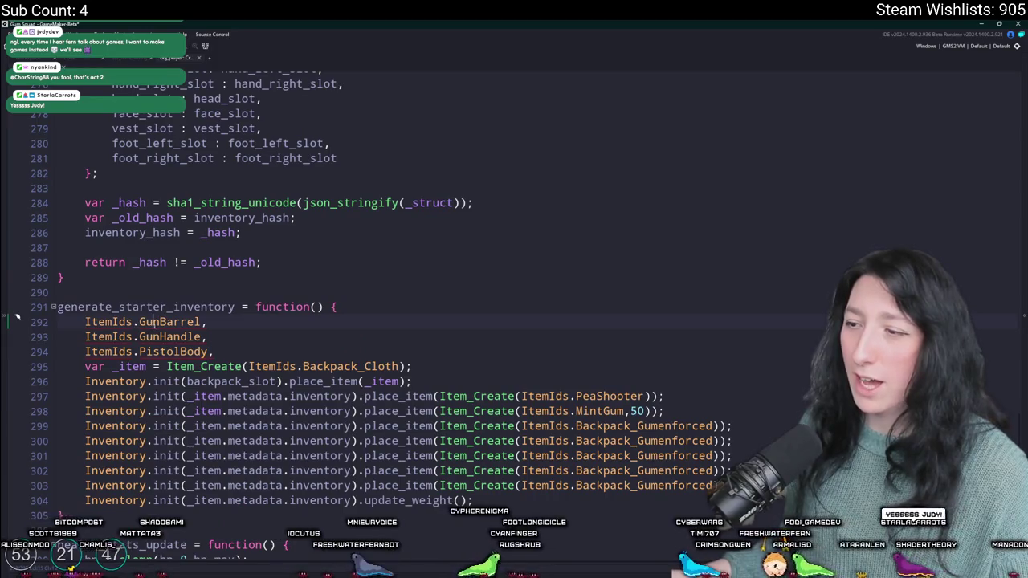
# Step: Make lines 300–302 place GunBarrel, GunHandle and PistolBody instead of Backpack_Gumenforced
pyautogui.doubleClick(149, 321)
pyautogui.hotkey('ctrl', 'c')
pyautogui.doubleClick(681, 441)
pyautogui.hotkey('ctrl', 'v')
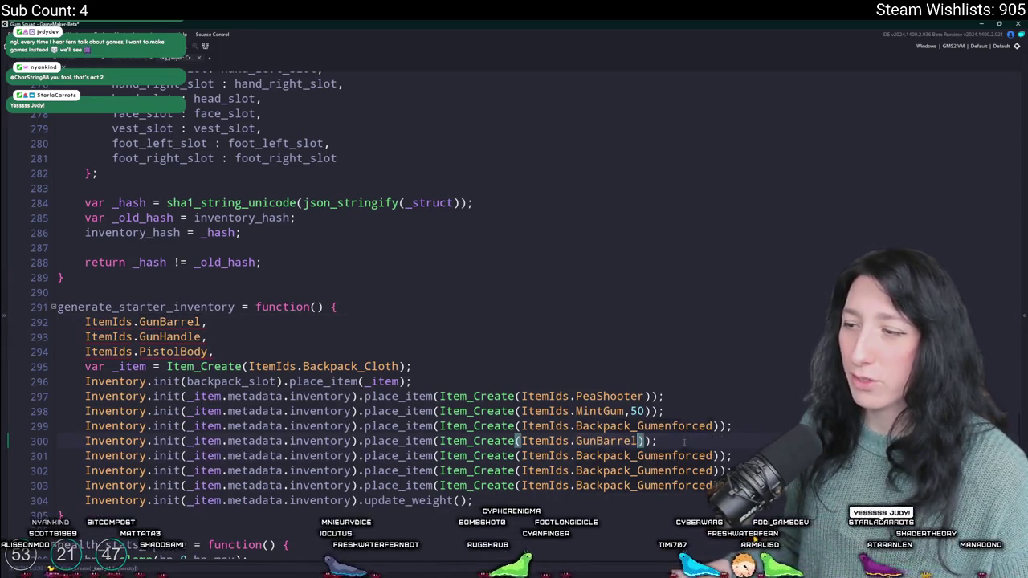
pyautogui.doubleClick(169, 336)
pyautogui.hotkey('ctrl', 'c')
pyautogui.doubleClick(673, 455)
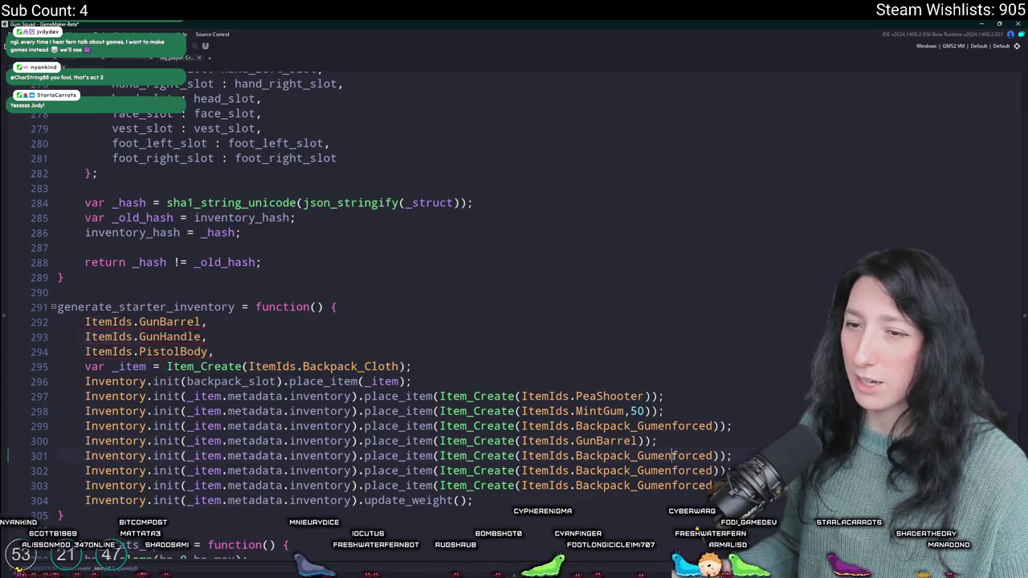
pyautogui.hotkey('ctrl', 'v')
pyautogui.doubleClick(172, 351)
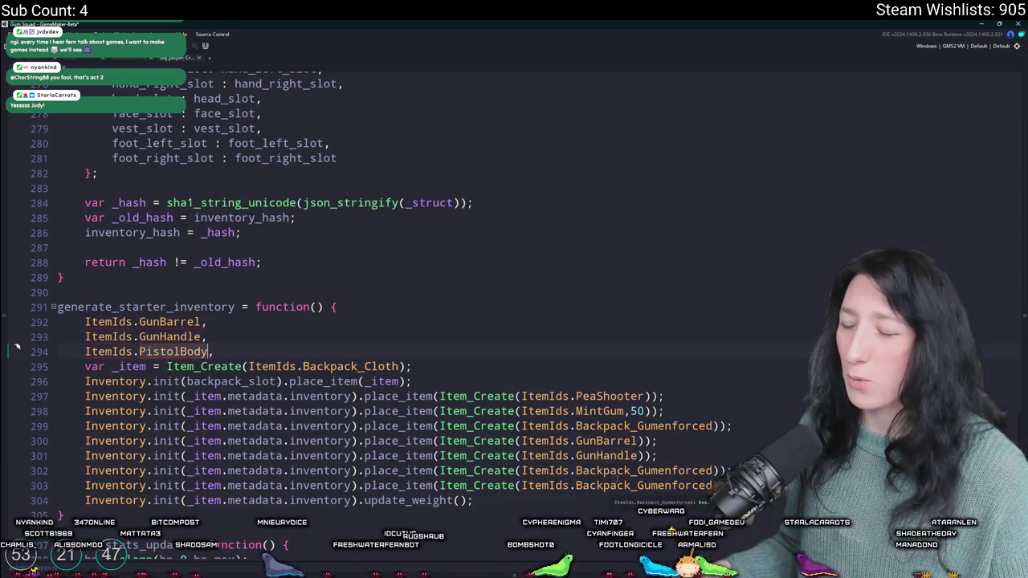
pyautogui.hotkey('ctrl', 'c')
pyautogui.doubleClick(683, 471)
pyautogui.hotkey('ctrl', 'v')
# Step: Delete the leftover Backpack_Gumenforced line and temporary reference lines, then build and run the game
pyautogui.hotkey('shift', 'Home')
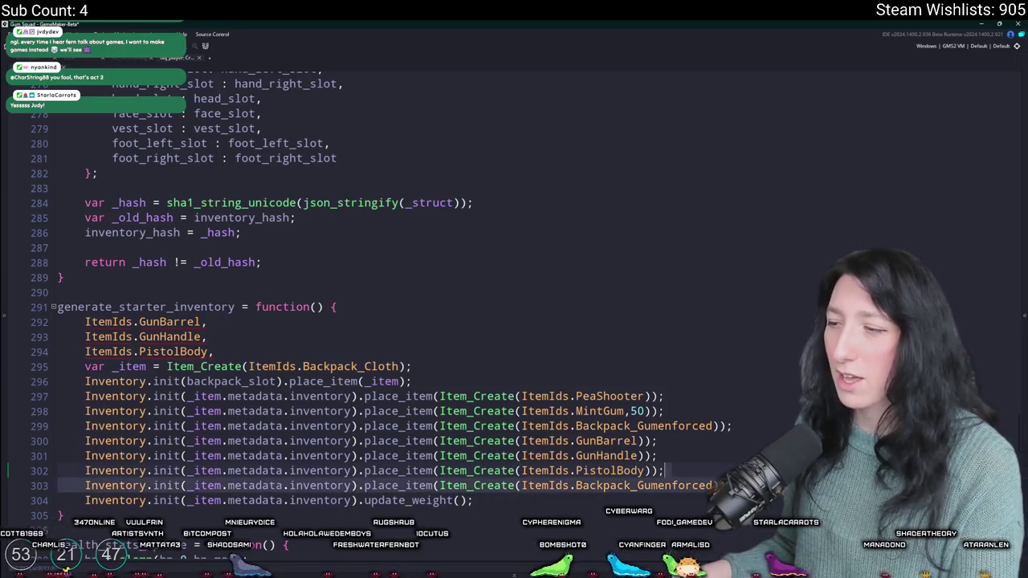
pyautogui.press('BackSpace')
pyautogui.press('BackSpace')
pyautogui.moveTo(241, 366)
pyautogui.mouseDown()
pyautogui.moveTo(24, 327)
pyautogui.moveTo(48, 334)
pyautogui.moveTo(21, 317)
pyautogui.mouseUp()
pyautogui.press('BackSpace')
pyautogui.press('BackSpace')
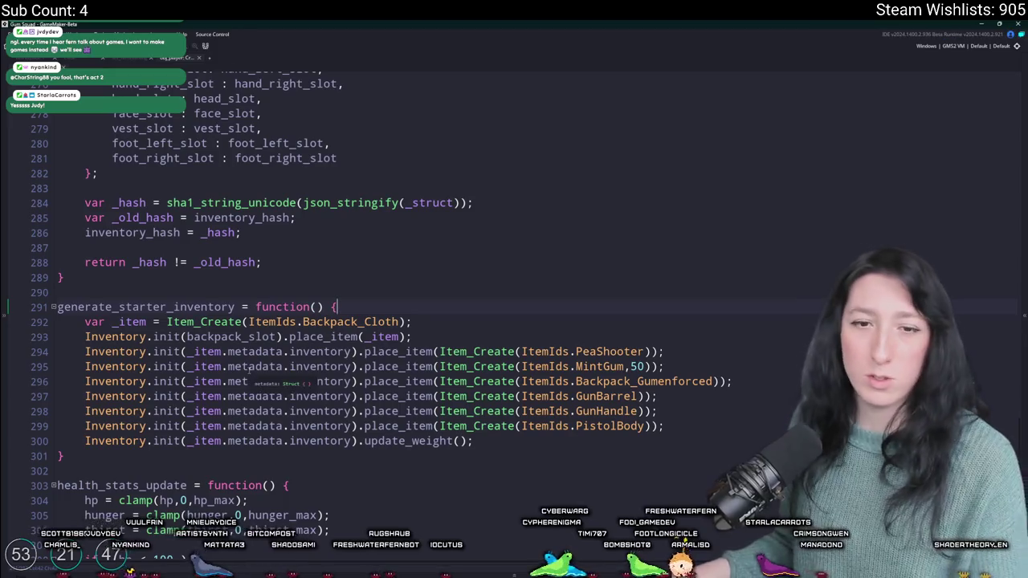
pyautogui.press('F5')
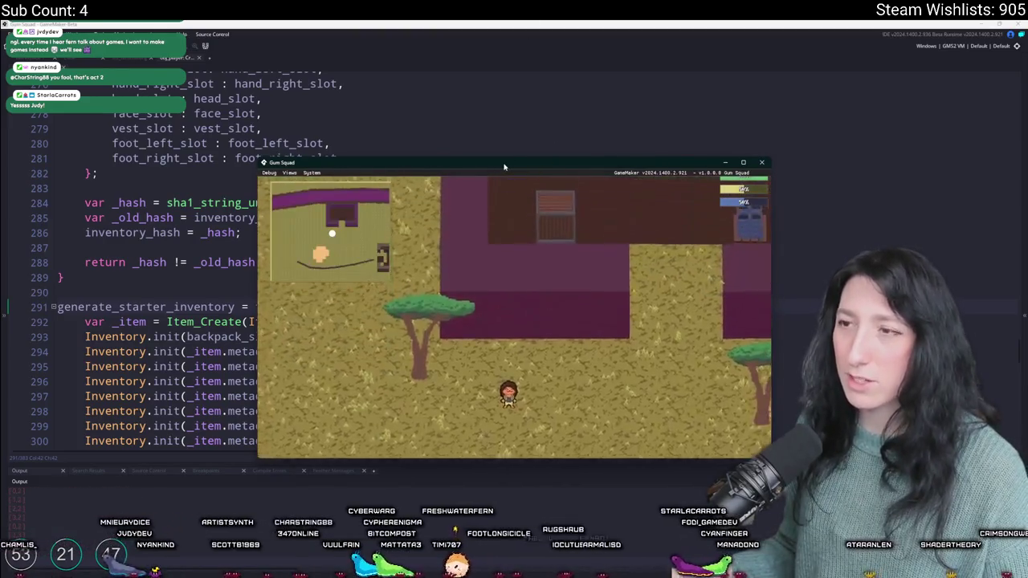
# Step: Maximize the game, walk the character around the savanna, then open the inventory's crafting grid
pyautogui.doubleClick(507, 163)
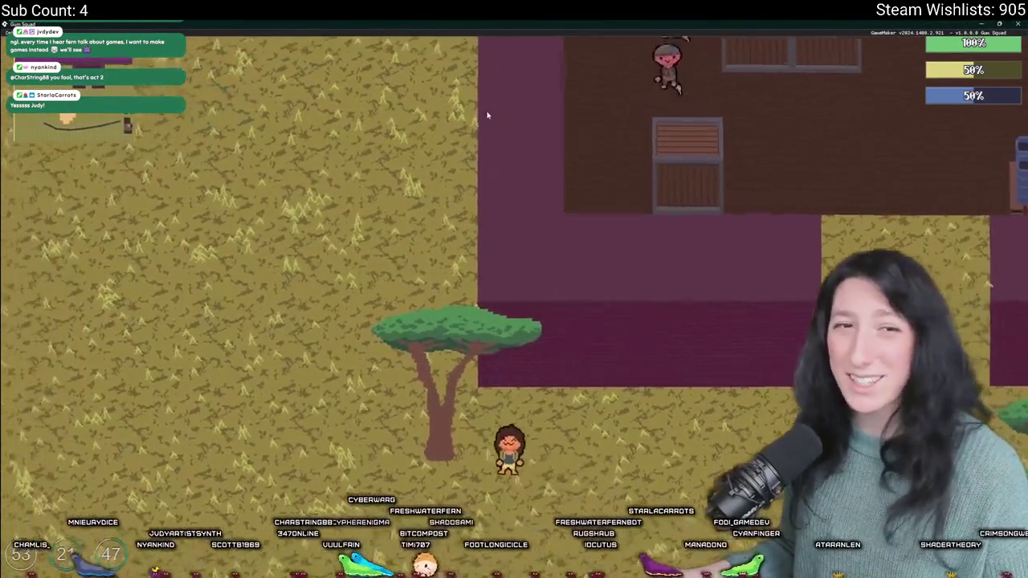
pyautogui.press('d')
pyautogui.press('s')
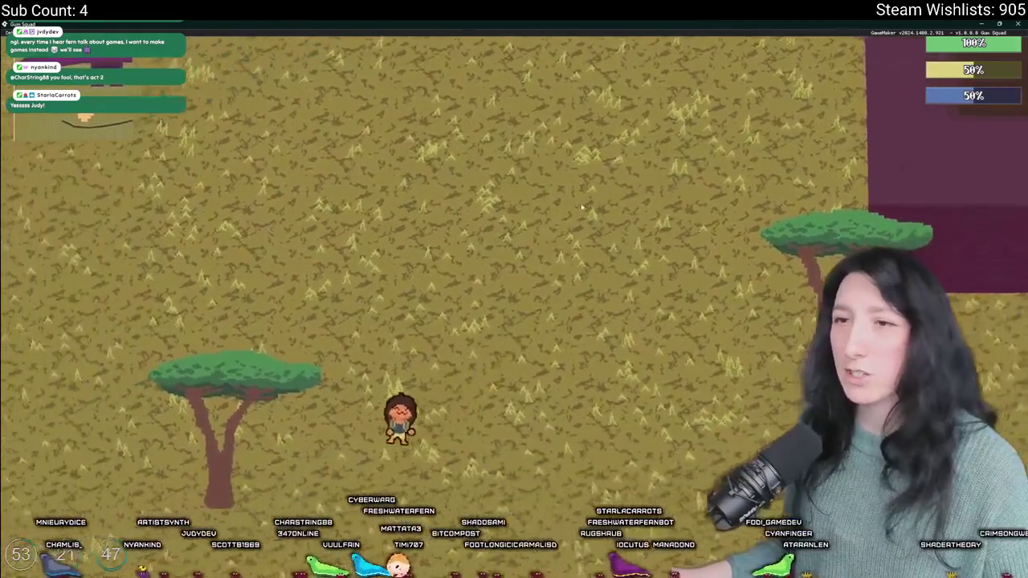
pyautogui.press('a')
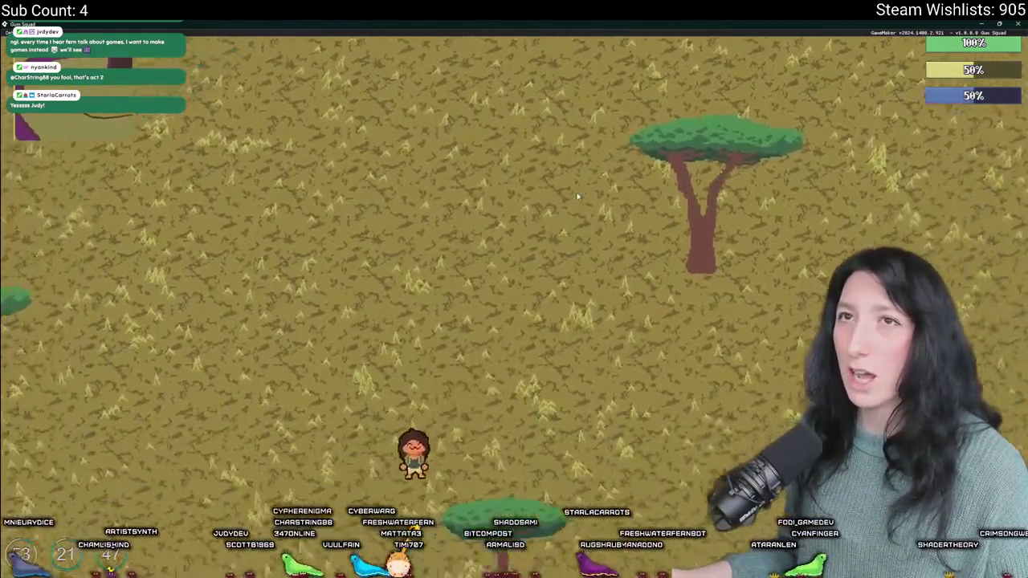
pyautogui.press('s')
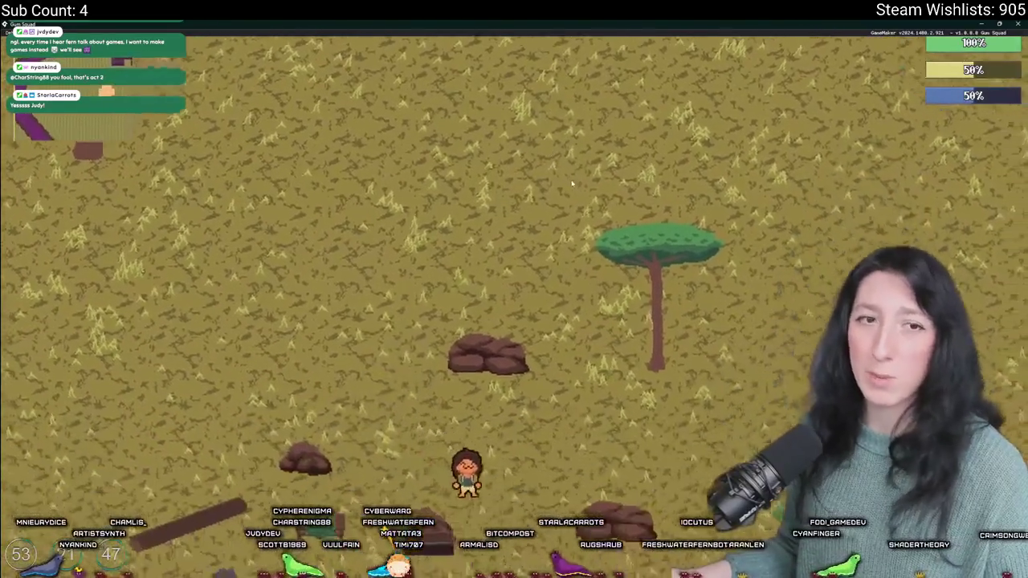
pyautogui.press('s')
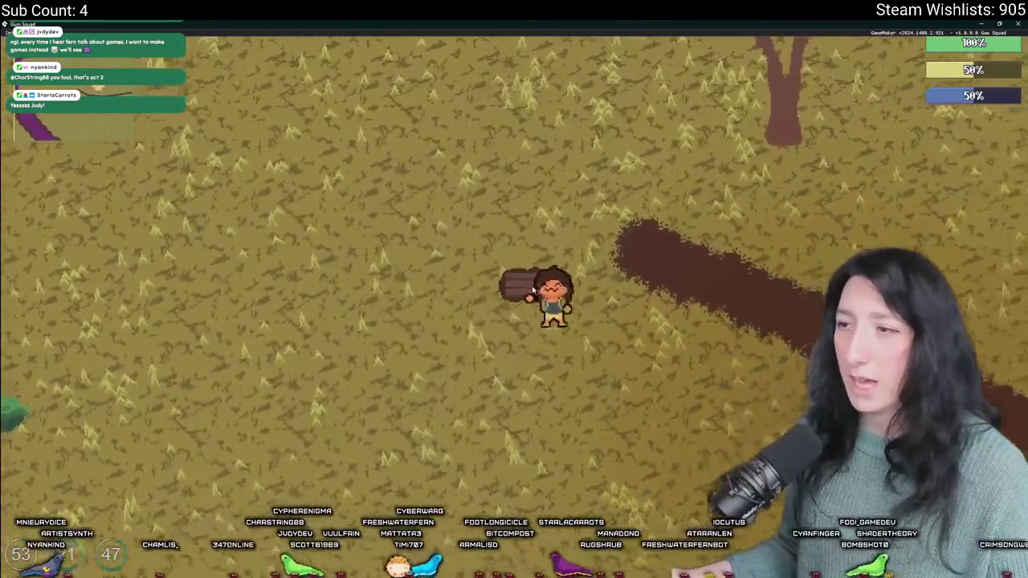
pyautogui.press('w')
pyautogui.press('a')
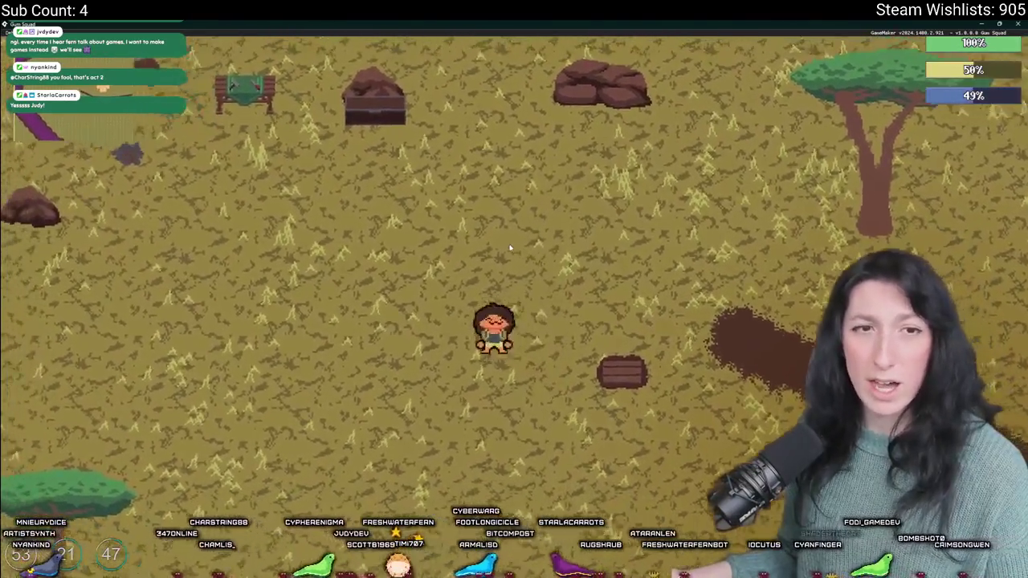
pyautogui.press('d')
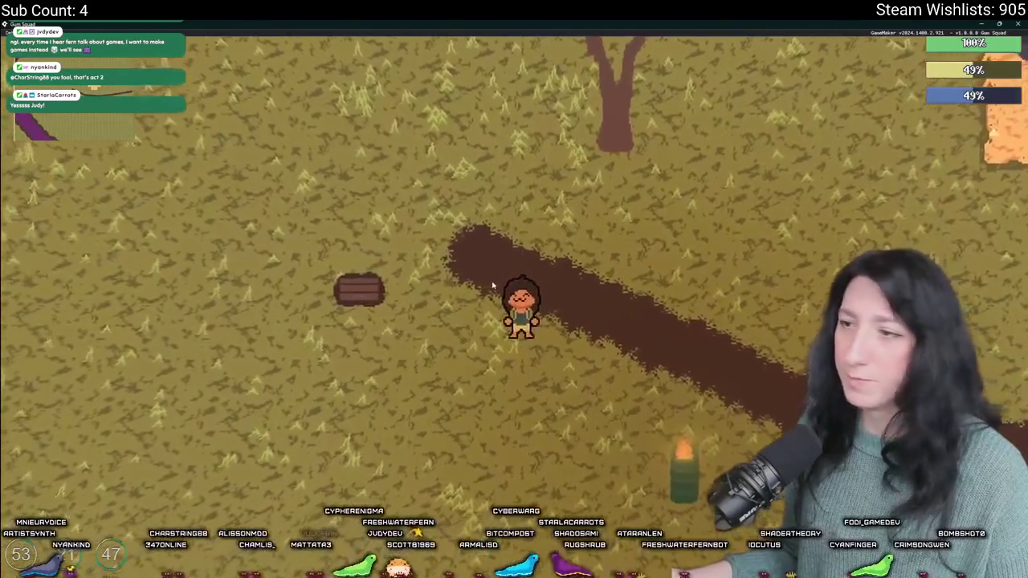
pyautogui.press('a')
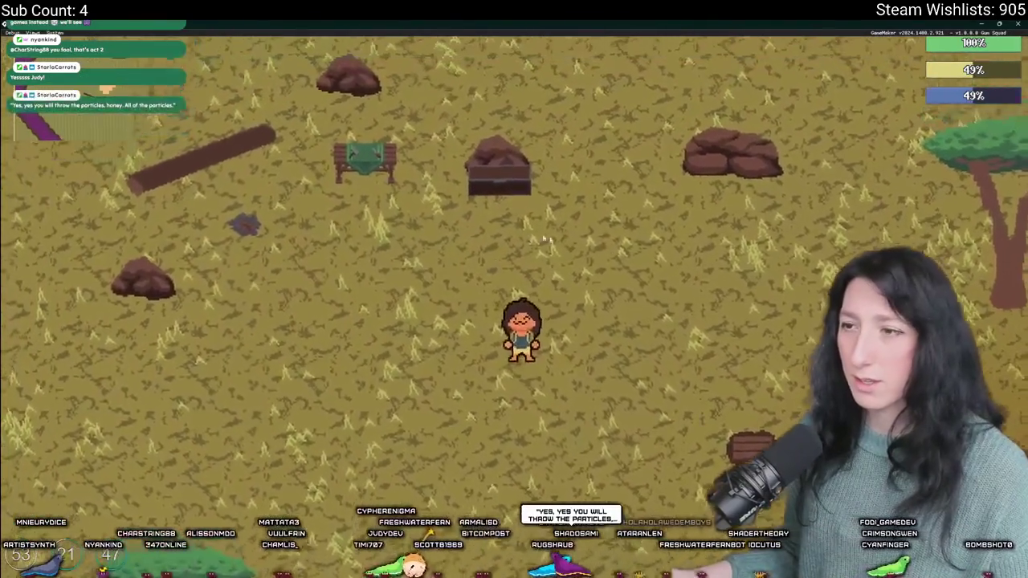
pyautogui.press('Tab')
pyautogui.press('Tab')
pyautogui.press('c')
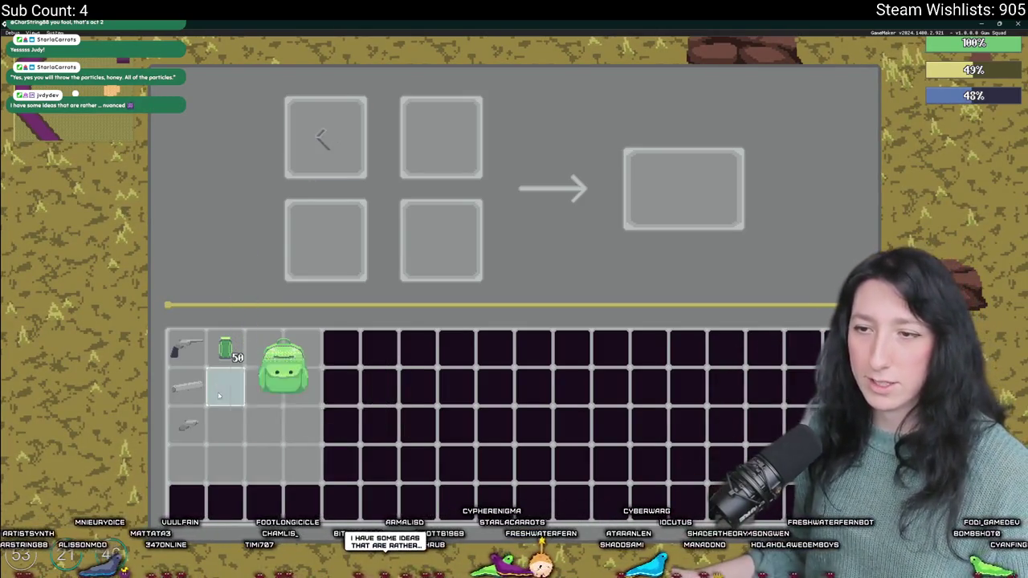
# Step: Craft the Makeshift Pistol with Mint Gum, collect it, and check it in the equipment view
pyautogui.moveTo(228, 352); pyautogui.dragTo(470, 268)
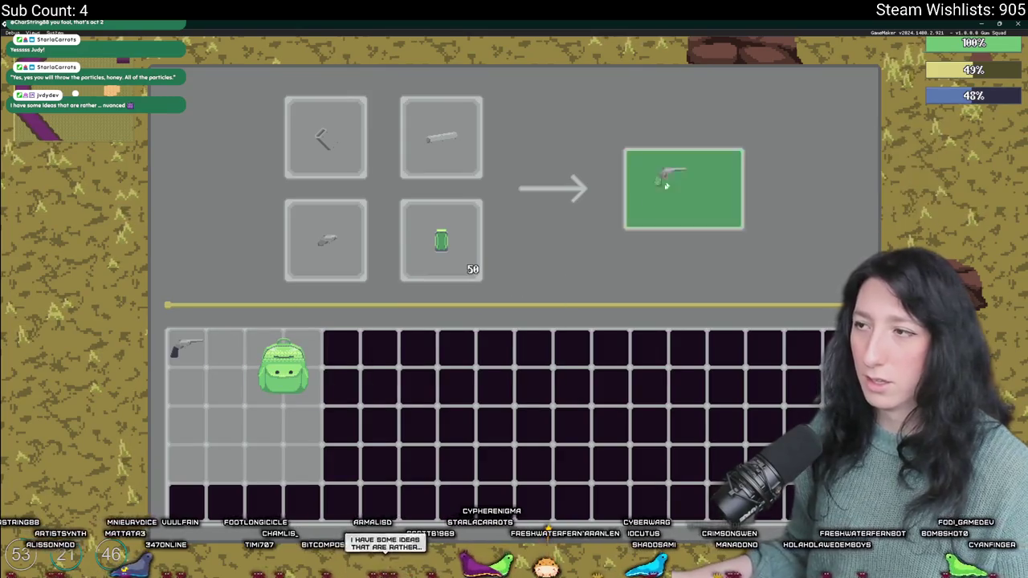
pyautogui.click(238, 402)
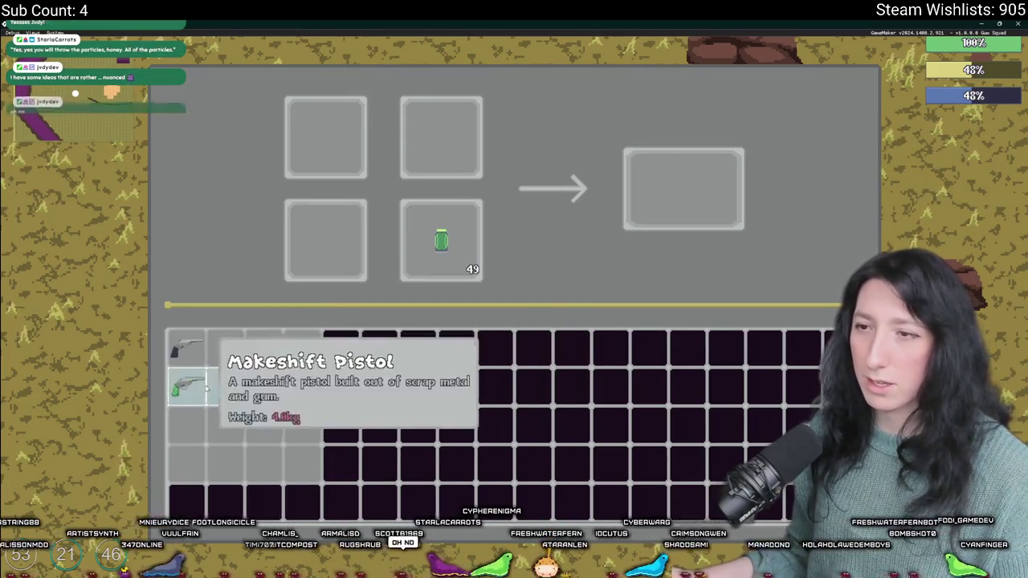
pyautogui.click(417, 257)
pyautogui.press('Tab')
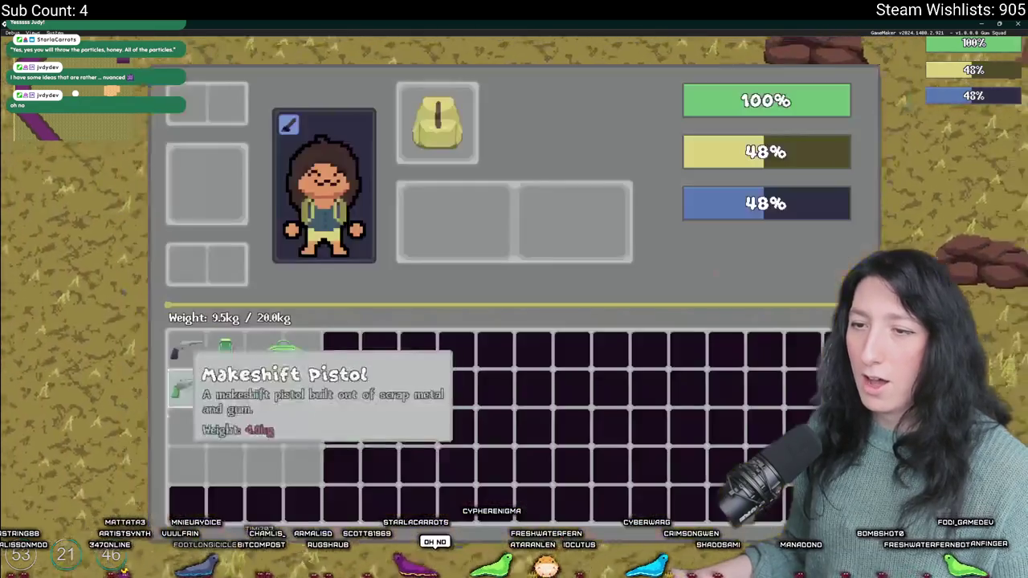
pyautogui.press('Tab')
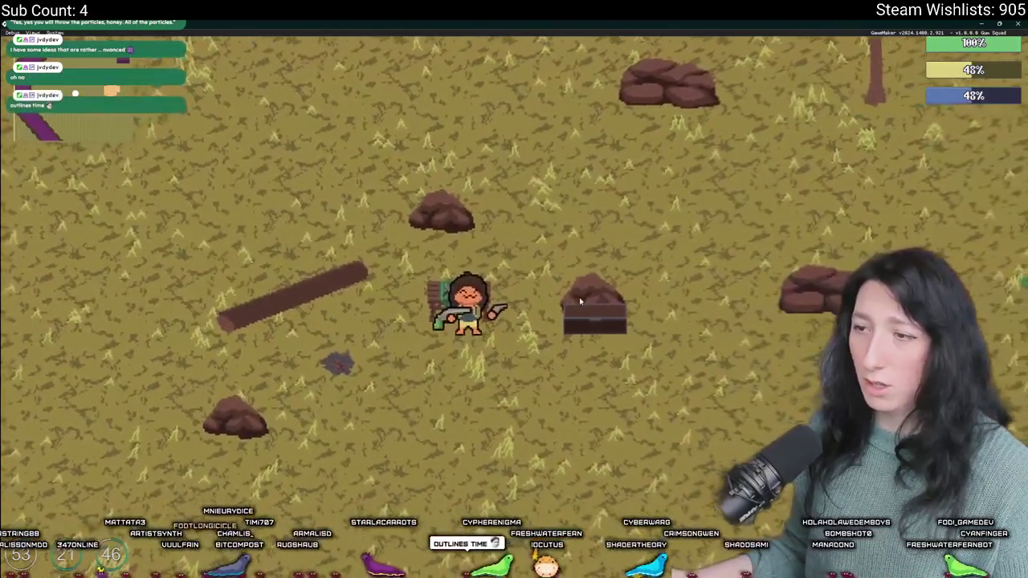
pyautogui.press('Tab')
pyautogui.press('Tab')
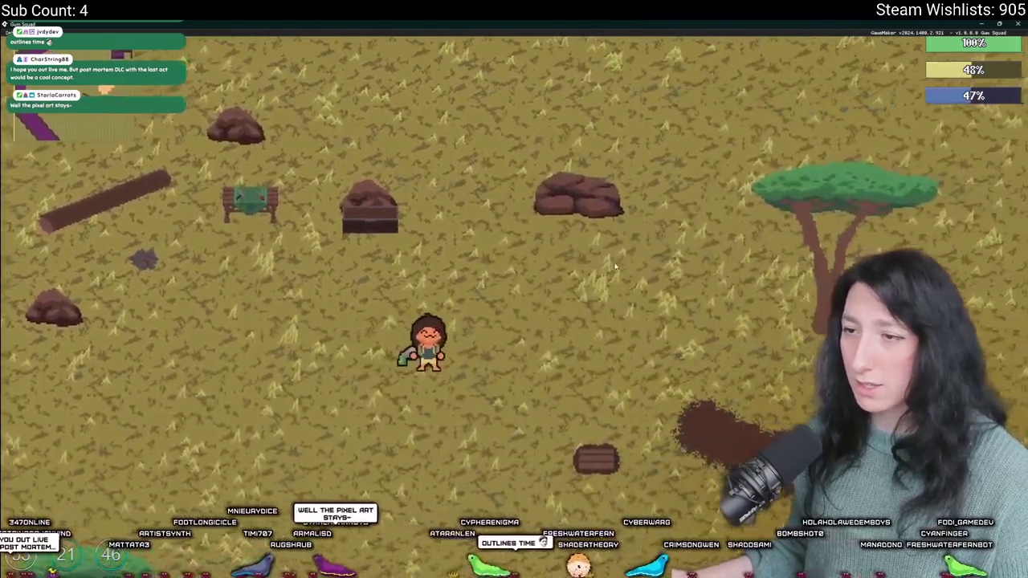
# Step: Walk around the savanna with the pistol equipped, then switch out to Aseprite
pyautogui.press('d')
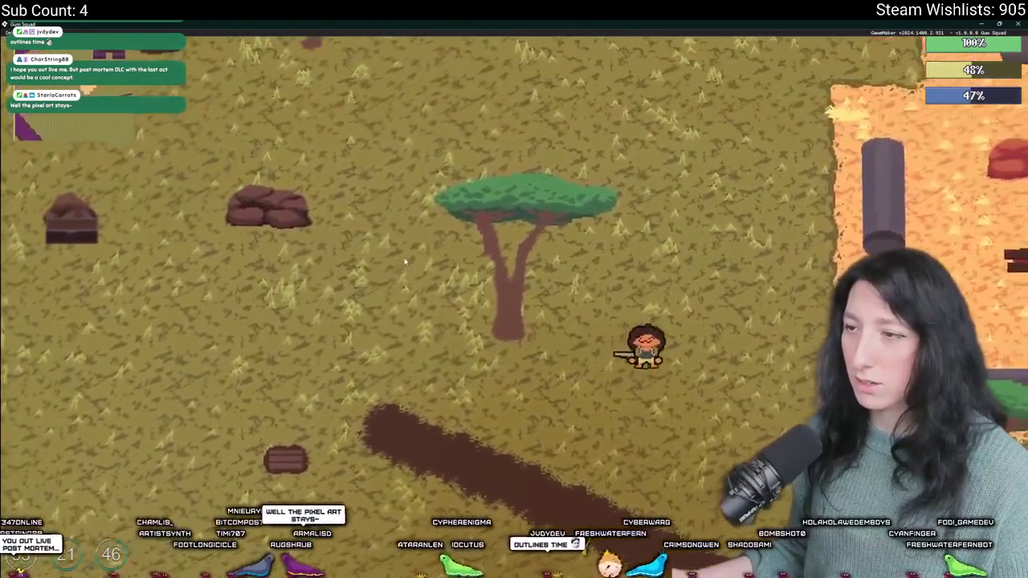
pyautogui.press('w')
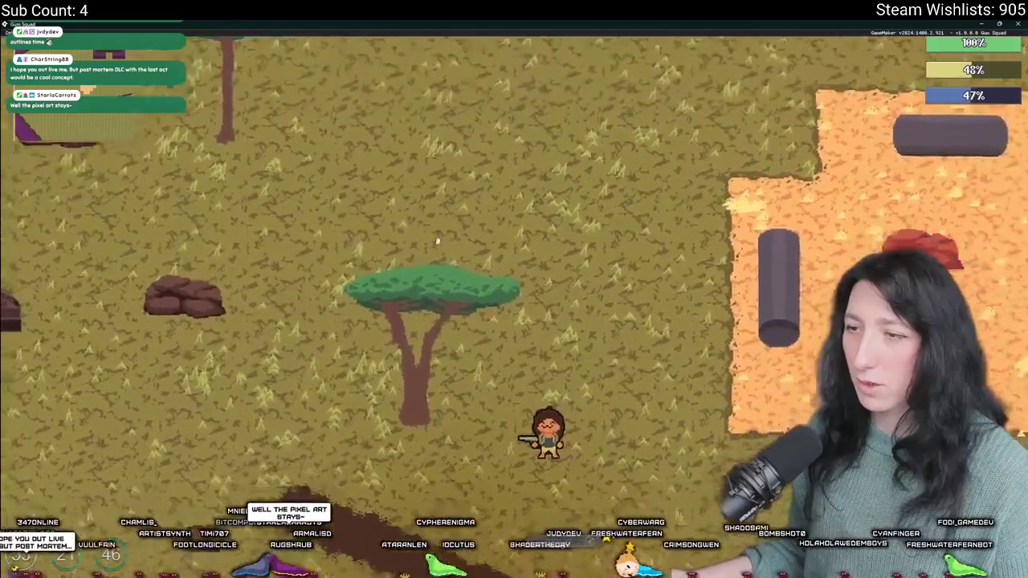
pyautogui.press('Tab')
pyautogui.press('Tab')
pyautogui.press('d')
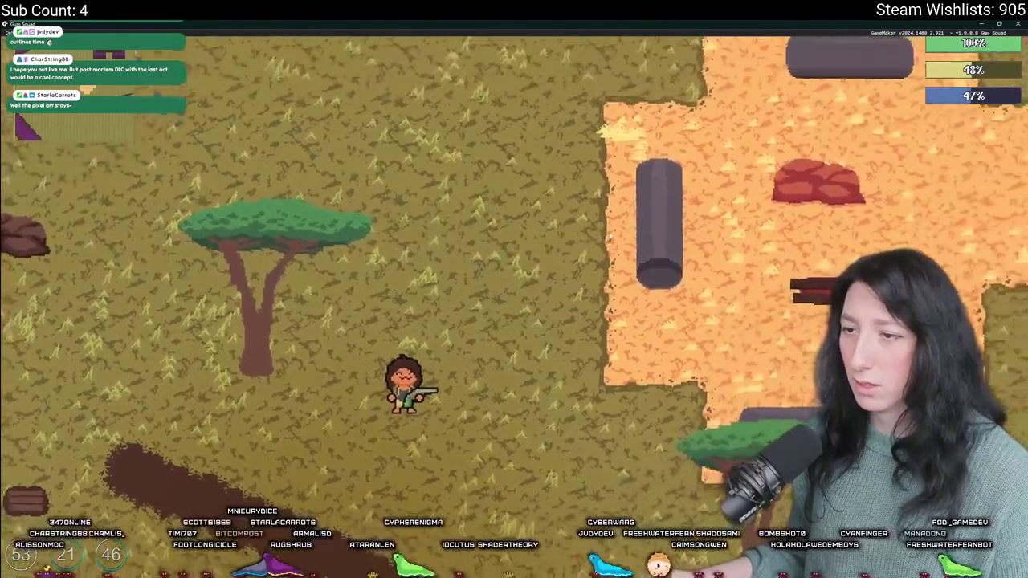
pyautogui.press('Tab')
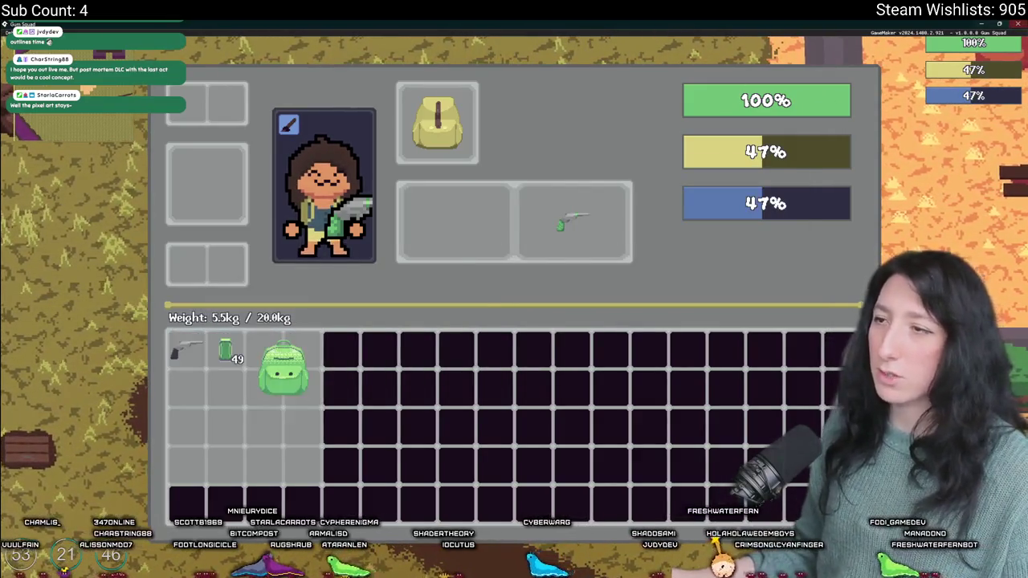
pyautogui.hotkey('alt', 'Tab')
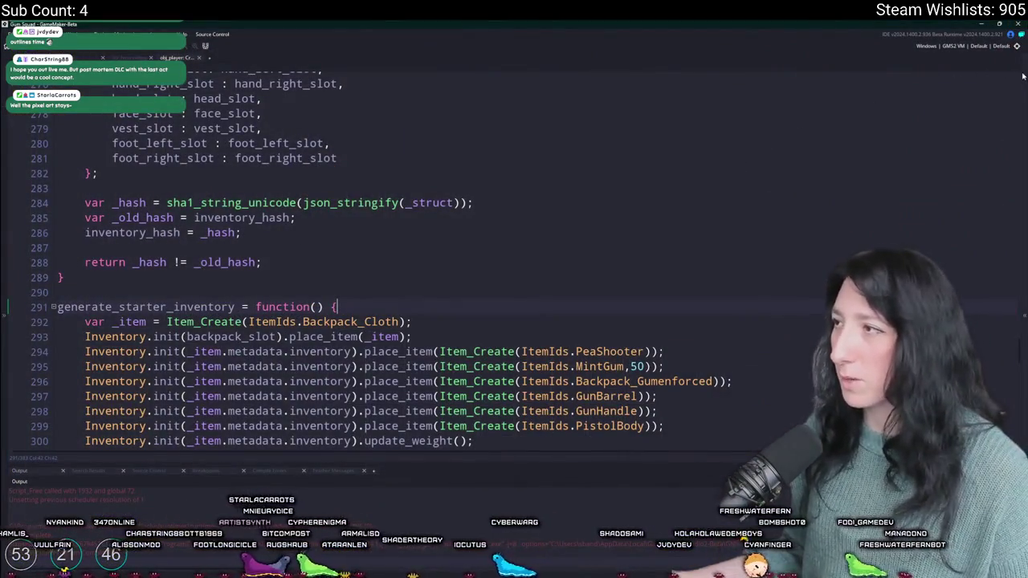
pyautogui.hotkey('alt', 'Tab')
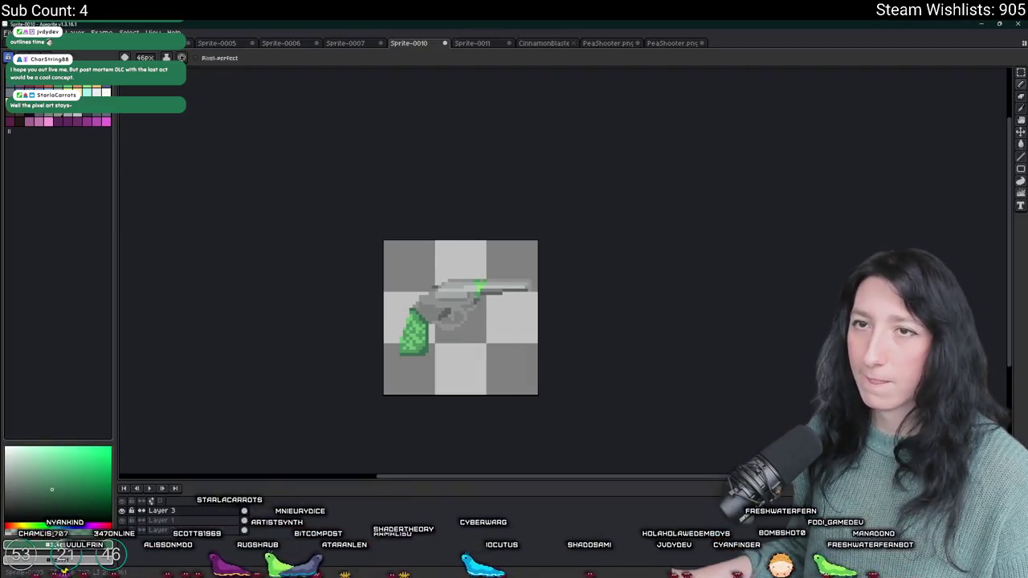
# Step: Open Character.aseprite in Aseprite
pyautogui.click(8, 33)
pyautogui.click(18, 52)
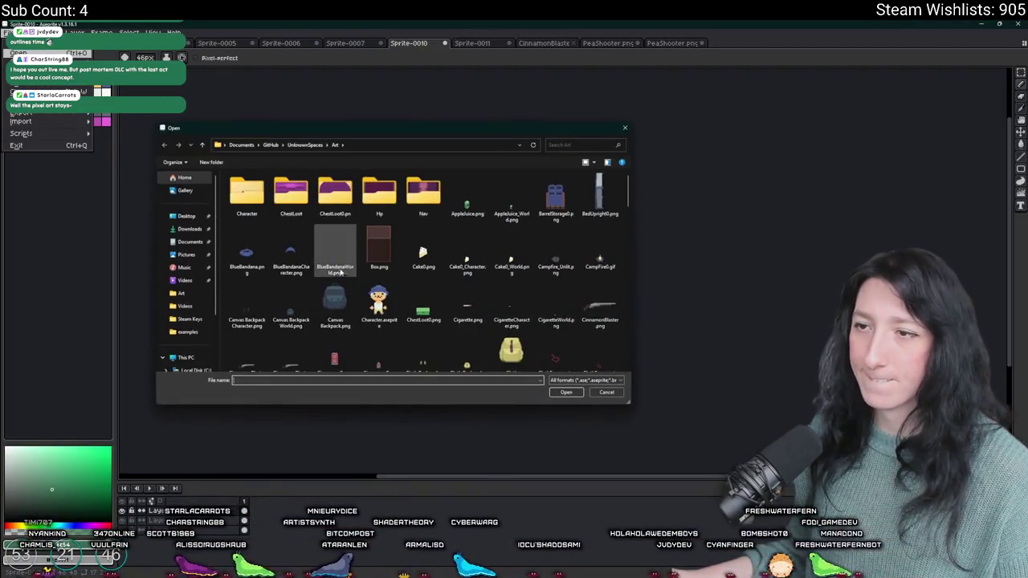
pyautogui.doubleClick(380, 303)
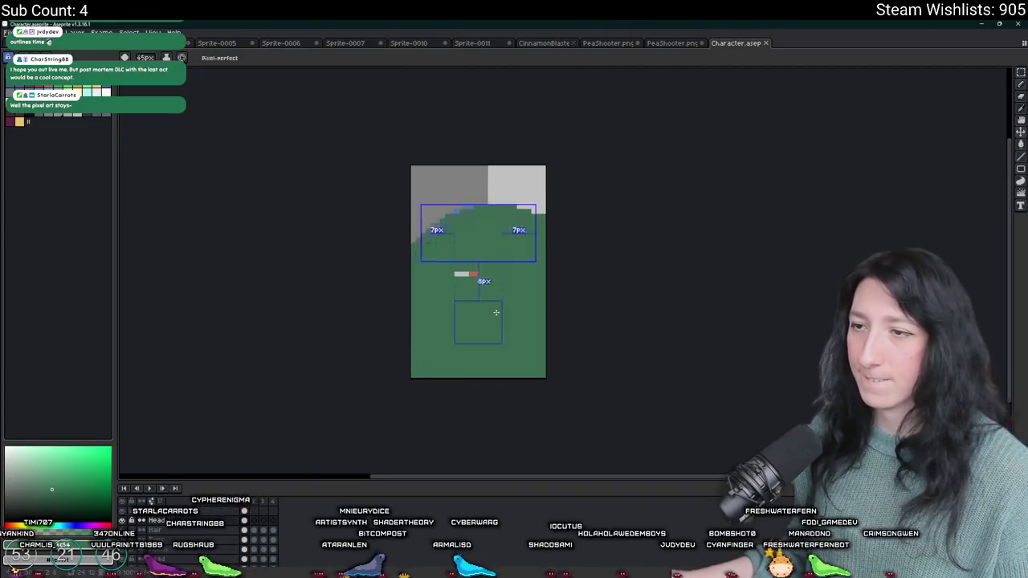
# Step: Return to the green-grip Sprite-0010 revolver and trim its canvas to the gun
pyautogui.click(673, 45)
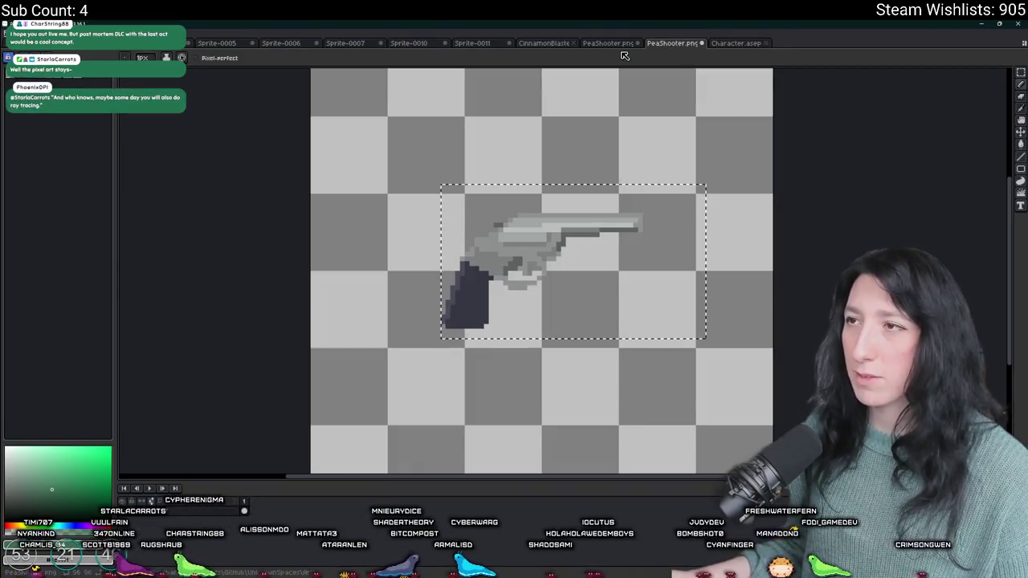
pyautogui.click(614, 44)
pyautogui.click(538, 45)
pyautogui.click(474, 44)
pyautogui.click(429, 48)
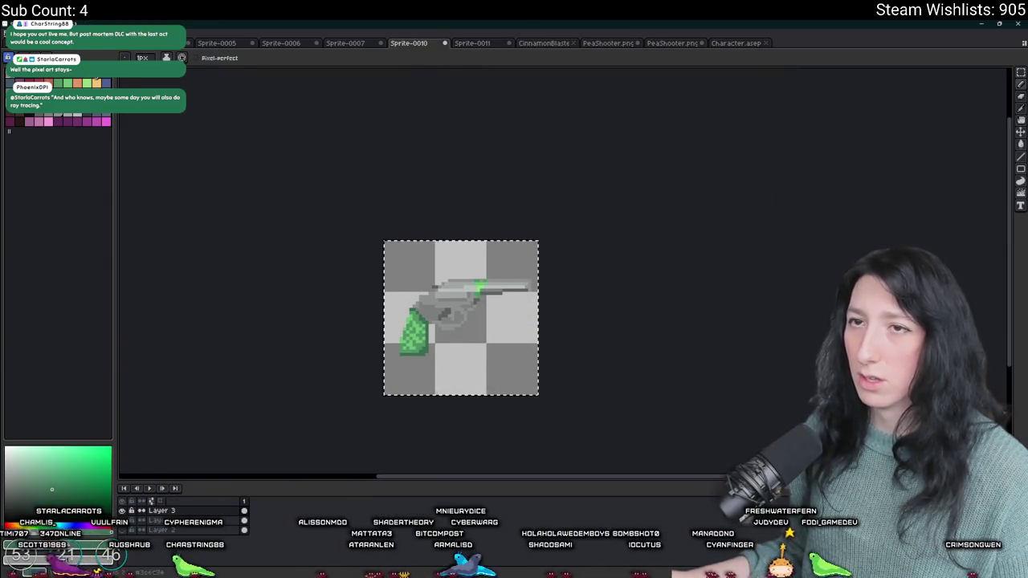
pyautogui.click(54, 116)
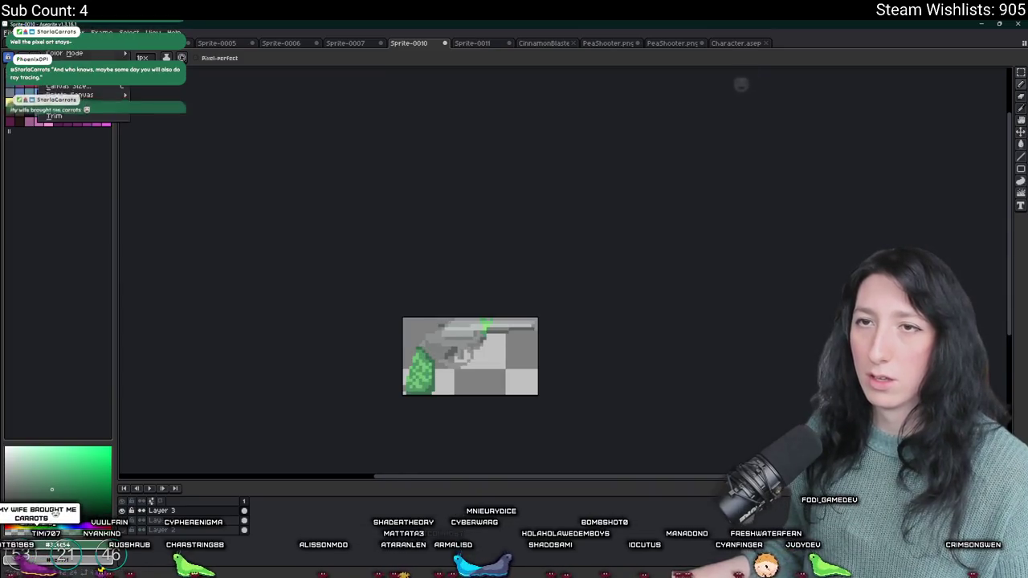
# Step: Resize the revolver sprite to 50%
pyautogui.click(68, 75)
pyautogui.doubleClick(494, 305)
pyautogui.write('50')
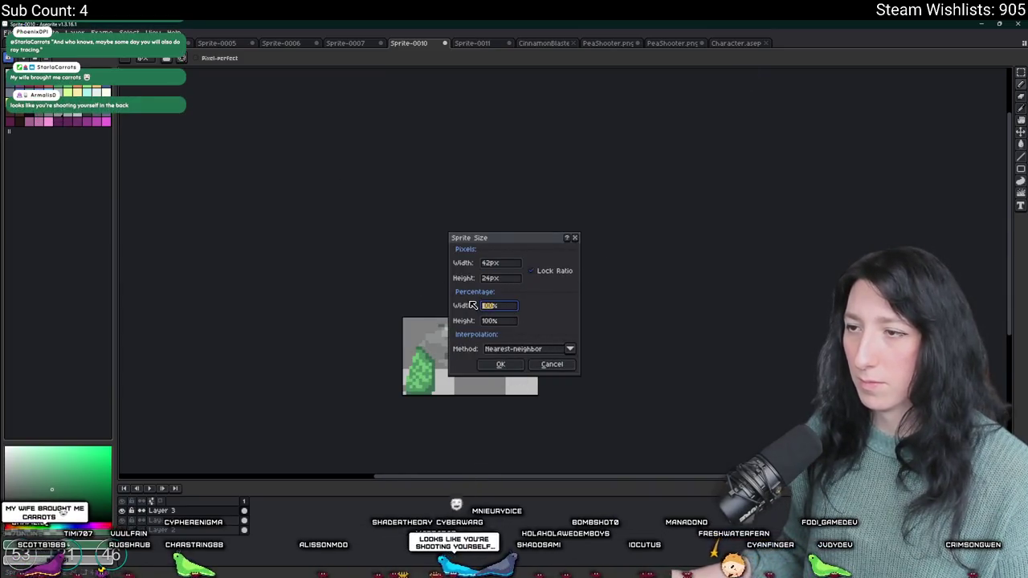
pyautogui.press('Return')
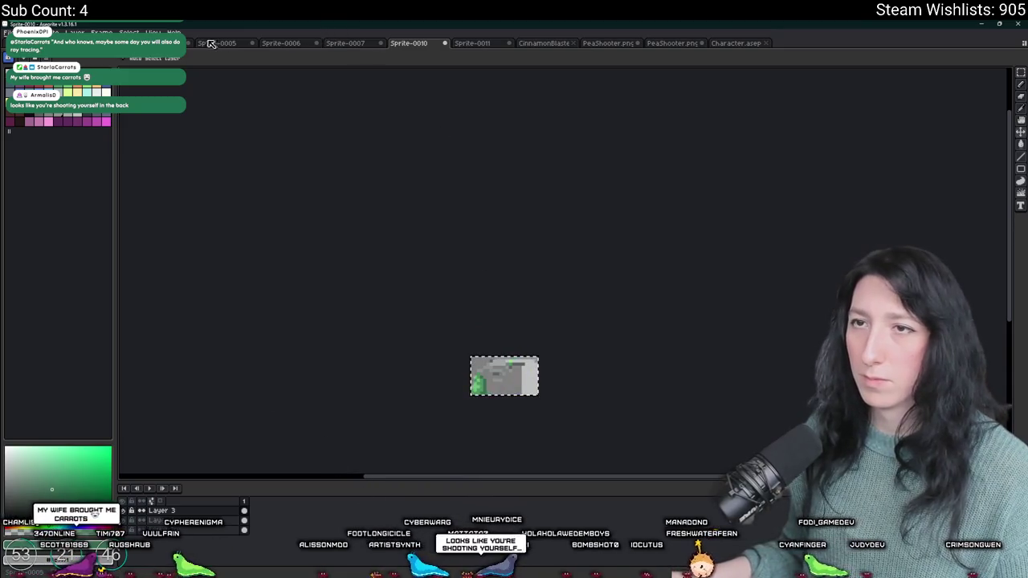
# Step: Browse through the open sprites to reach the Character sprite
pyautogui.click(281, 42)
pyautogui.click(226, 44)
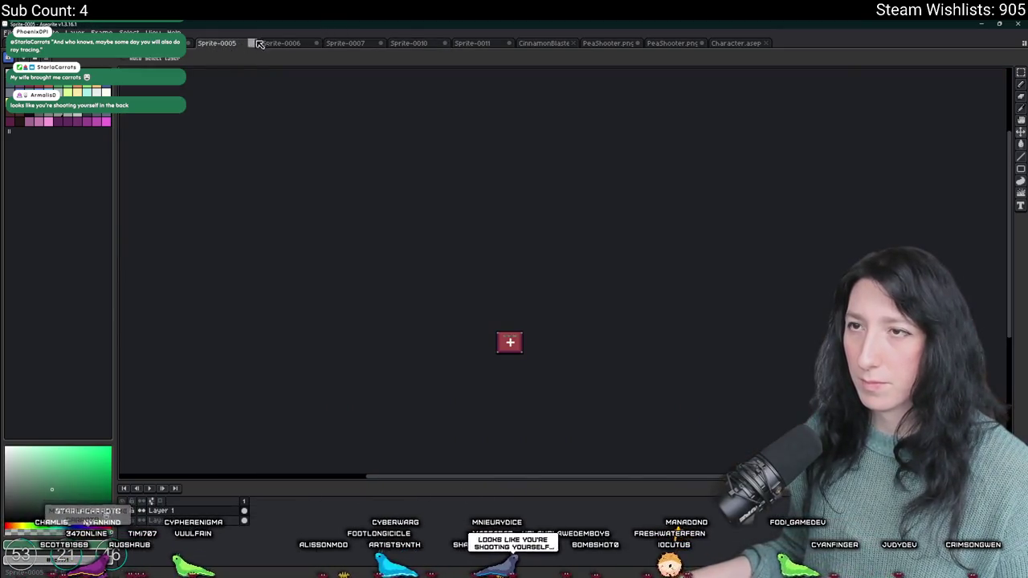
pyautogui.click(281, 42)
pyautogui.click(347, 43)
pyautogui.click(153, 42)
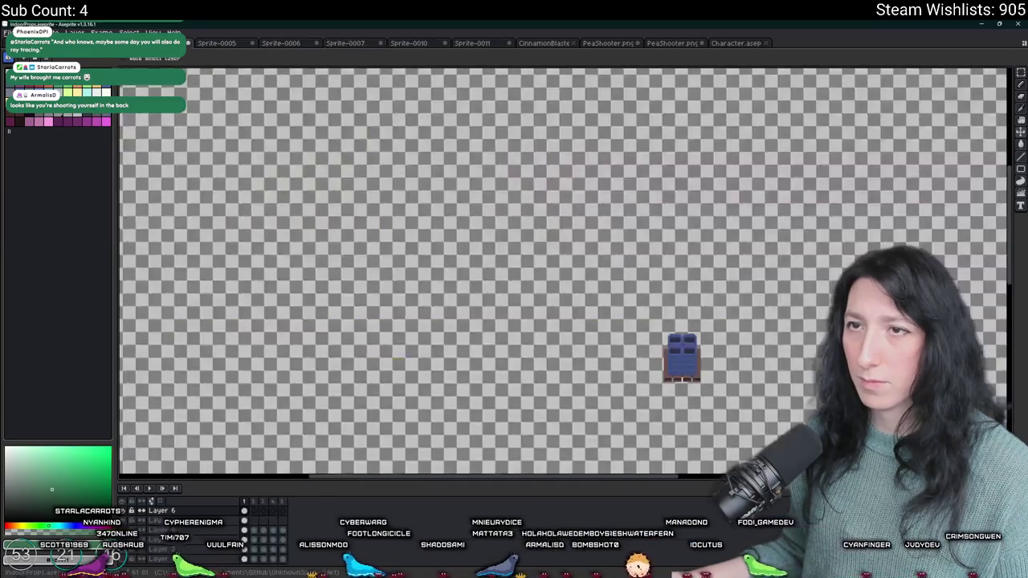
pyautogui.hotkey('ctrl', 'Tab')
pyautogui.hotkey('ctrl', 'Tab')
pyautogui.hotkey('ctrl', 'Tab')
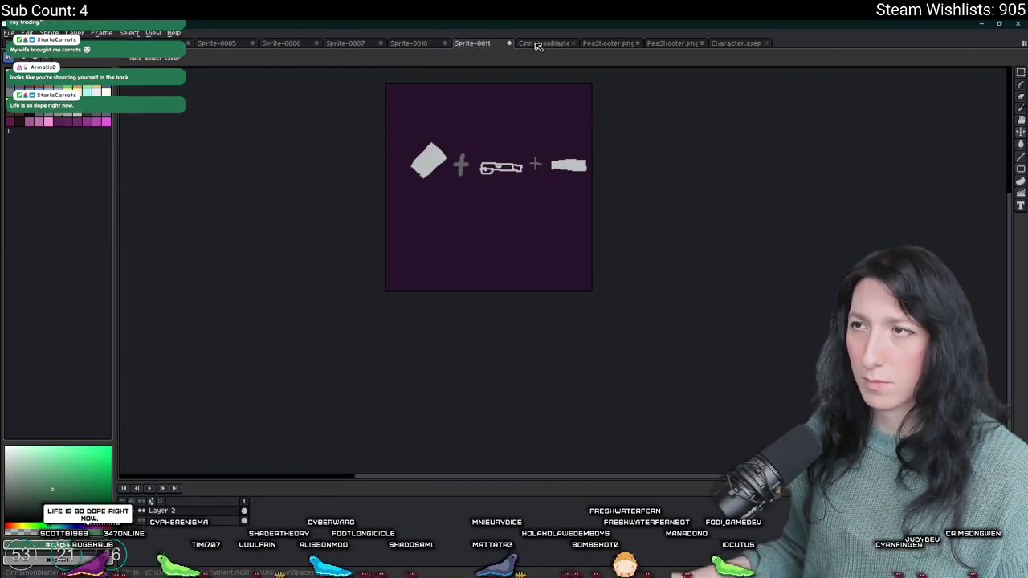
pyautogui.hotkey('ctrl', 'Tab')
pyautogui.hotkey('ctrl', 'Tab')
pyautogui.hotkey('ctrl', 'Tab')
pyautogui.scroll(3, 530, 203)
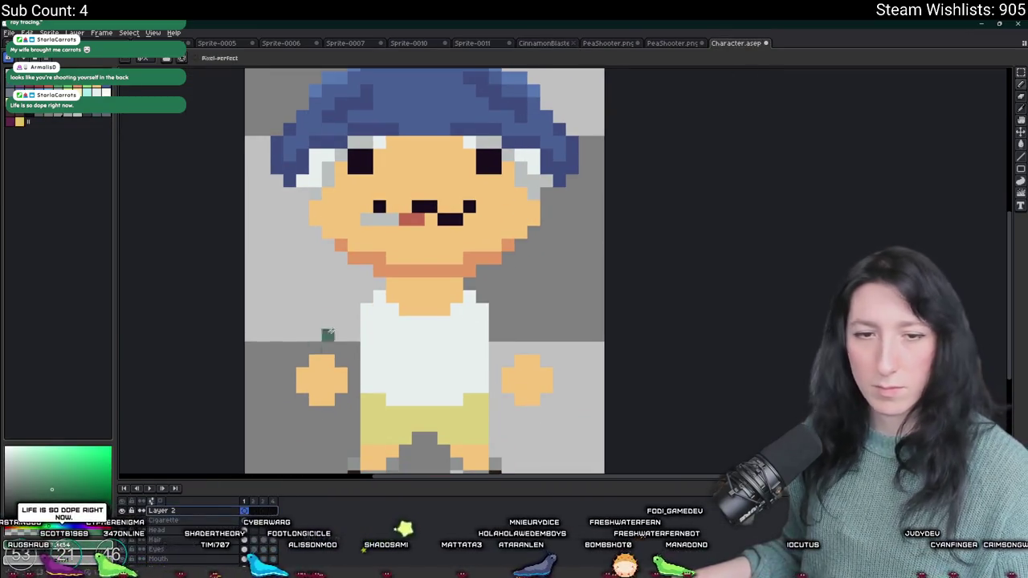
# Step: Paste the green sprite onto a new Character layer, then undo it
pyautogui.hotkey('shift', 'n')
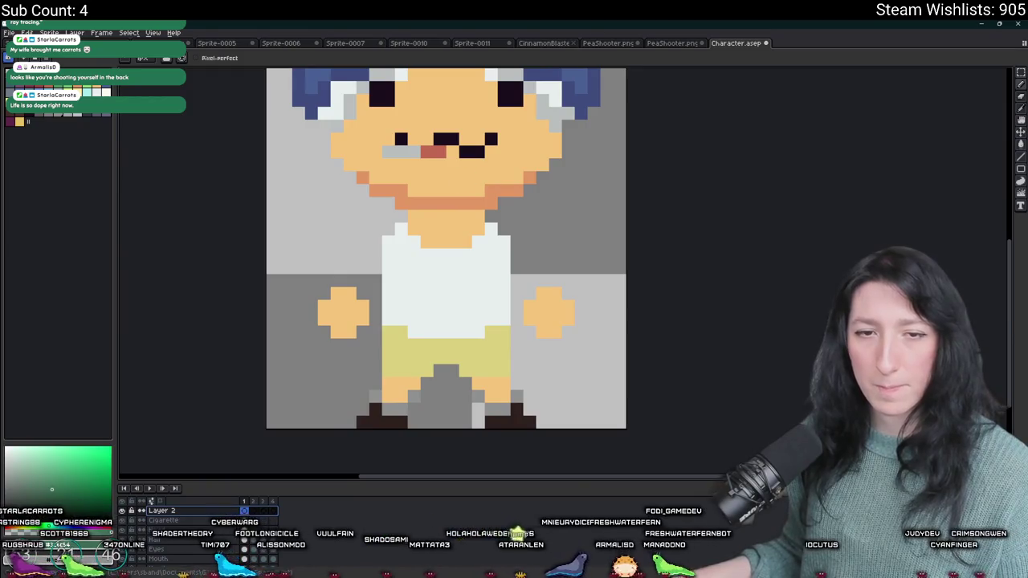
pyautogui.hotkey('ctrl', 'v')
pyautogui.moveTo(361, 264); pyautogui.dragTo(538, 279)
pyautogui.hotkey('ctrl', 'z')
# Step: Go back to PeaShooter.png and start opening another file
pyautogui.click(671, 43)
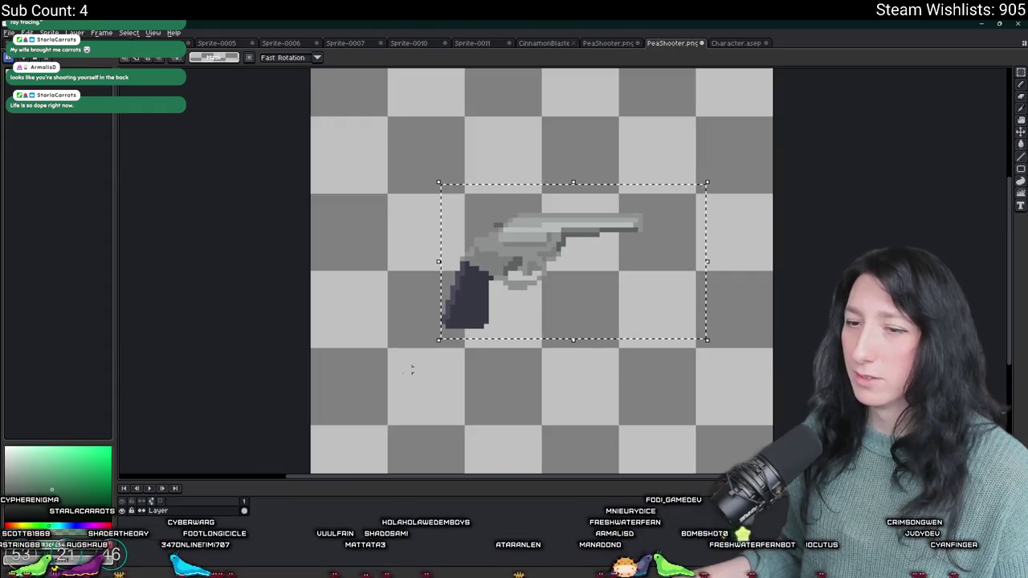
pyautogui.click(9, 32)
pyautogui.click(20, 49)
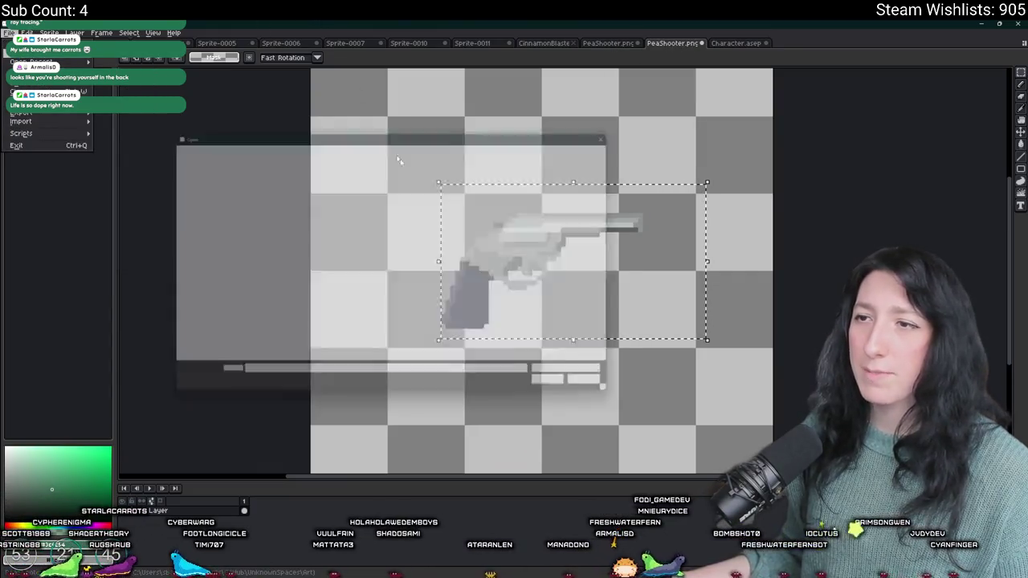
# Step: Open PeaShooterCharacter.png from the art folder
pyautogui.click(415, 234)
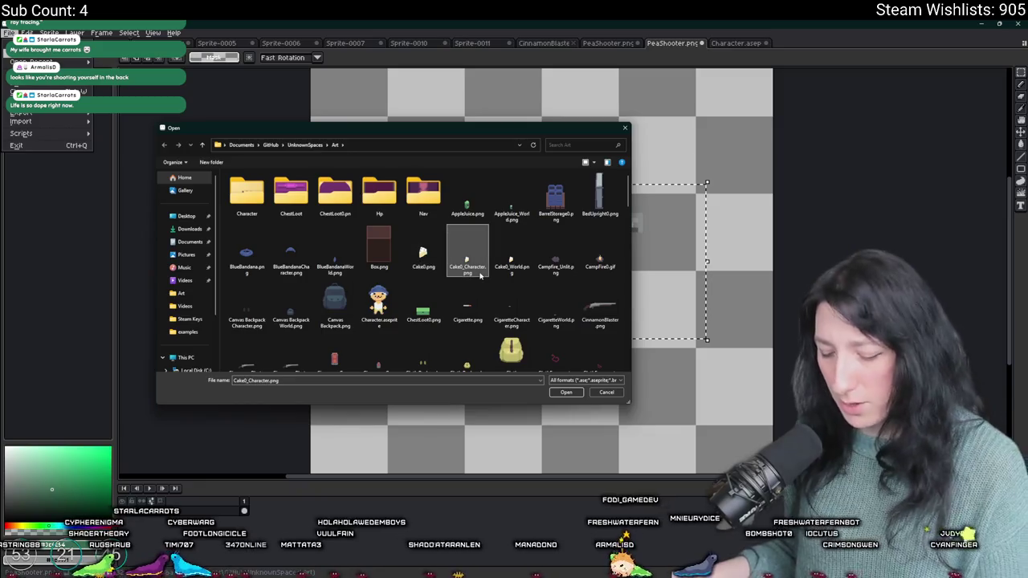
pyautogui.scroll(-10, 480, 275)
pyautogui.click(600, 193)
pyautogui.doubleClick(255, 255)
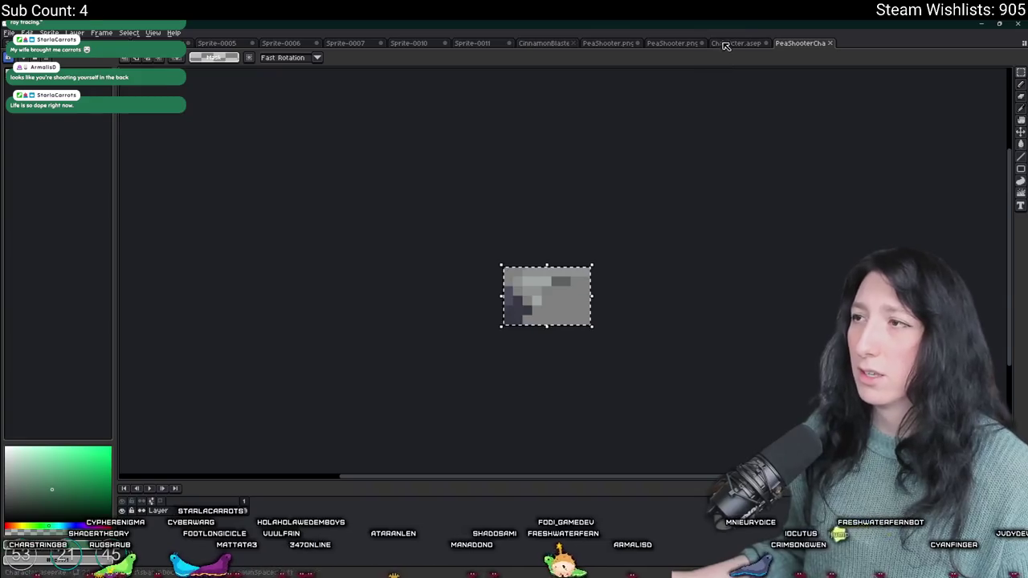
pyautogui.click(231, 45)
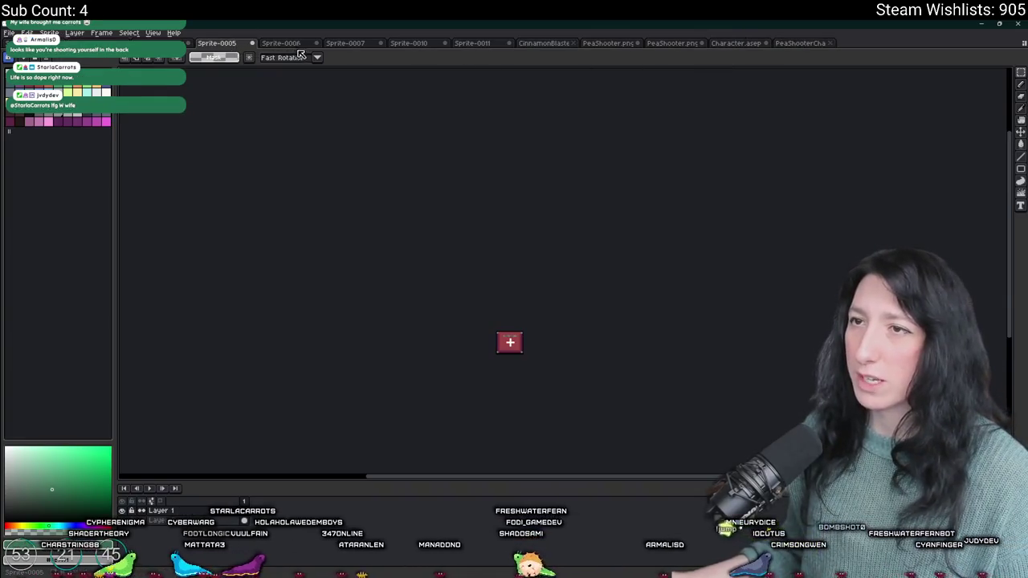
pyautogui.hotkey('ctrl', 'shift', 'Tab')
pyautogui.scroll(3, 554, 298)
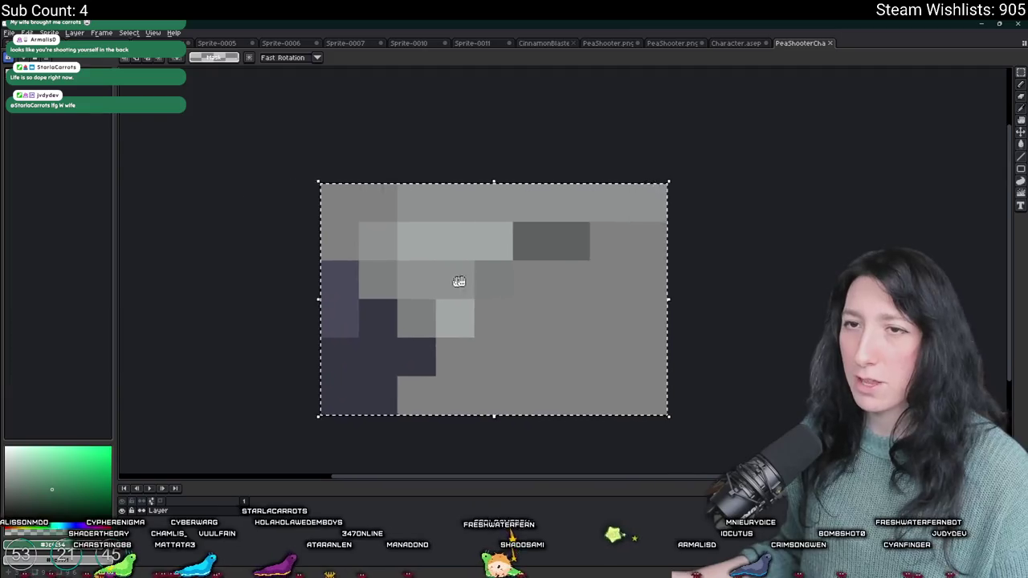
# Step: Load the punolite-plus-fem-edition-1x palette and bucket-fill the grey background dark purple
pyautogui.click(48, 78)
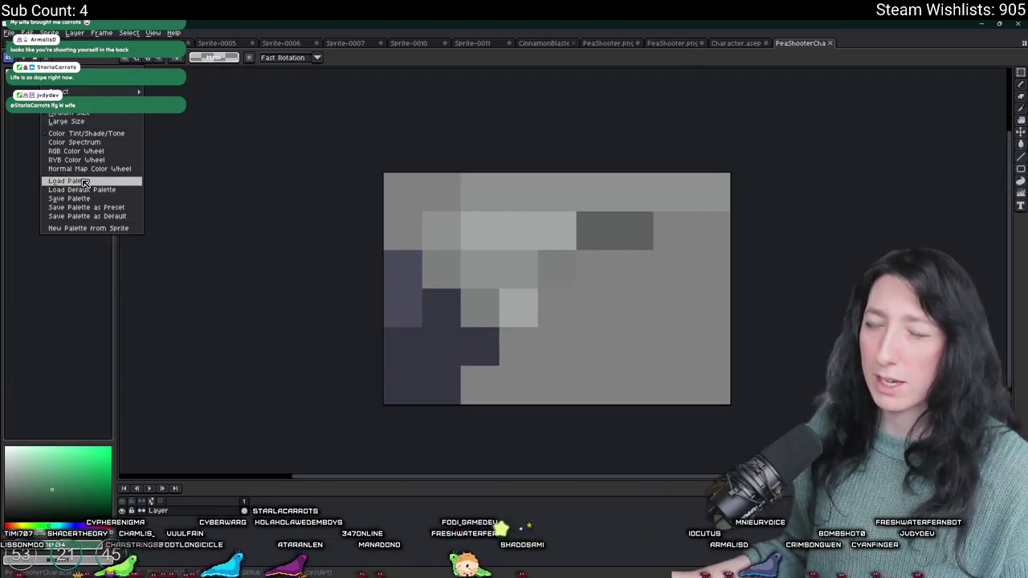
pyautogui.click(80, 181)
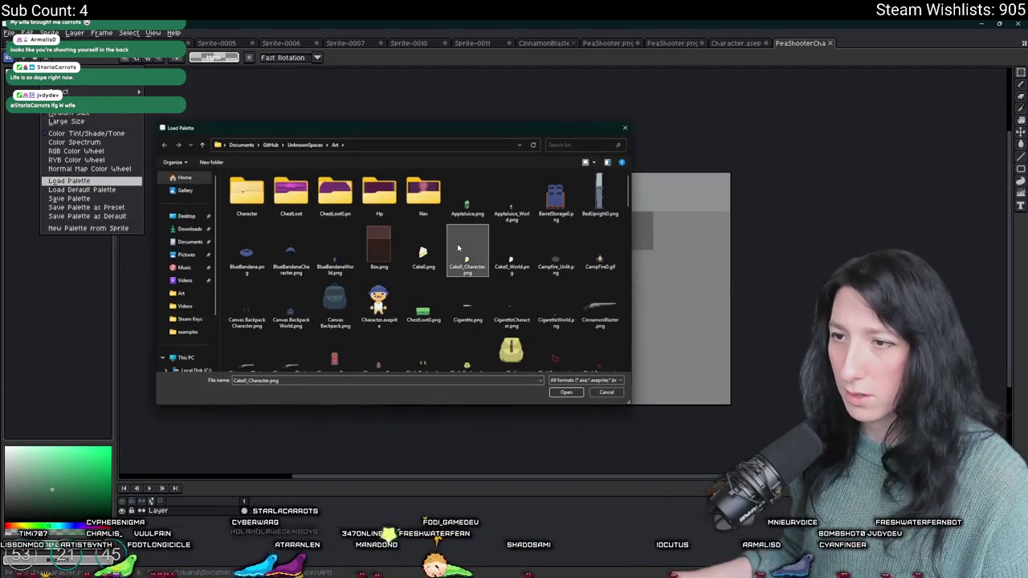
pyautogui.scroll(-10, 457, 243)
pyautogui.click(382, 261)
pyautogui.doubleClick(380, 257)
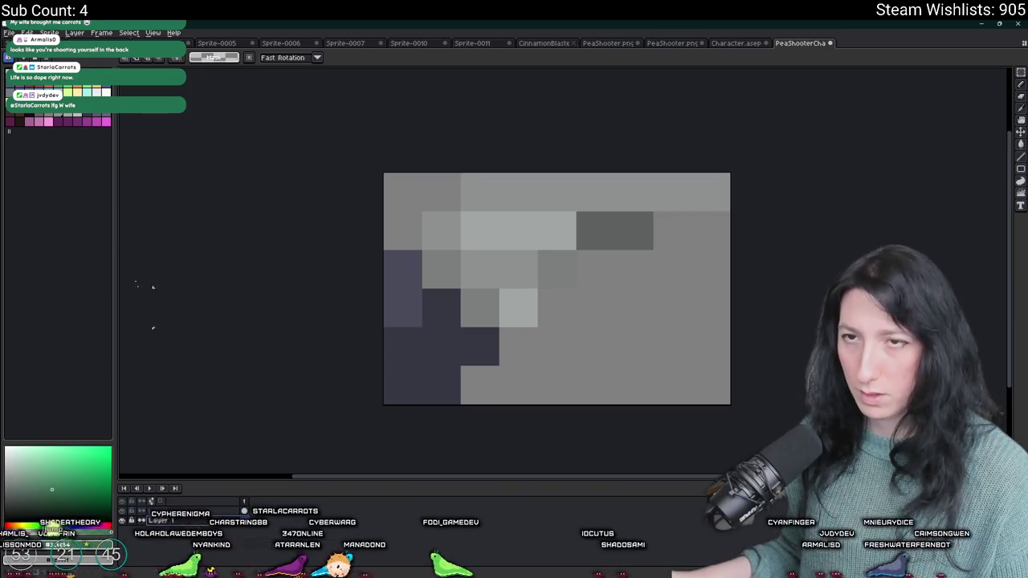
pyautogui.press('g')
pyautogui.click(537, 271)
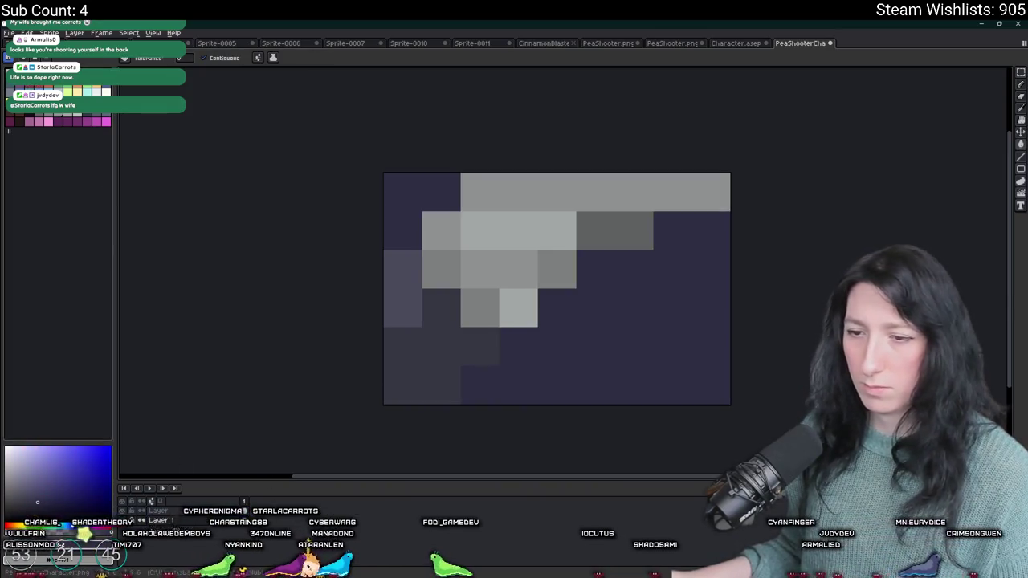
# Step: Bucket-fill the pistol grip's regions in light and darker greens
pyautogui.hscroll(2, 485, 223)
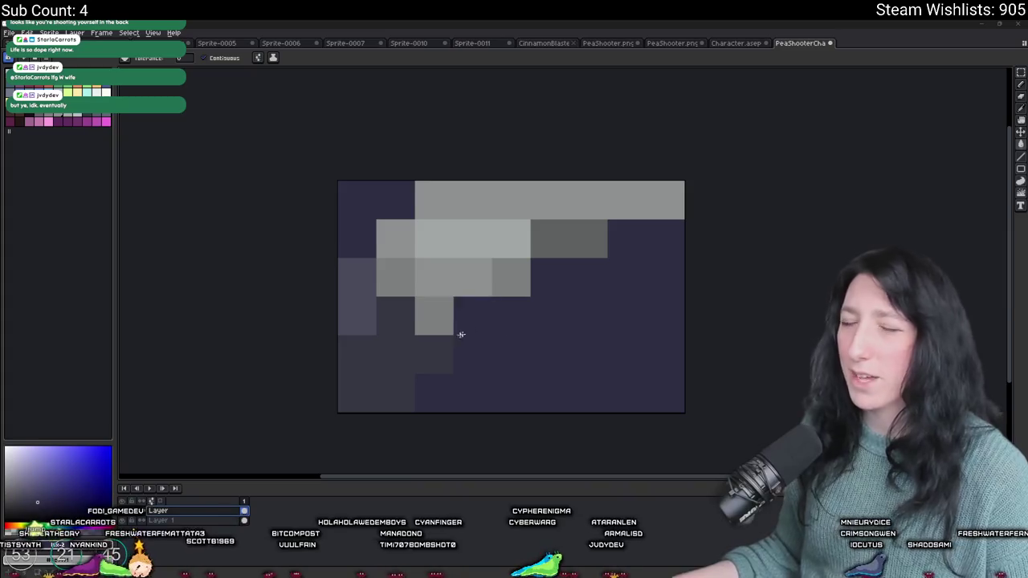
pyautogui.scroll(1, 434, 338)
pyautogui.click(64, 88)
pyautogui.click(389, 355)
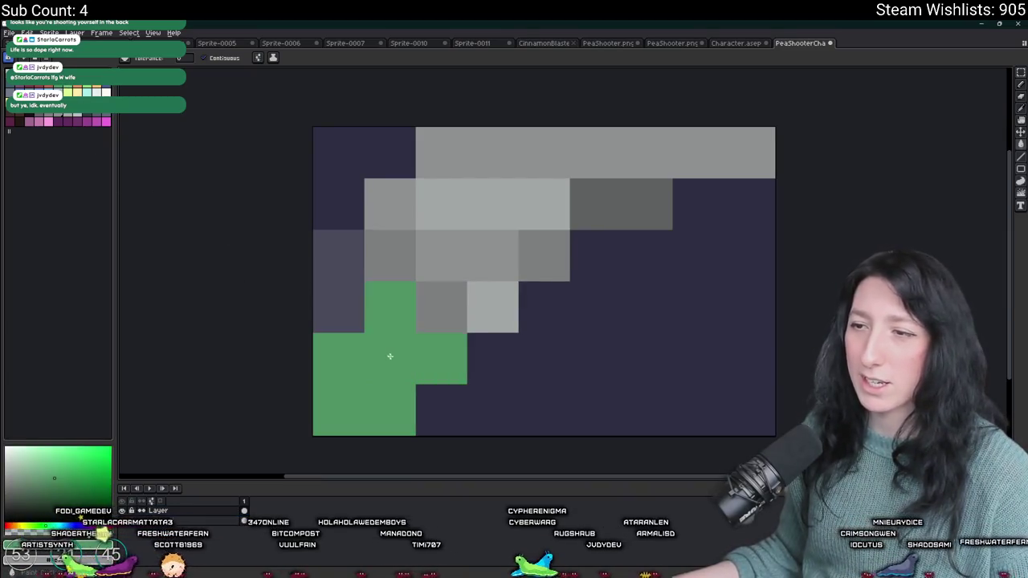
pyautogui.click(51, 489)
pyautogui.click(335, 375)
pyautogui.click(322, 300)
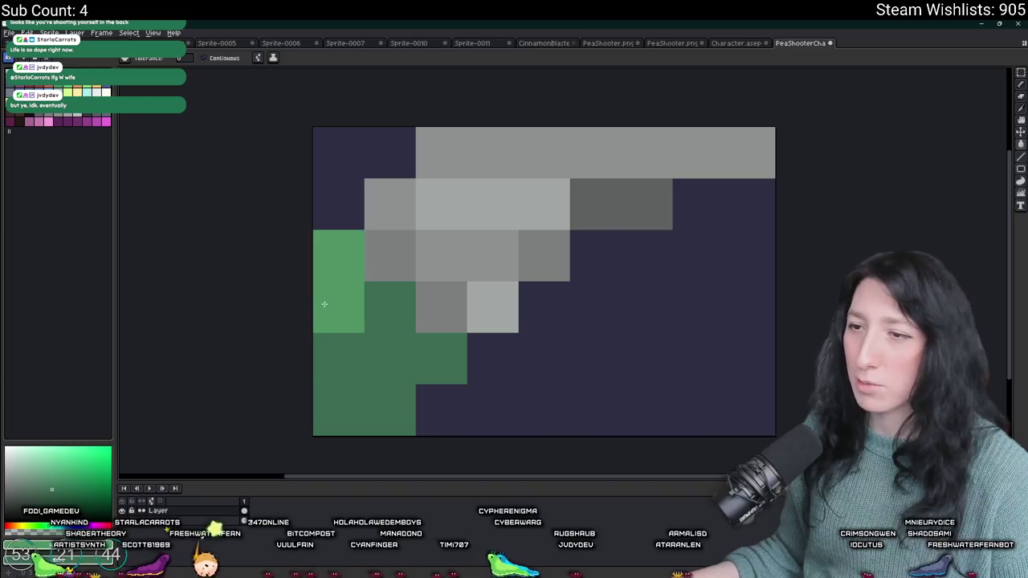
pyautogui.click(420, 375)
pyautogui.hotkey('ctrl', 'z')
pyautogui.hotkey('ctrl', 'z')
pyautogui.hotkey('ctrl', 'z')
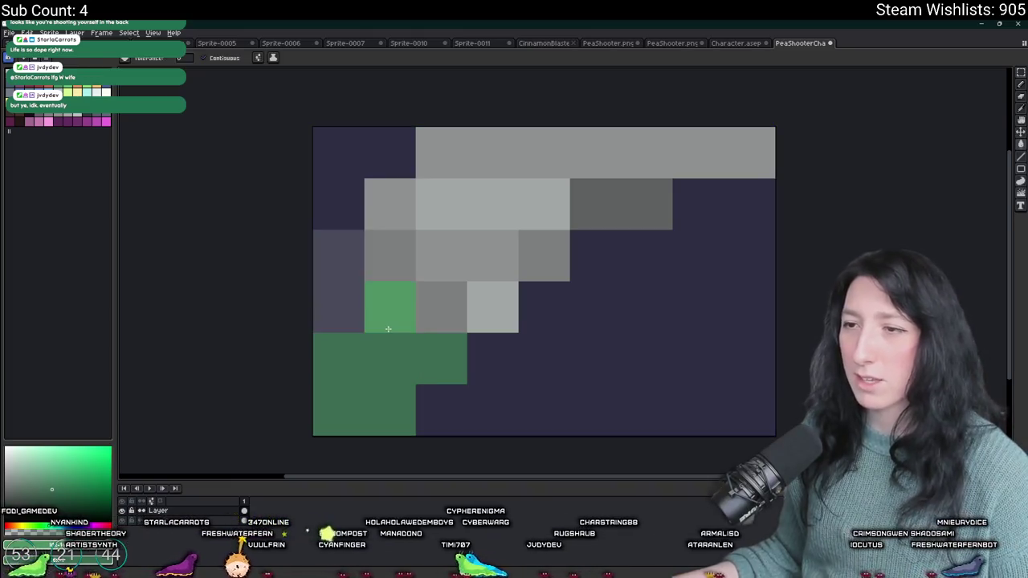
pyautogui.hotkey('ctrl', 'y')
pyautogui.hotkey('ctrl', 'y')
pyautogui.hotkey('ctrl', 'y')
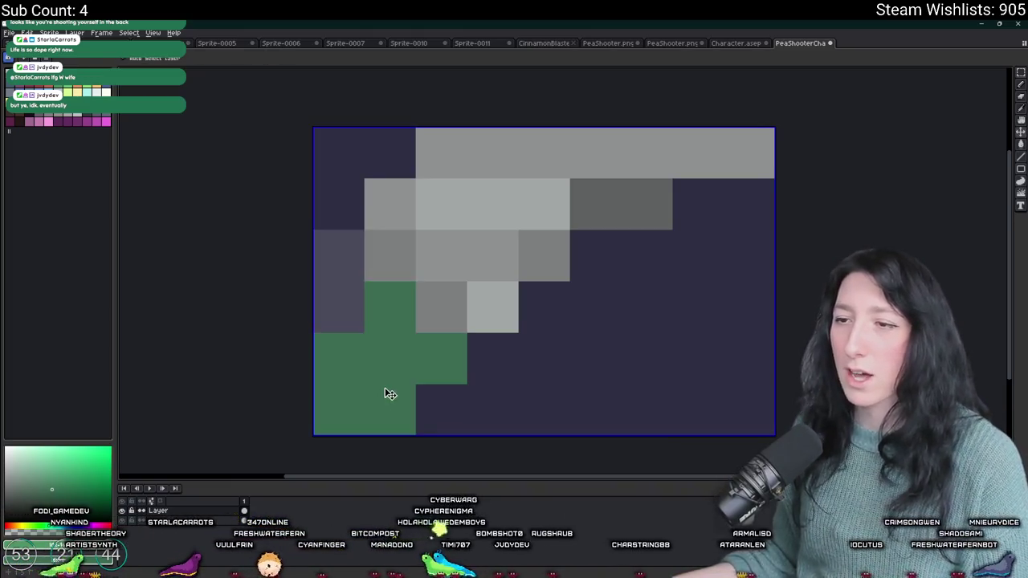
# Step: Pencil individual light-green pixels onto the grip
pyautogui.press('b')
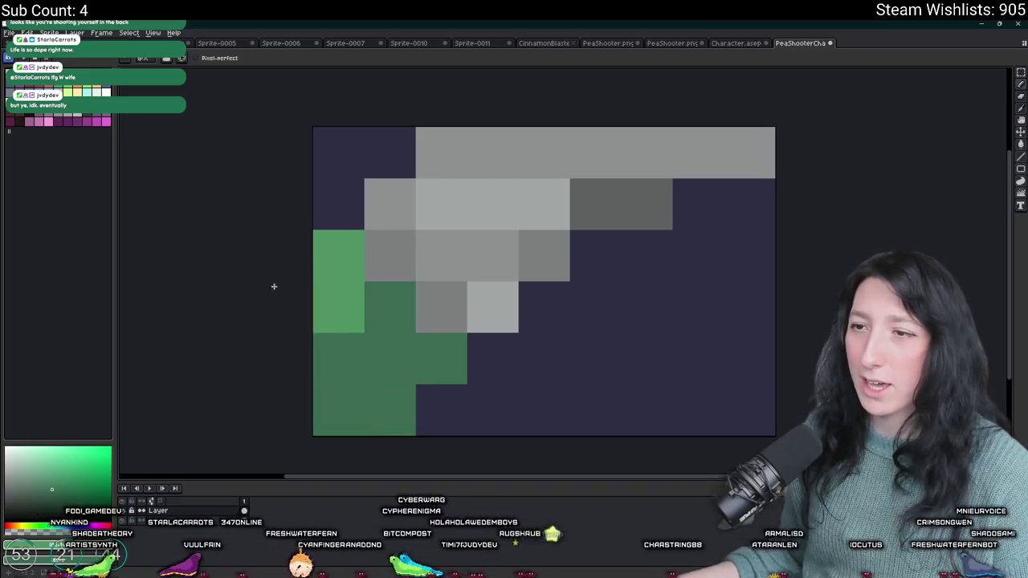
pyautogui.keyDown('alt'); pyautogui.click(339, 257); pyautogui.keyUp('alt')
pyautogui.click(423, 339)
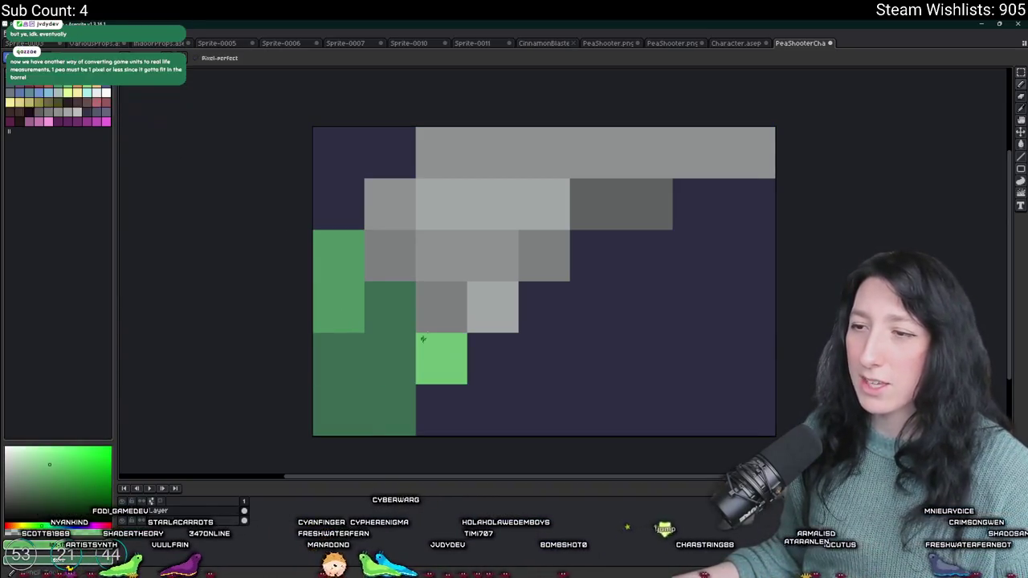
pyautogui.click(339, 411)
pyautogui.click(390, 359)
# Step: Pick another green shade for the barrel, then bring up the Export File settings
pyautogui.scroll(-5, 412, 398)
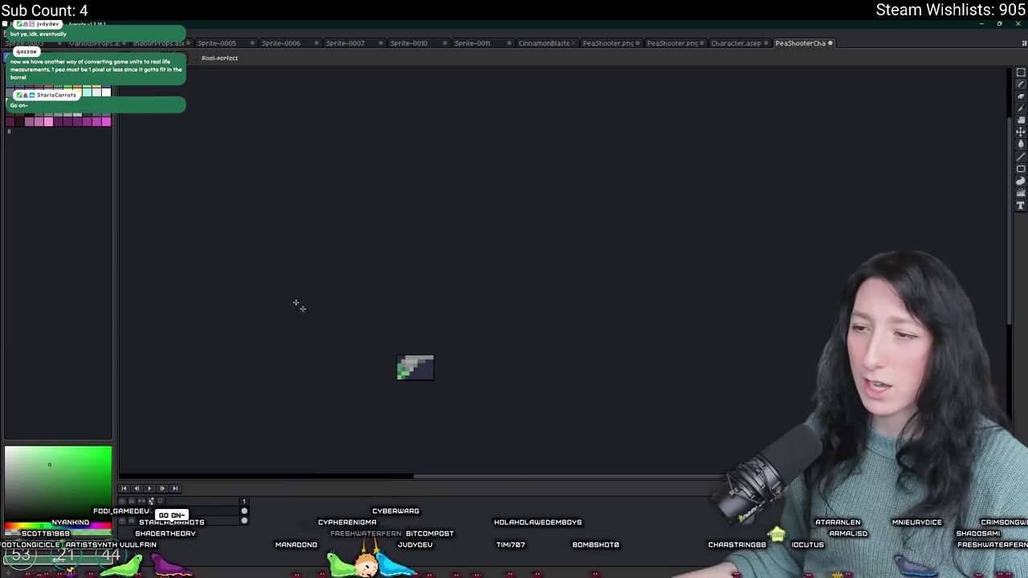
pyautogui.click(59, 86)
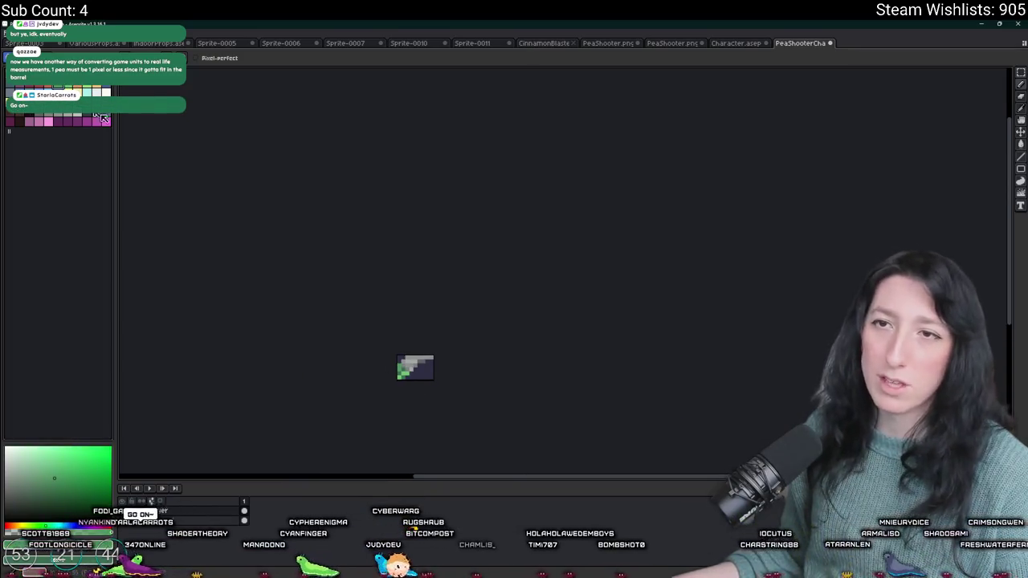
pyautogui.scroll(4, 406, 368)
pyautogui.scroll(-5, 362, 341)
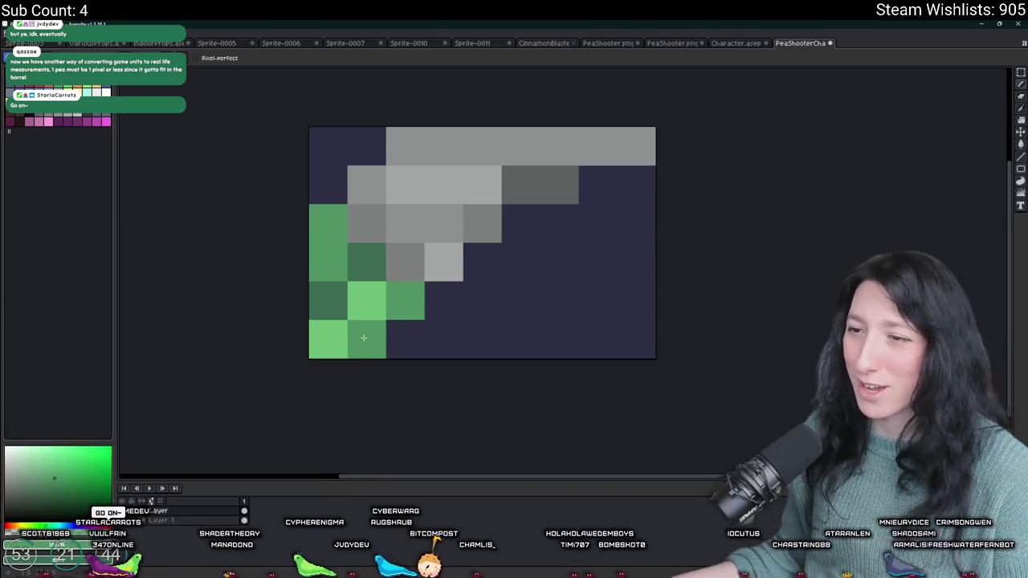
pyautogui.scroll(2, 360, 347)
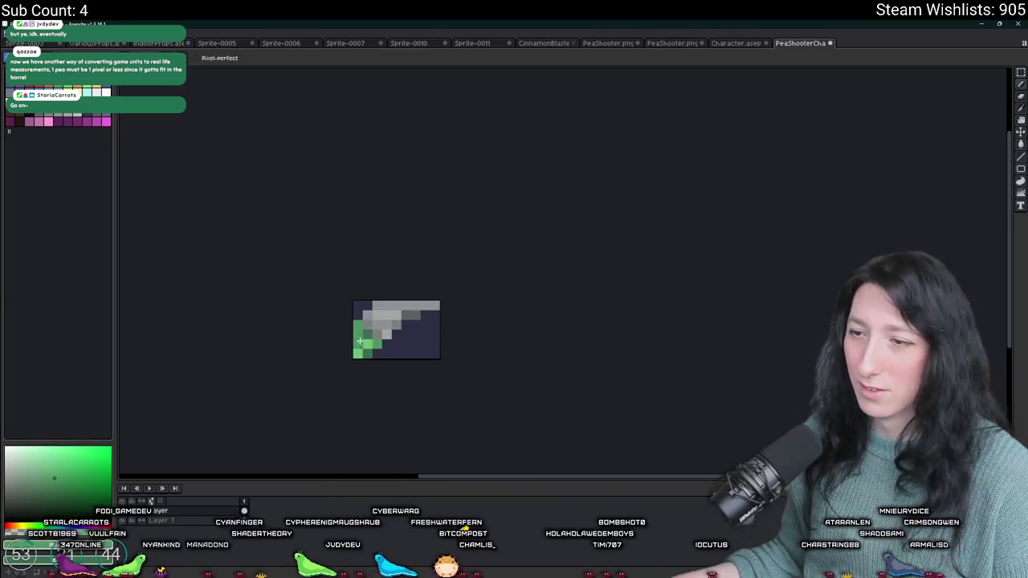
pyautogui.scroll(-2, 366, 353)
pyautogui.scroll(-1, 374, 382)
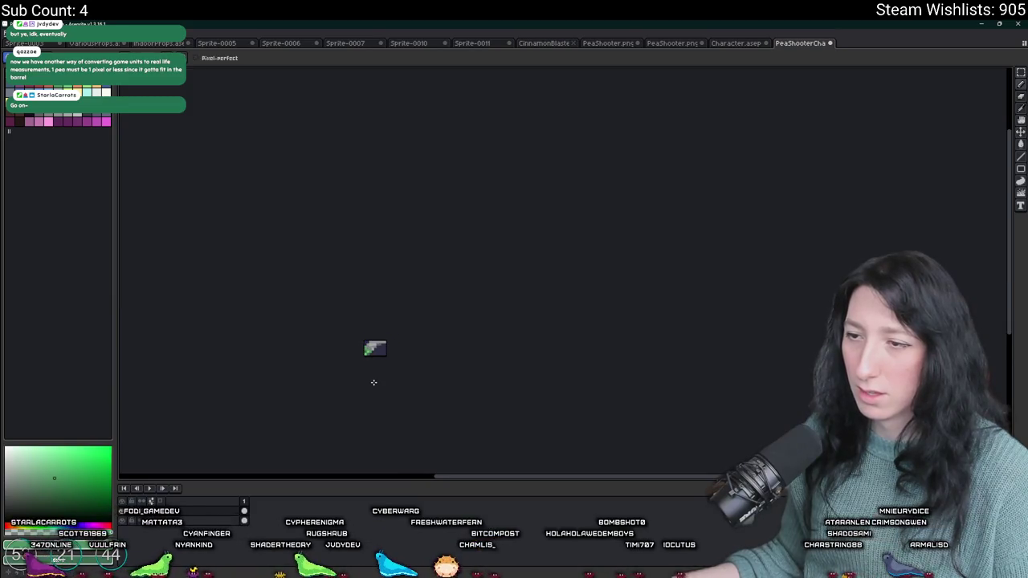
pyautogui.scroll(5, 371, 358)
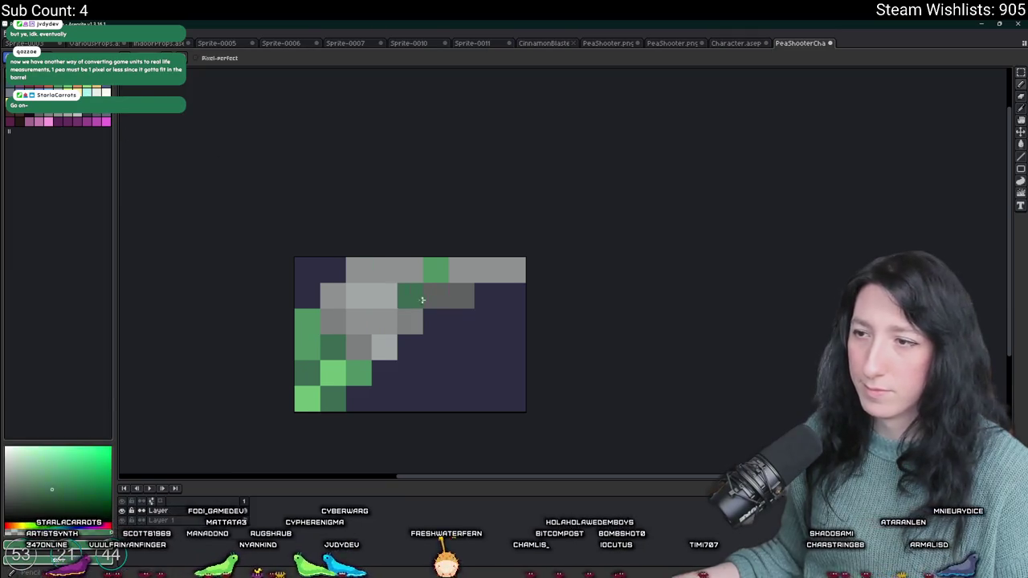
pyautogui.scroll(-5, 460, 347)
pyautogui.scroll(2, 461, 350)
pyautogui.scroll(-3, 466, 362)
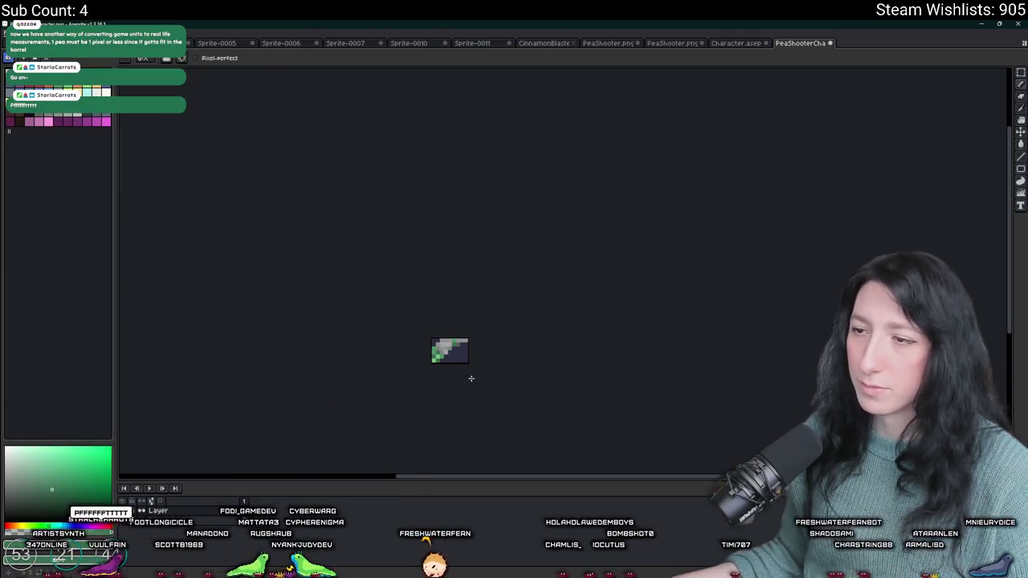
pyautogui.hotkey('ctrl', 'alt', 'shift', 's')
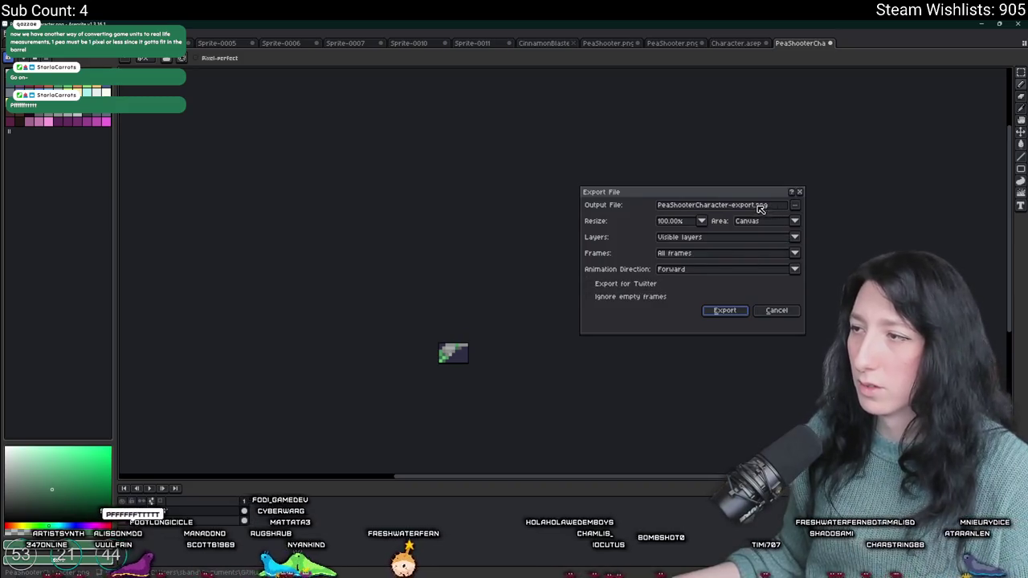
# Step: Rename the output to Makeshift_Pistol_Character.png, export it, and return to GameMaker's assets
pyautogui.moveTo(754, 205); pyautogui.dragTo(639, 210)
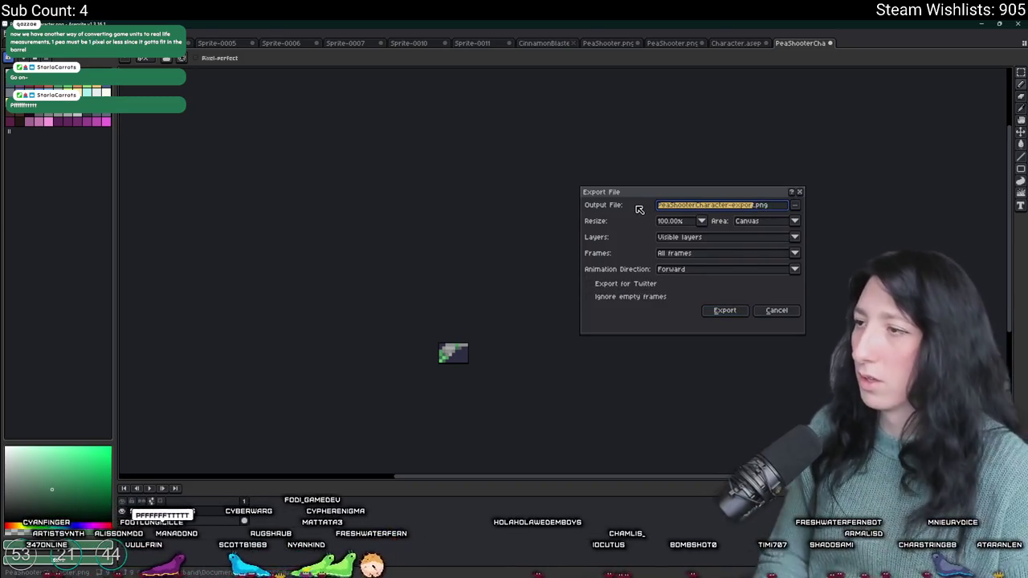
pyautogui.write('Makes')
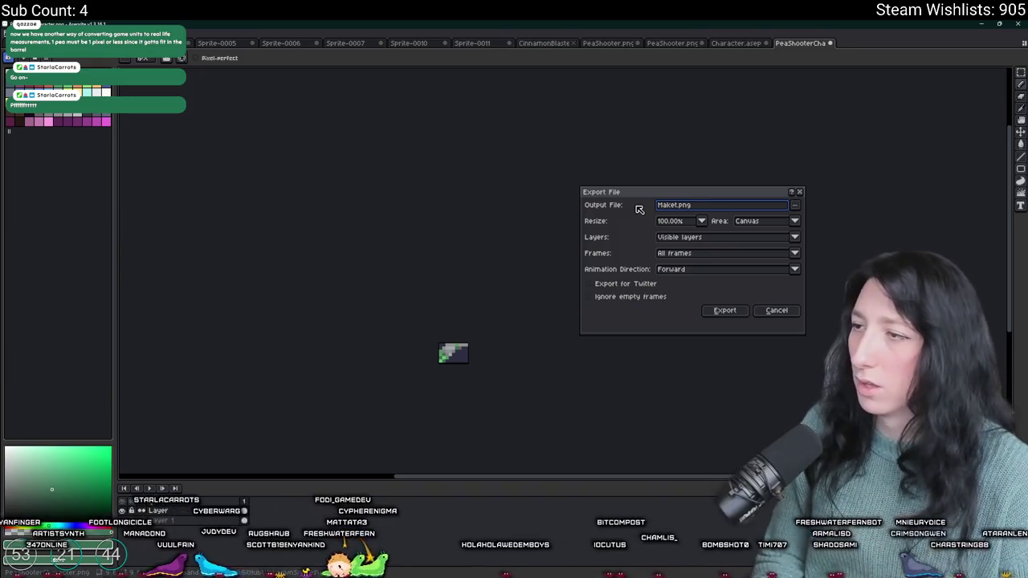
pyautogui.write('hift')
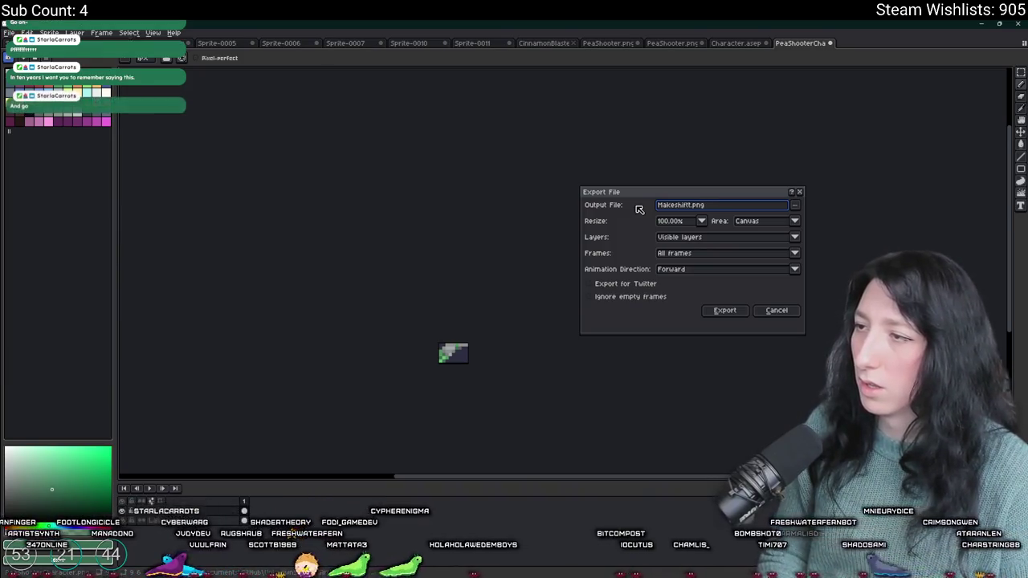
pyautogui.write('_Pistol_Character')
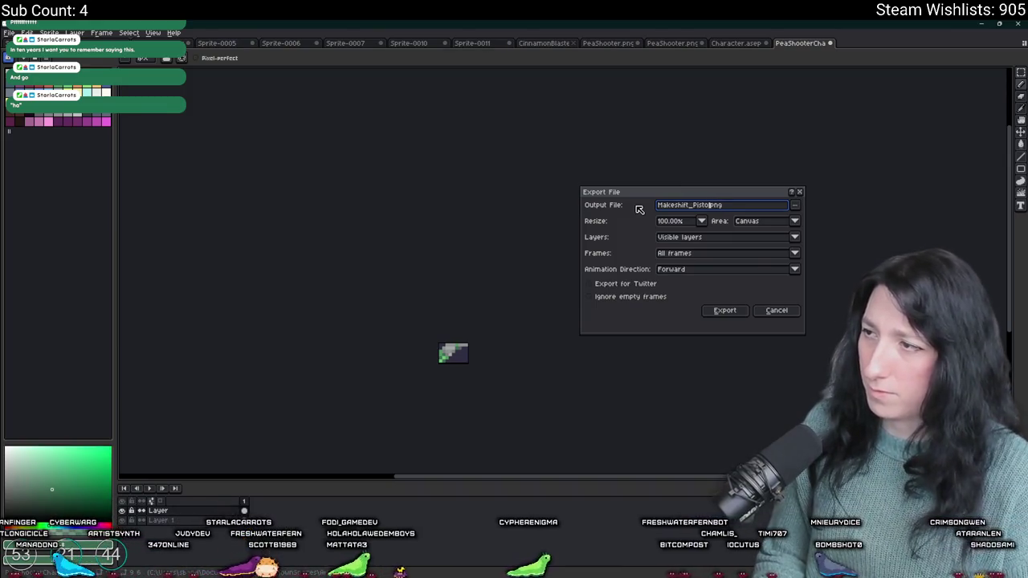
pyautogui.click(725, 310)
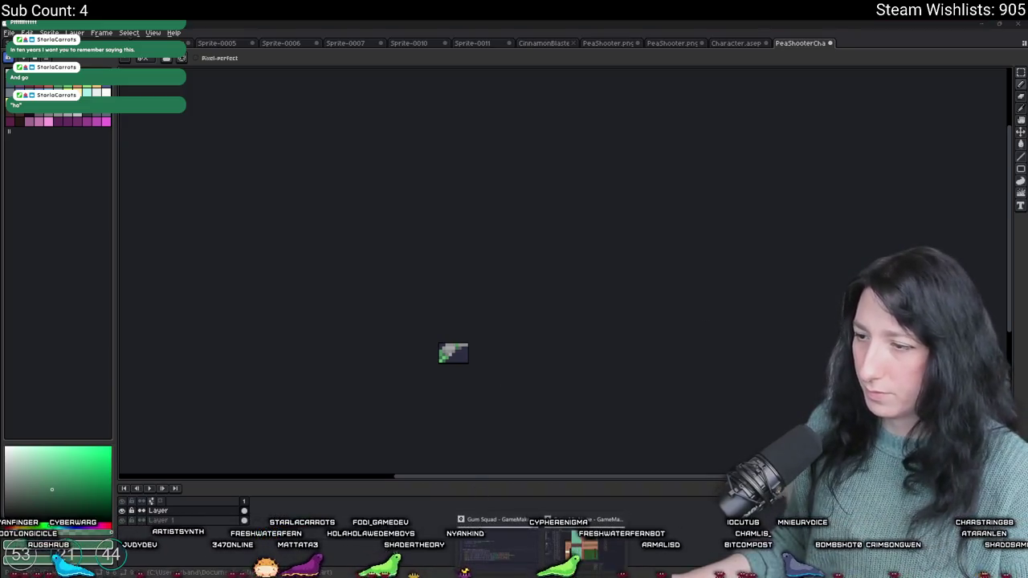
pyautogui.hotkey('alt', 'Tab')
pyautogui.click(1026, 298)
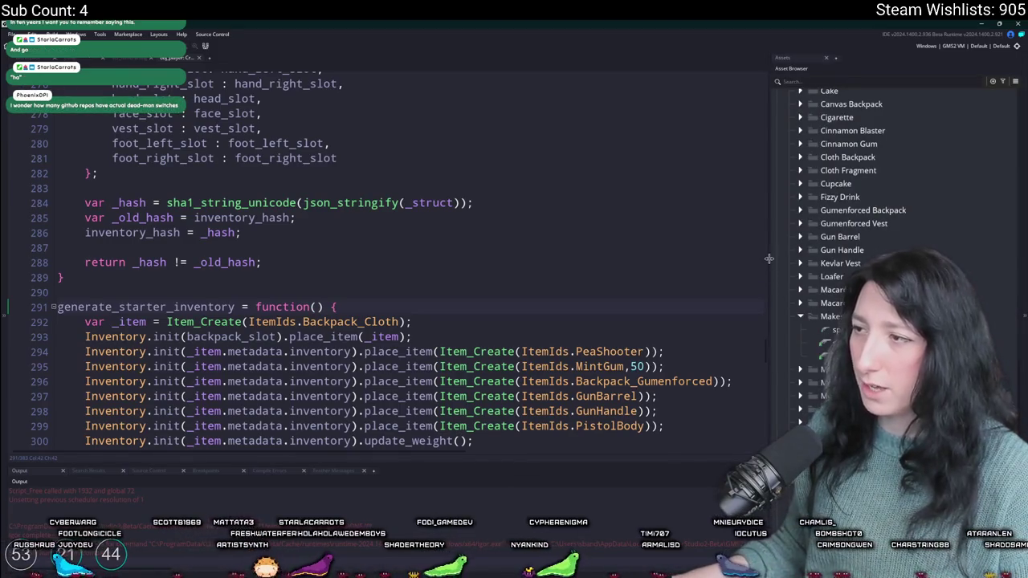
# Step: Import Makeshift_Pistol_Character.png into spr_item_makeshift_pistol_character, replacing its image
pyautogui.moveTo(768, 259); pyautogui.dragTo(567, 259)
pyautogui.doubleClick(695, 343)
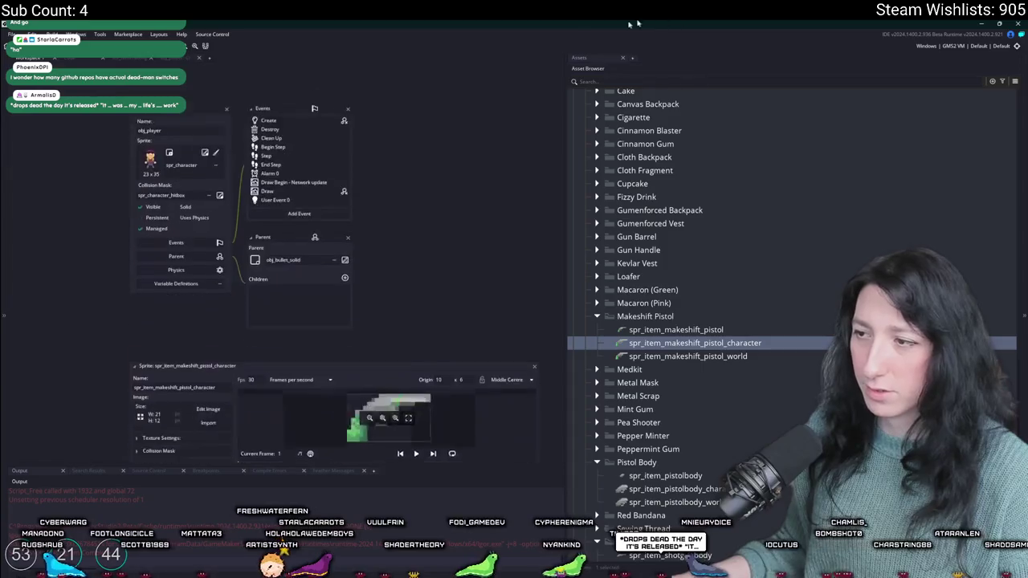
pyautogui.click(208, 200)
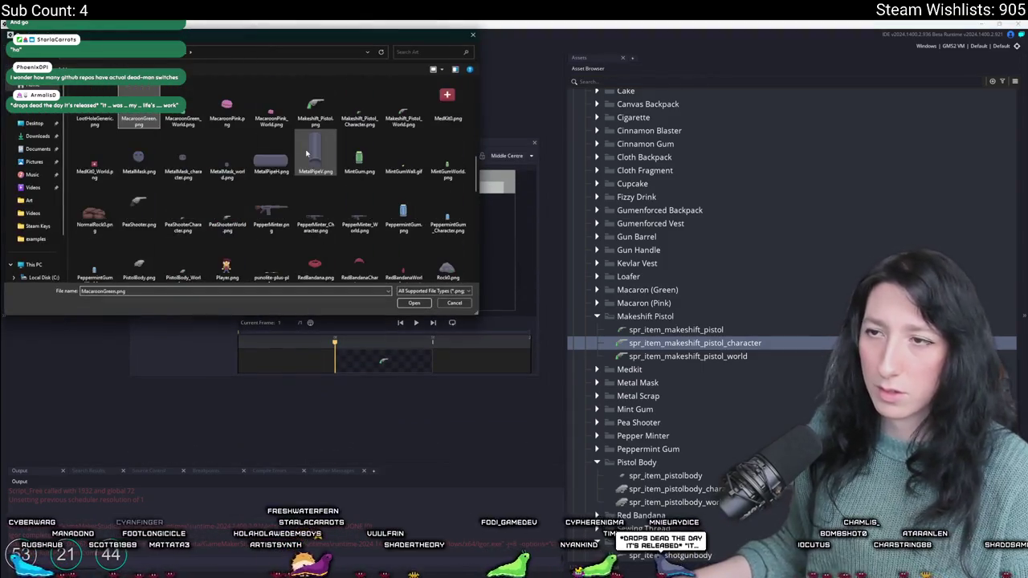
pyautogui.doubleClick(359, 104)
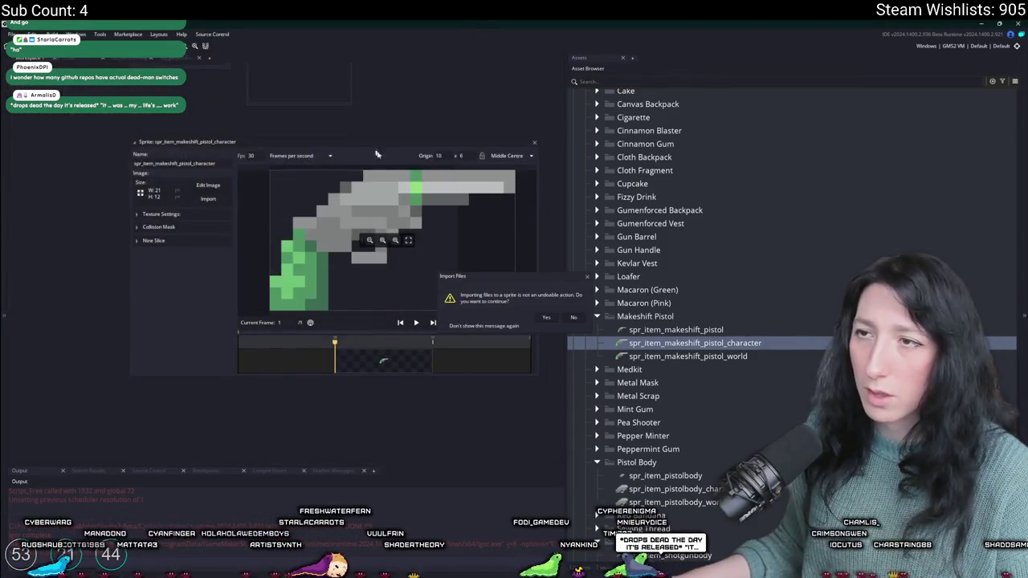
pyautogui.click(547, 317)
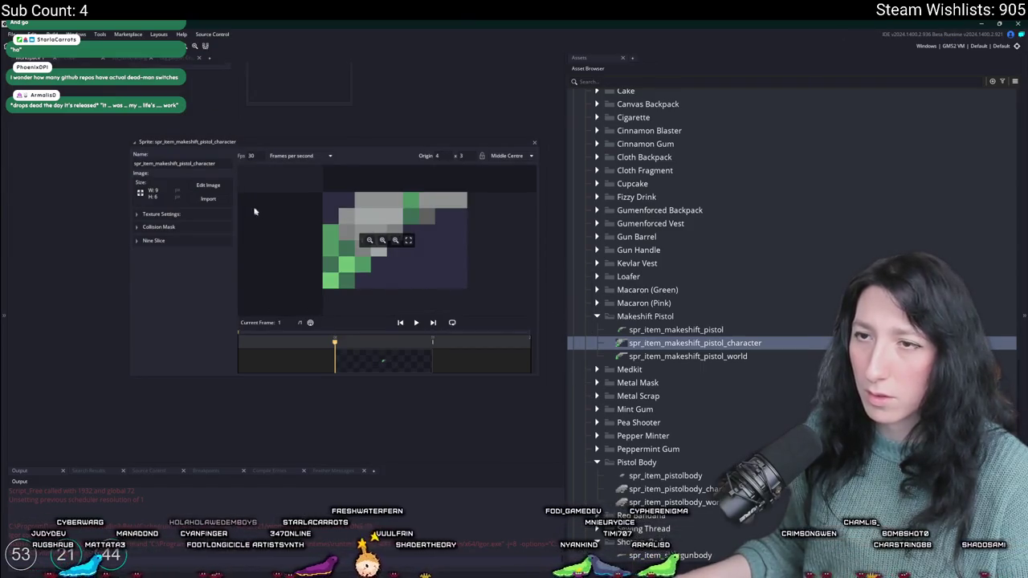
# Step: Magic-wand the dark background, delete it to transparency, and close the sprite
pyautogui.click(210, 186)
pyautogui.click(515, 254)
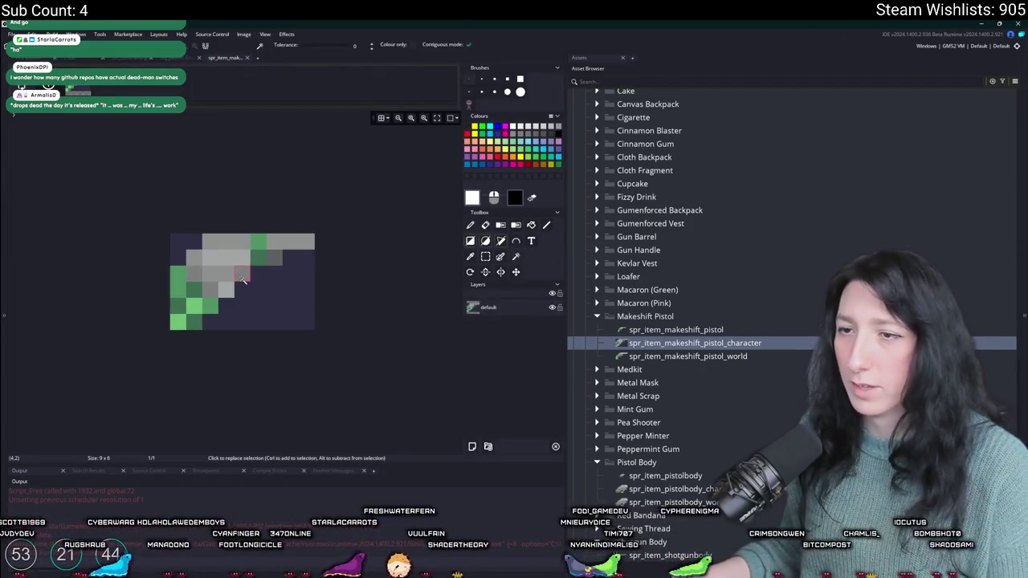
pyautogui.click(267, 290)
pyautogui.press('Delete')
pyautogui.press('Delete')
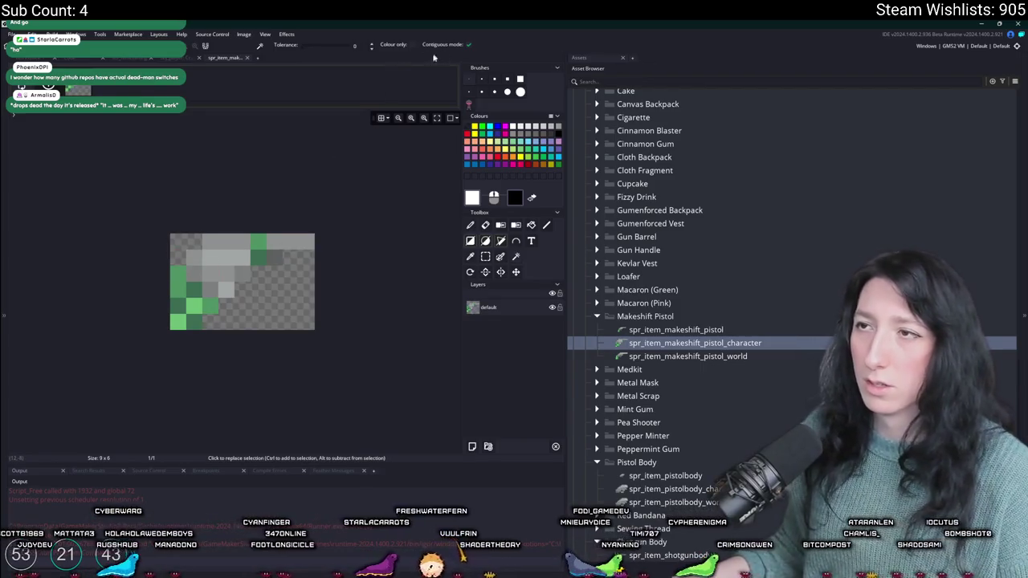
pyautogui.click(246, 58)
pyautogui.hotkey('ctrl', 'w')
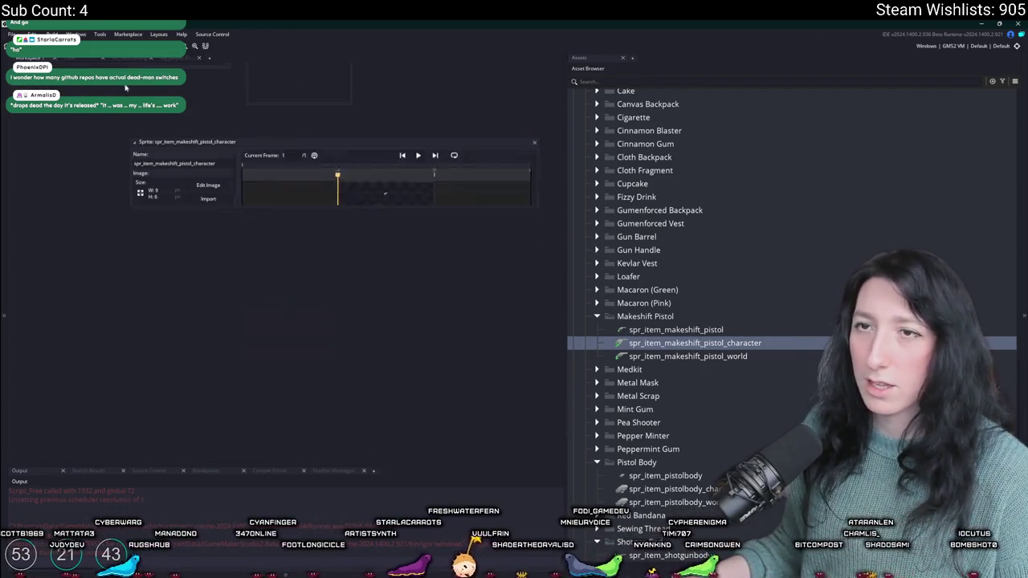
# Step: Open the item definitions script via asset search for 'scrms'
pyautogui.hotkey('ctrl', 't')
pyautogui.write('scr')
pyautogui.write('ms')
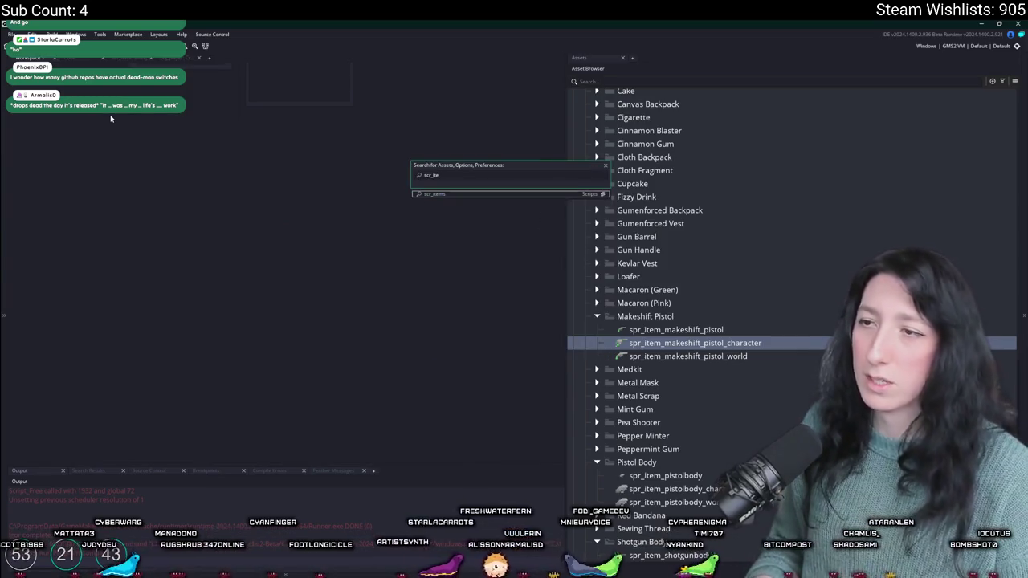
pyautogui.press('Return')
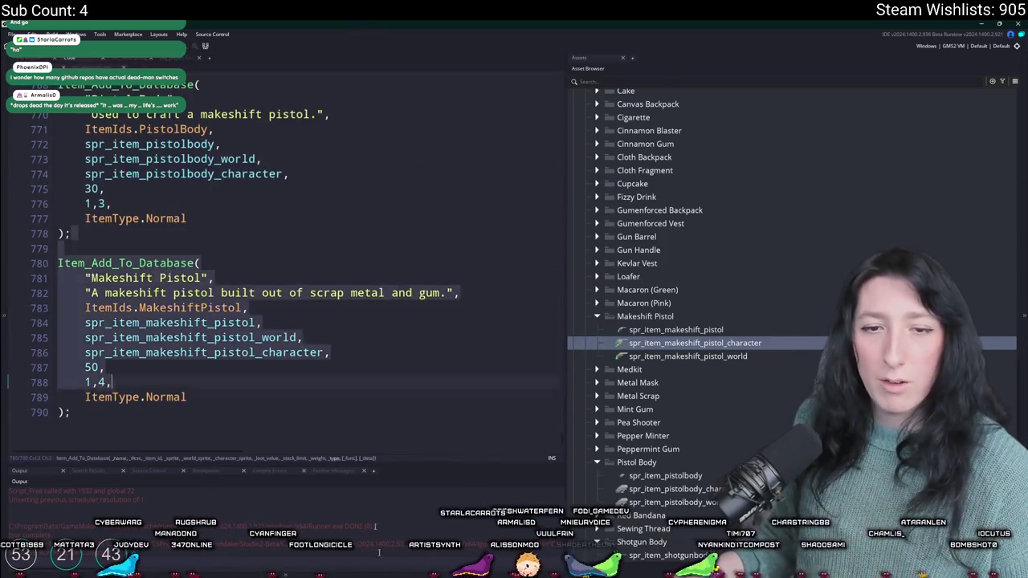
# Step: Change the Makeshift Pistol's item type from ItemType.Normal to ItemType.Hand
pyautogui.click(312, 367)
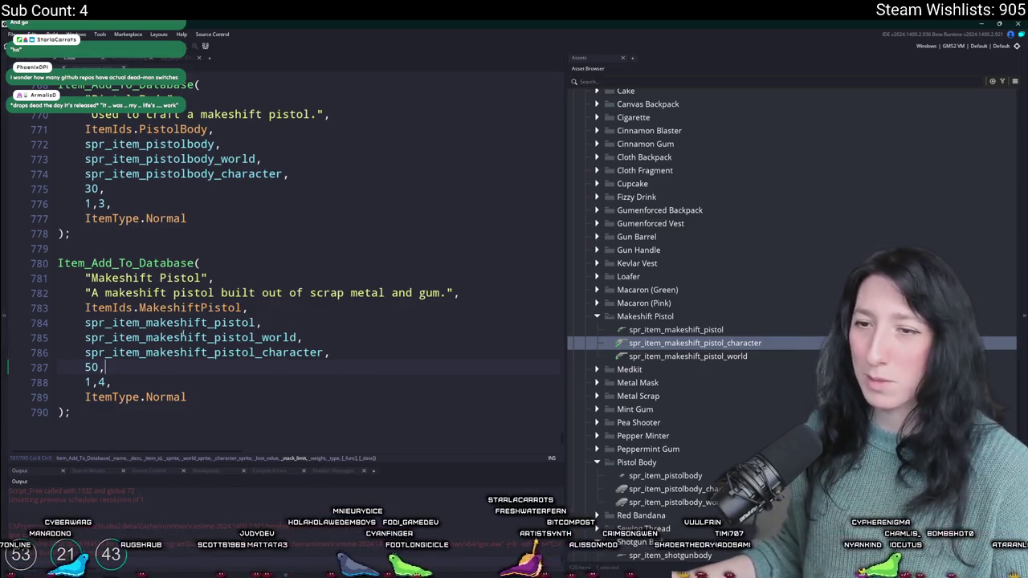
pyautogui.doubleClick(167, 397)
pyautogui.press('BackSpace')
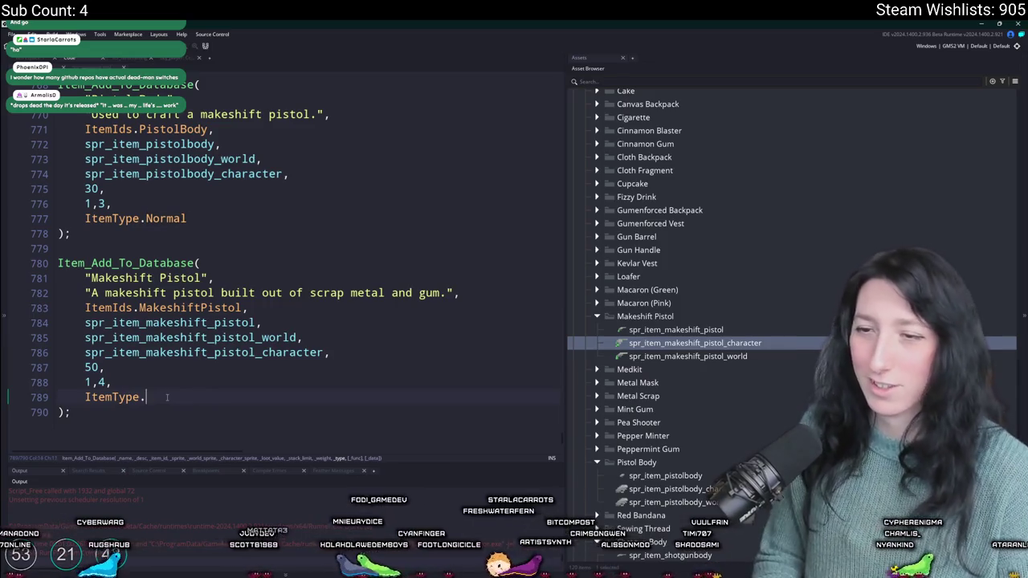
pyautogui.write('H')
pyautogui.press('Return')
# Step: Copy the peashooter's metadata function and paste it after the Makeshift Pistol's type
pyautogui.hotkey('ctrl', 'f')
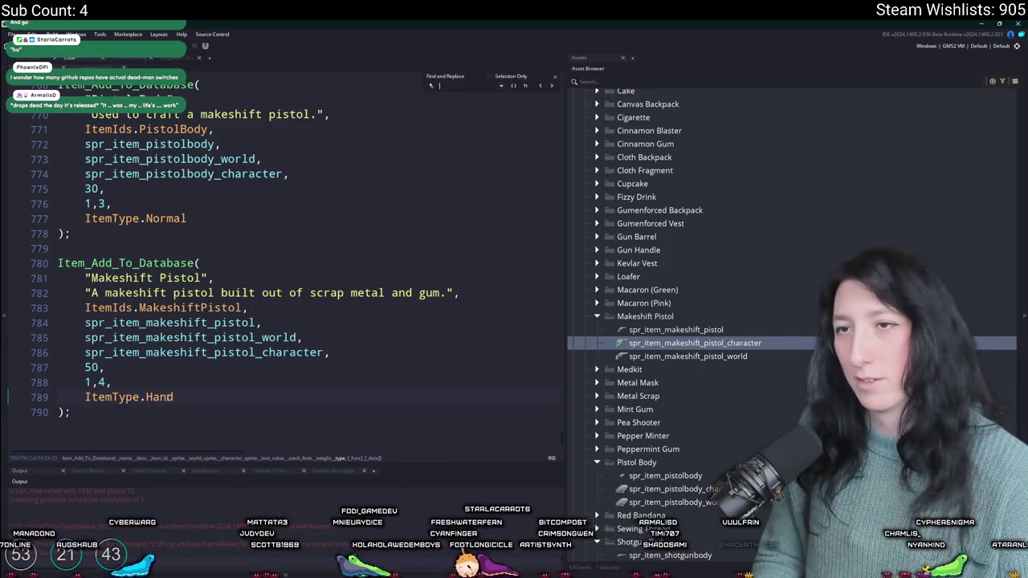
pyautogui.write('peashoot')
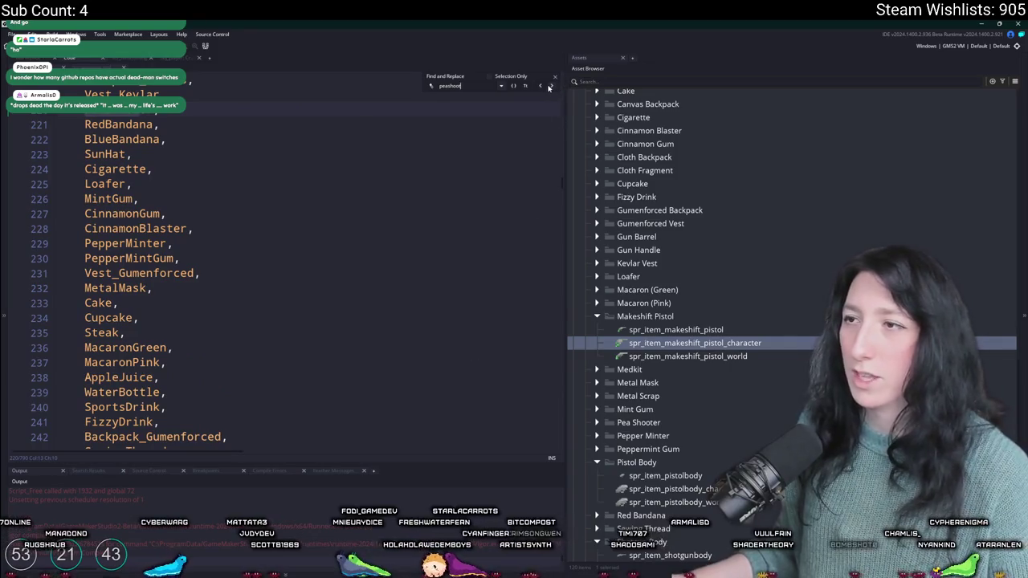
pyautogui.click(551, 85)
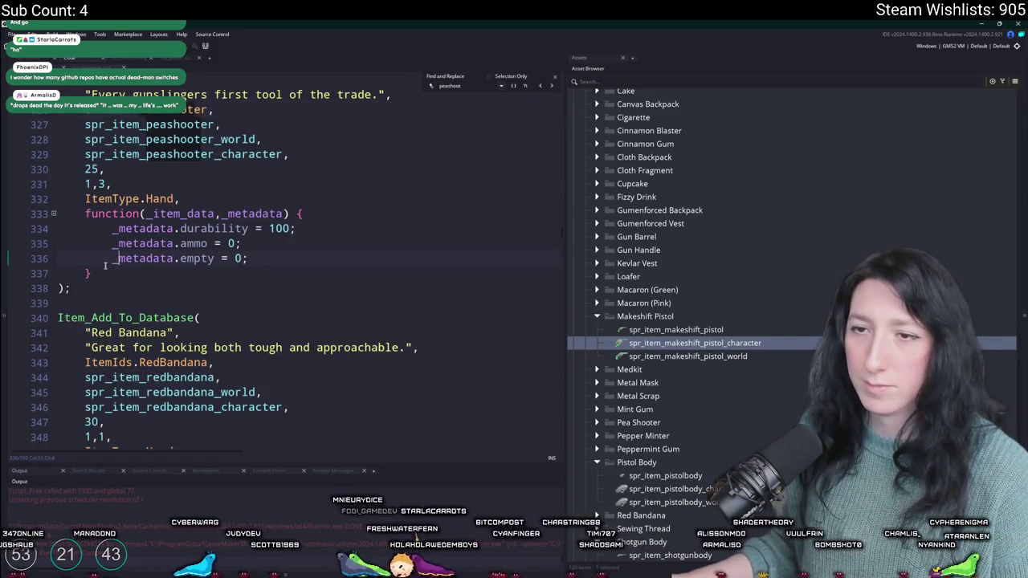
pyautogui.moveTo(308, 275)
pyautogui.mouseDown()
pyautogui.moveTo(80, 233)
pyautogui.moveTo(77, 215)
pyautogui.mouseUp()
pyautogui.hotkey('ctrl', 'c')
pyautogui.click(216, 184)
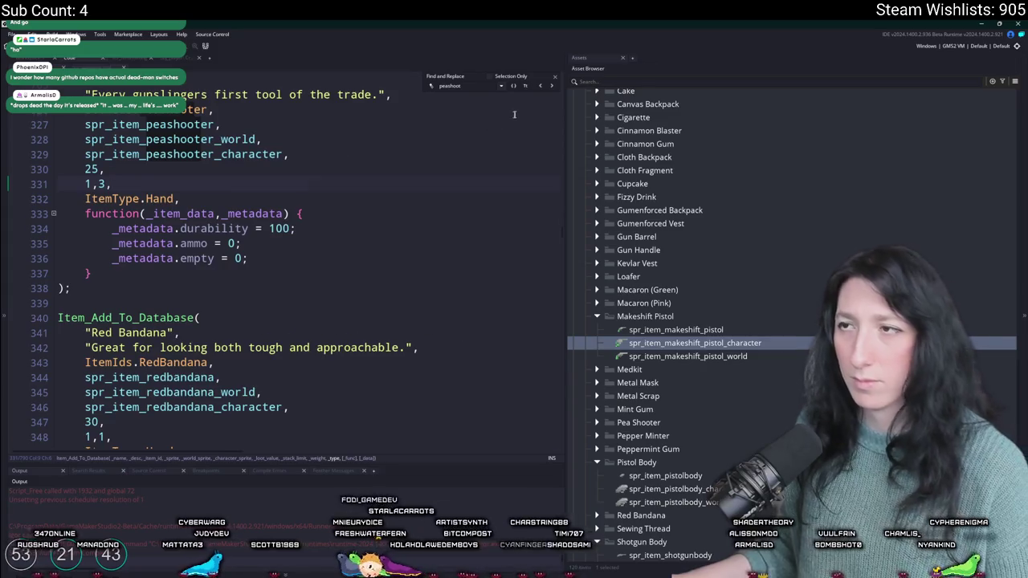
pyautogui.hotkey('ctrl', 'End')
pyautogui.click(216, 389)
pyautogui.write(',')
pyautogui.press('Return')
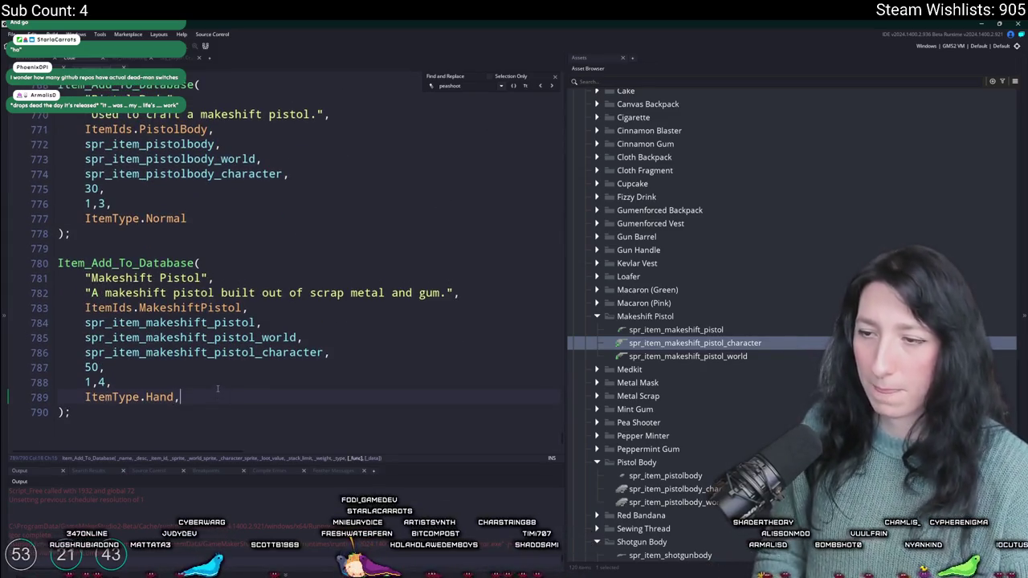
pyautogui.hotkey('ctrl', 'v')
pyautogui.scroll(-1, 217, 385)
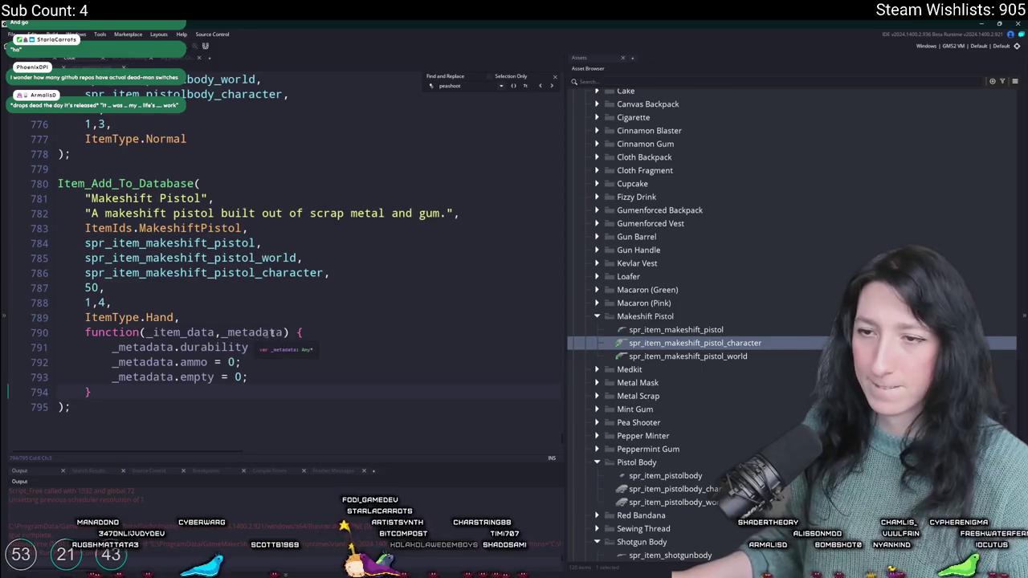
# Step: Build and run the game with F5 and create a lobby
pyautogui.click(554, 74)
pyautogui.click(349, 347)
pyautogui.press('F5')
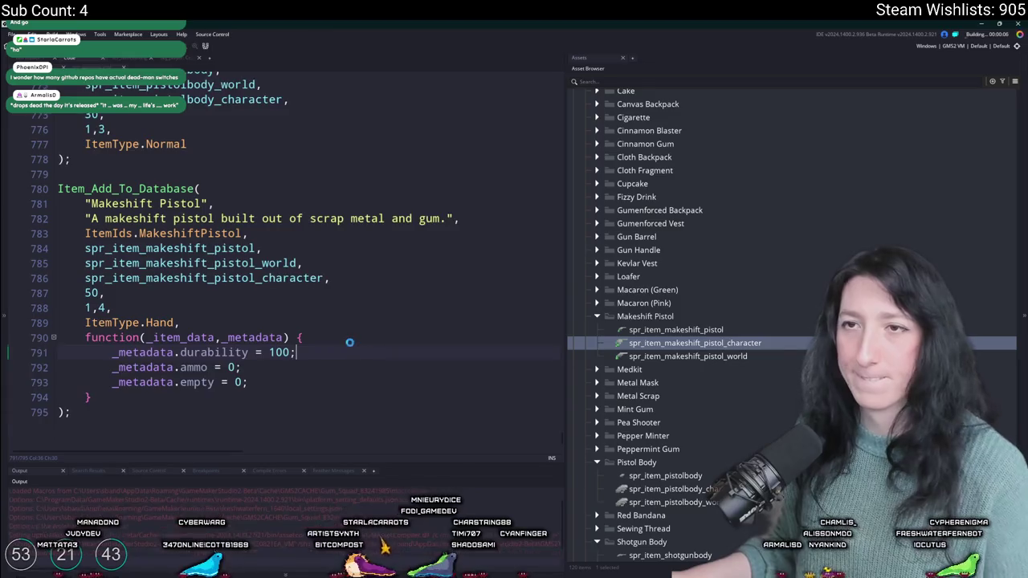
pyautogui.scroll(4, 350, 343)
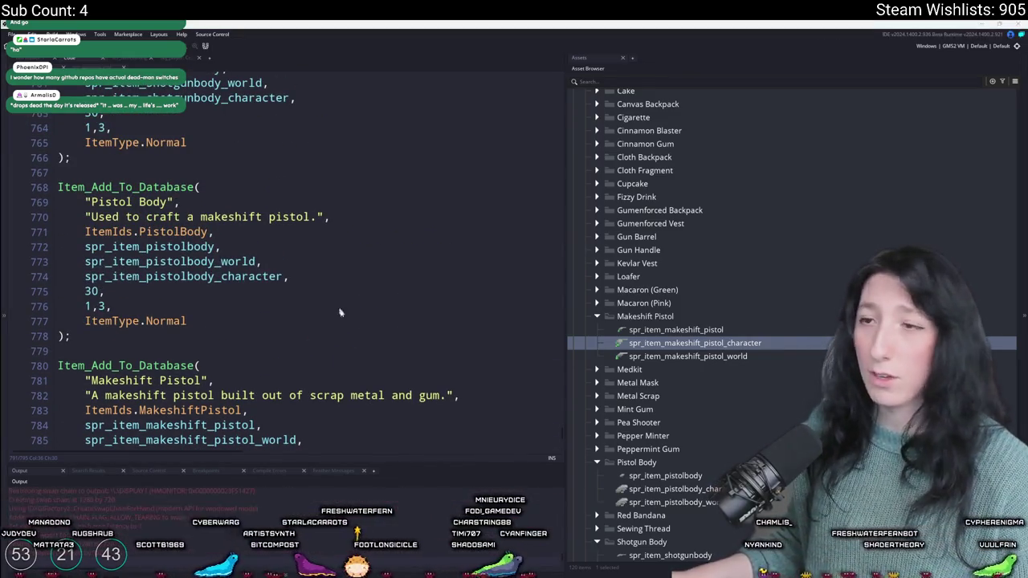
pyautogui.click(511, 277)
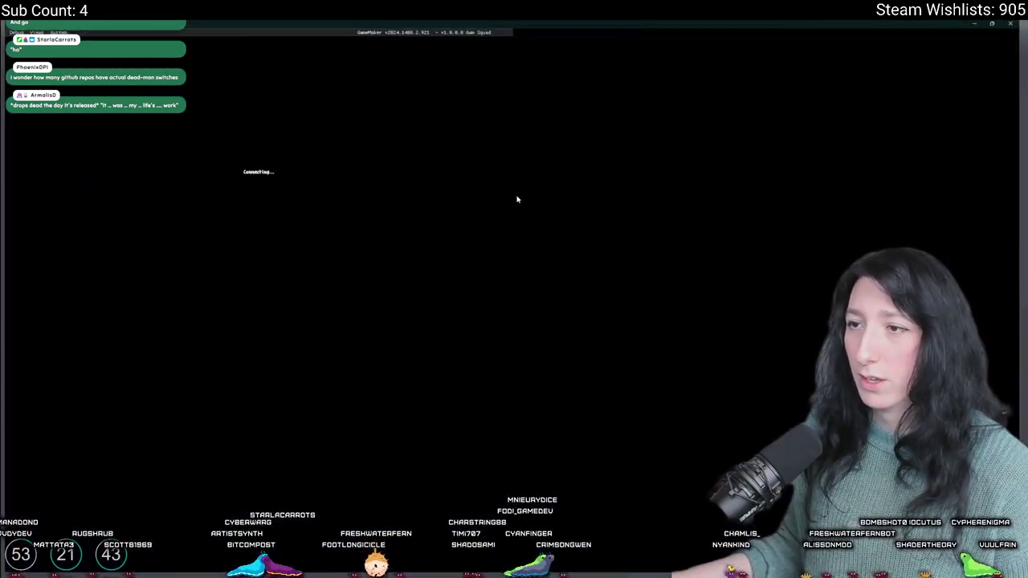
# Step: Walk the character across the savanna to the bench
pyautogui.press('s')
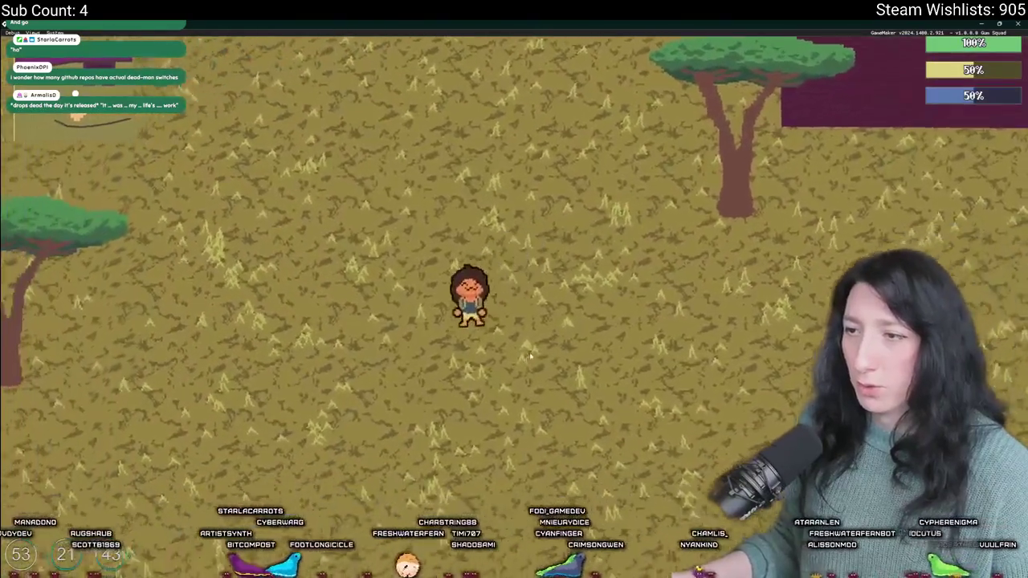
pyautogui.press('a')
pyautogui.press('w')
pyautogui.press('s')
pyautogui.press('a')
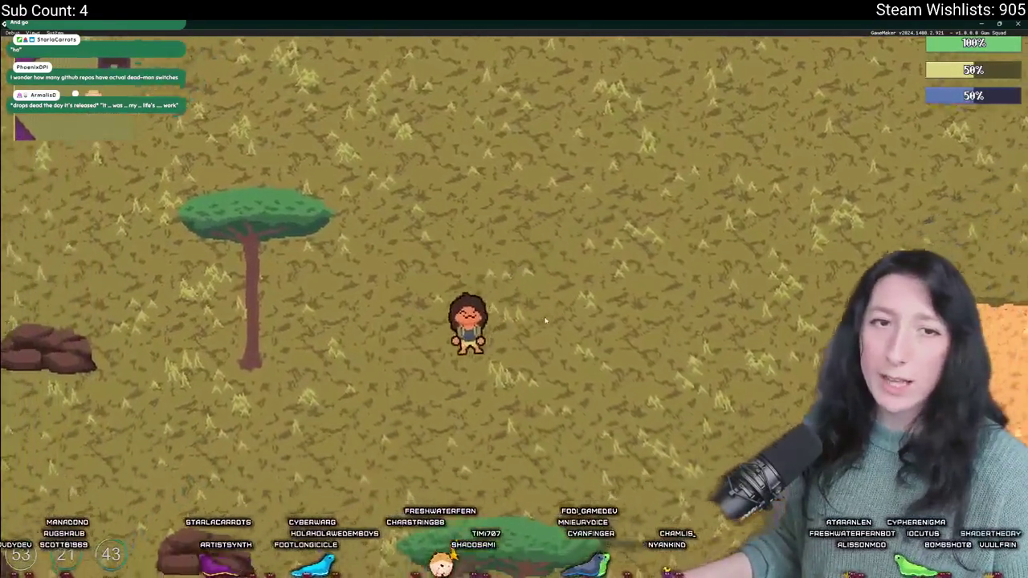
pyautogui.press('a')
pyautogui.press('w')
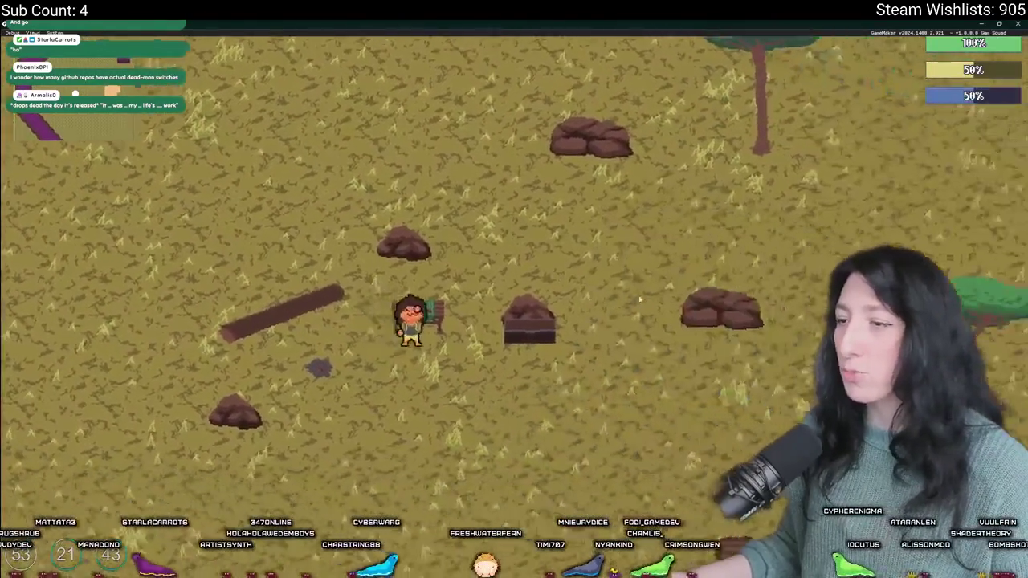
# Step: Craft the makeshift pistol with Mint Gum and equip it in hand
pyautogui.press('e')
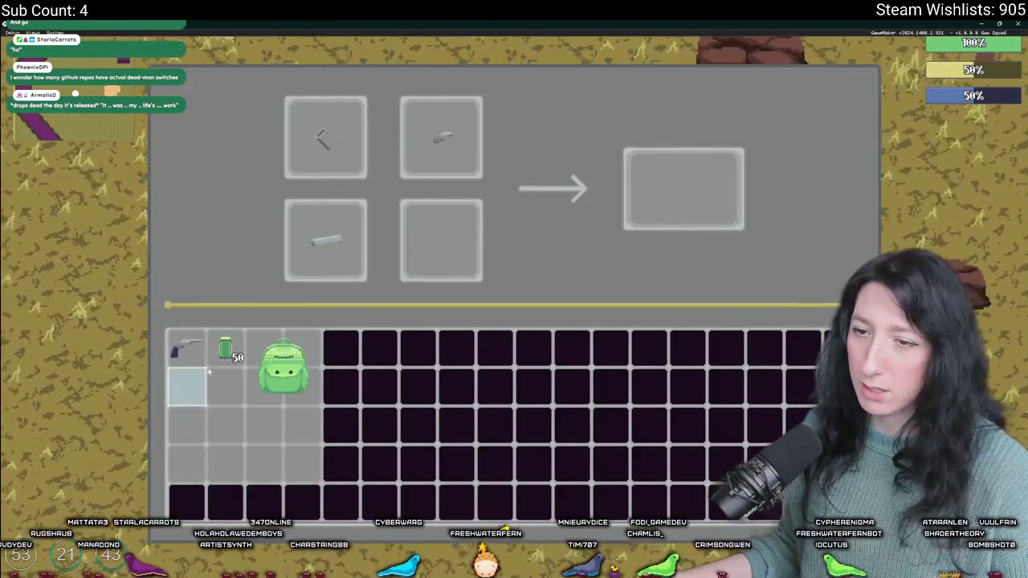
pyautogui.click(246, 348)
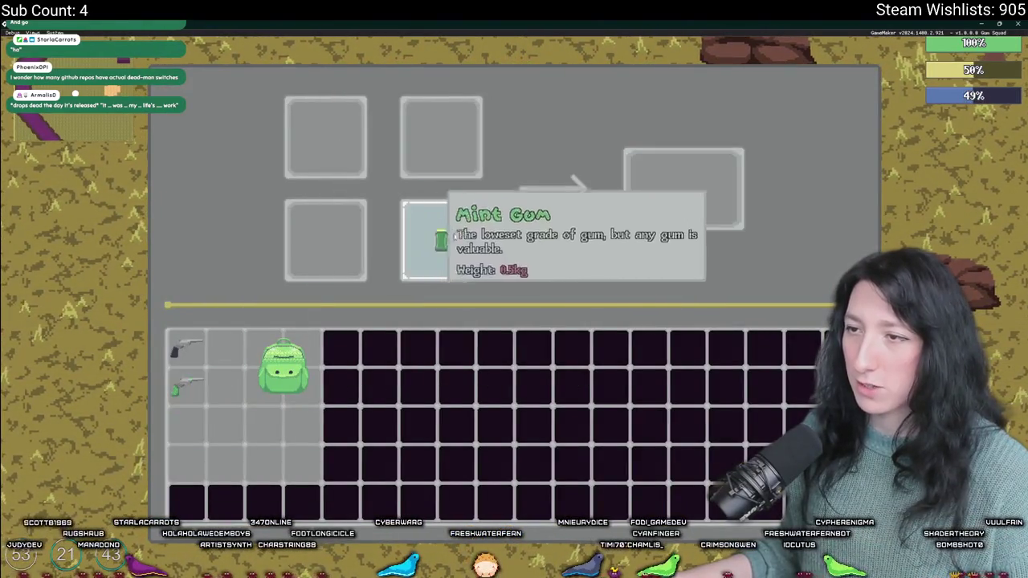
pyautogui.press('Tab')
pyautogui.press('e')
pyautogui.press('s')
pyautogui.press('d')
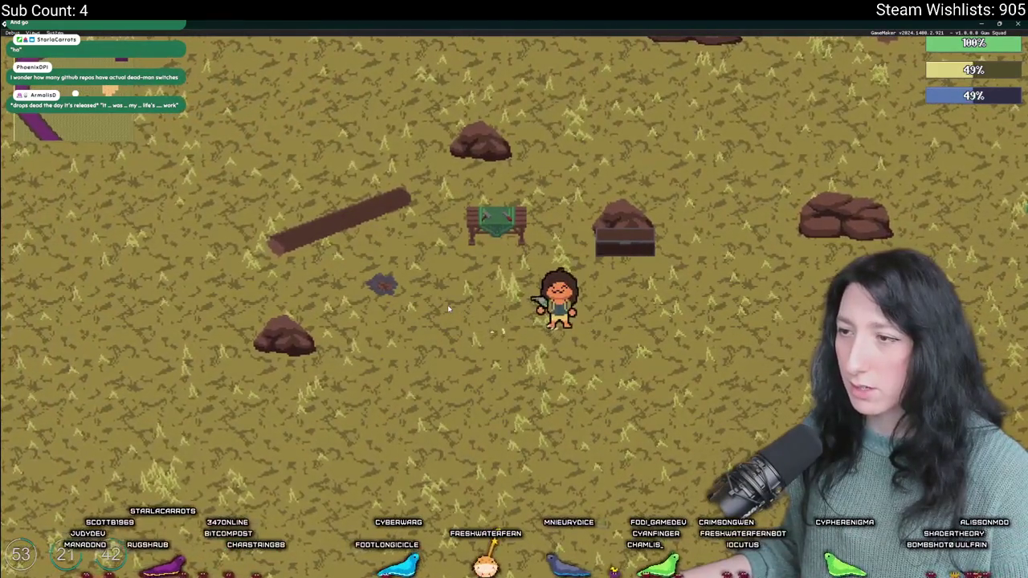
pyautogui.press('e')
pyautogui.press('e')
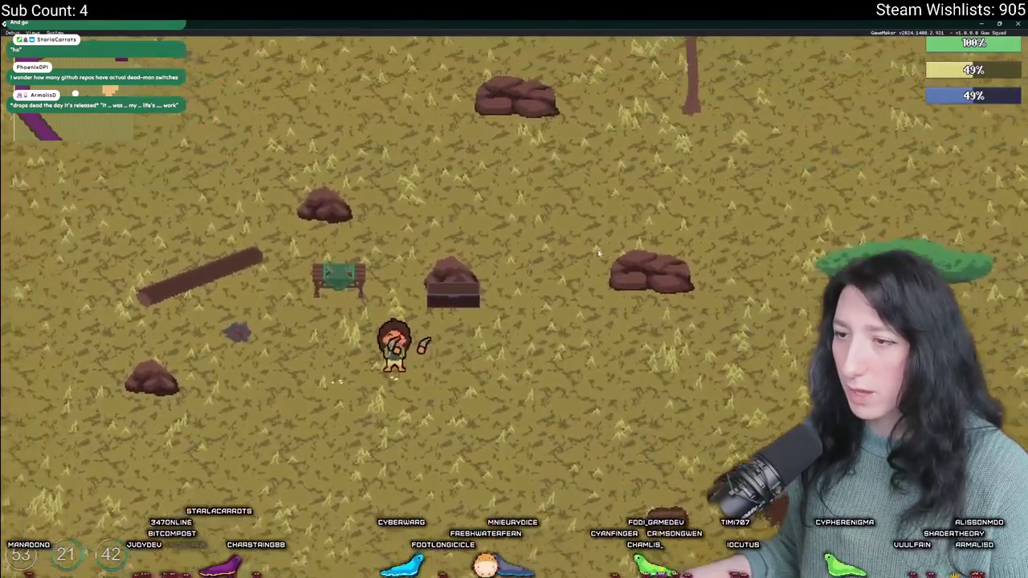
# Step: Fire the pistol toward the rock, then leave the game for the editor
pyautogui.scroll(2, 598, 254)
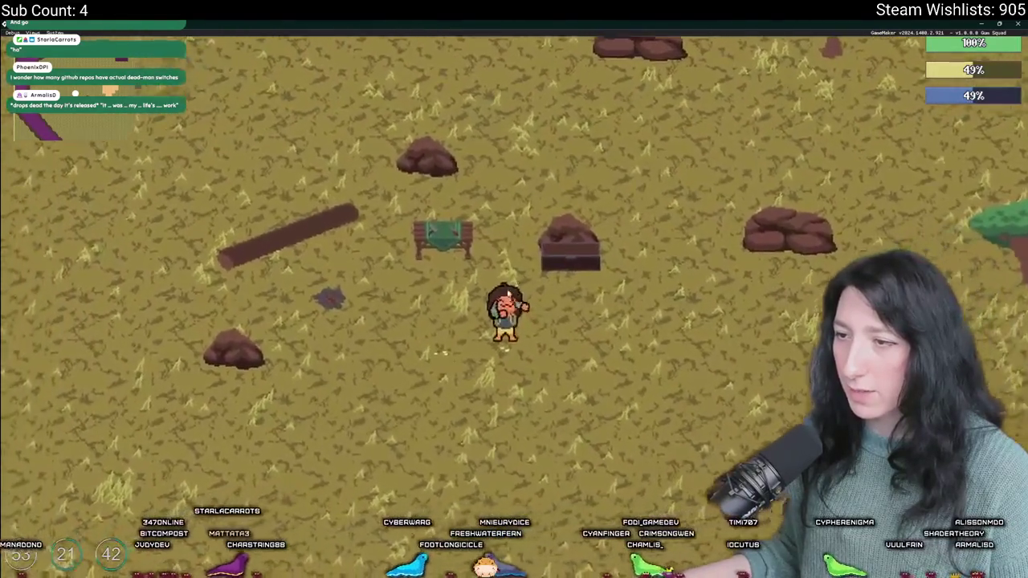
pyautogui.scroll(-1, 582, 294)
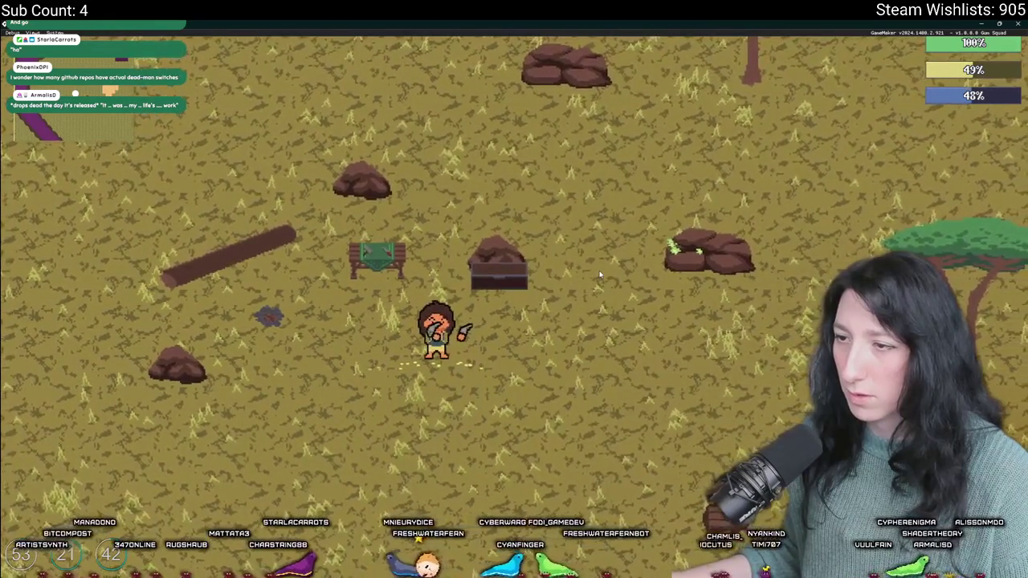
pyautogui.click(602, 275)
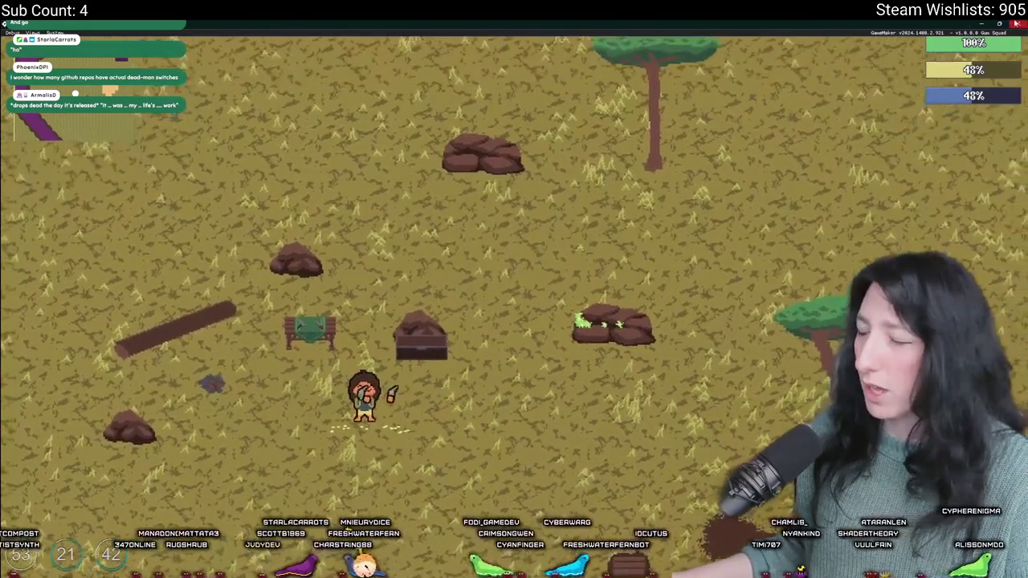
pyautogui.hotkey('alt', 'Tab')
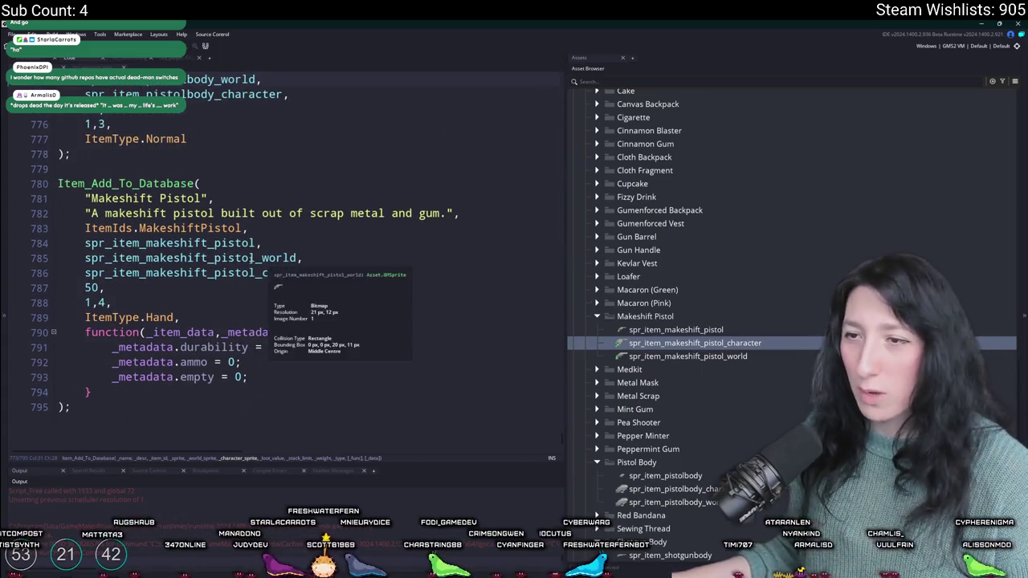
# Step: Open the makeshift pistol and peashooter character sprites to compare their origins
pyautogui.doubleClick(695, 343)
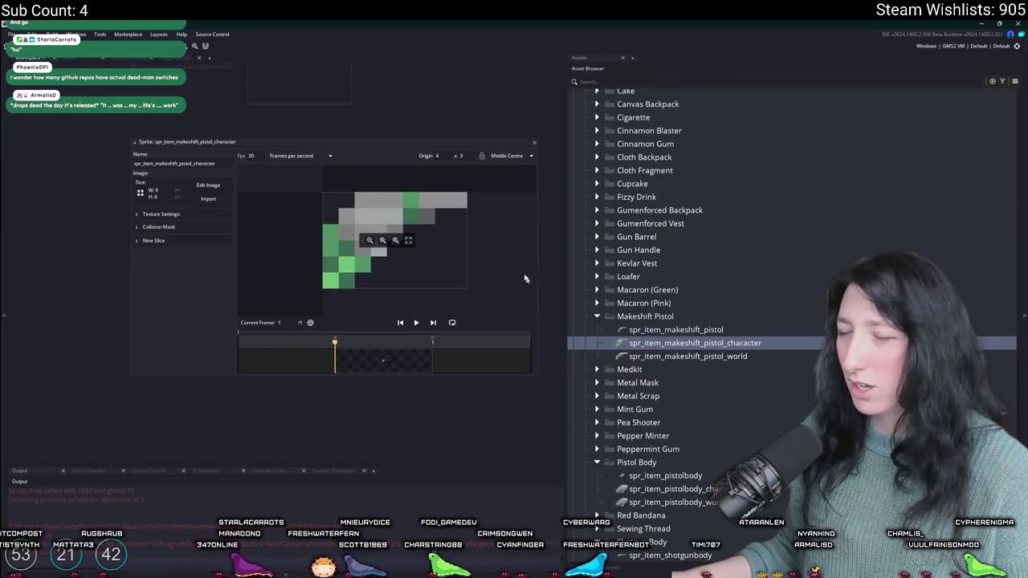
pyautogui.scroll(5, 707, 301)
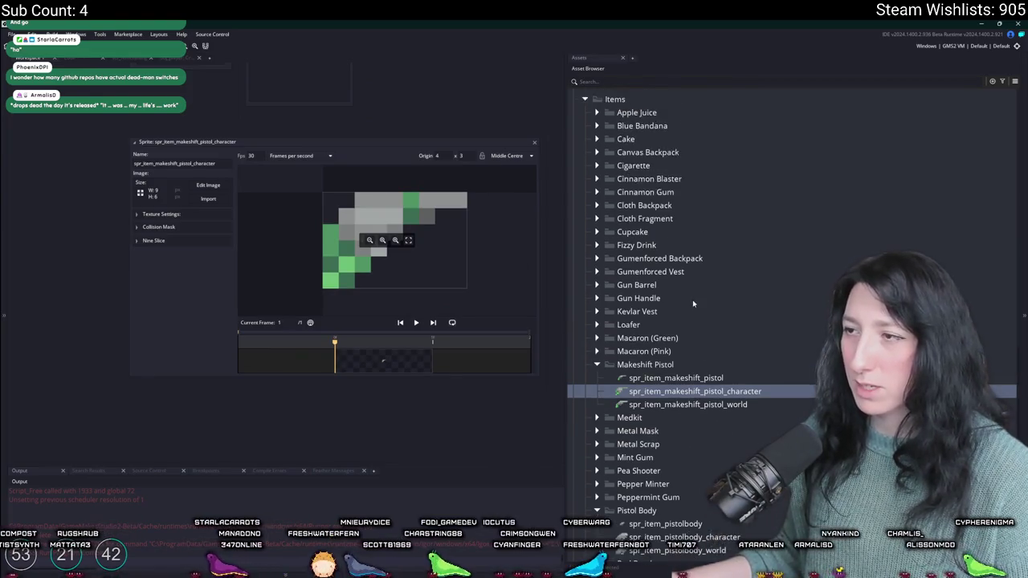
pyautogui.click(709, 81)
pyautogui.write('peasho')
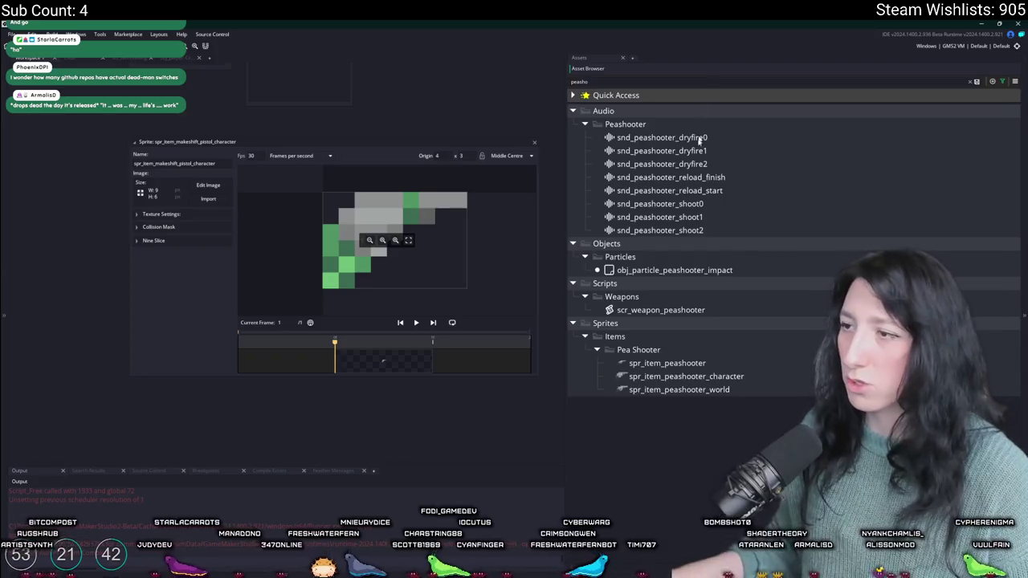
pyautogui.doubleClick(687, 376)
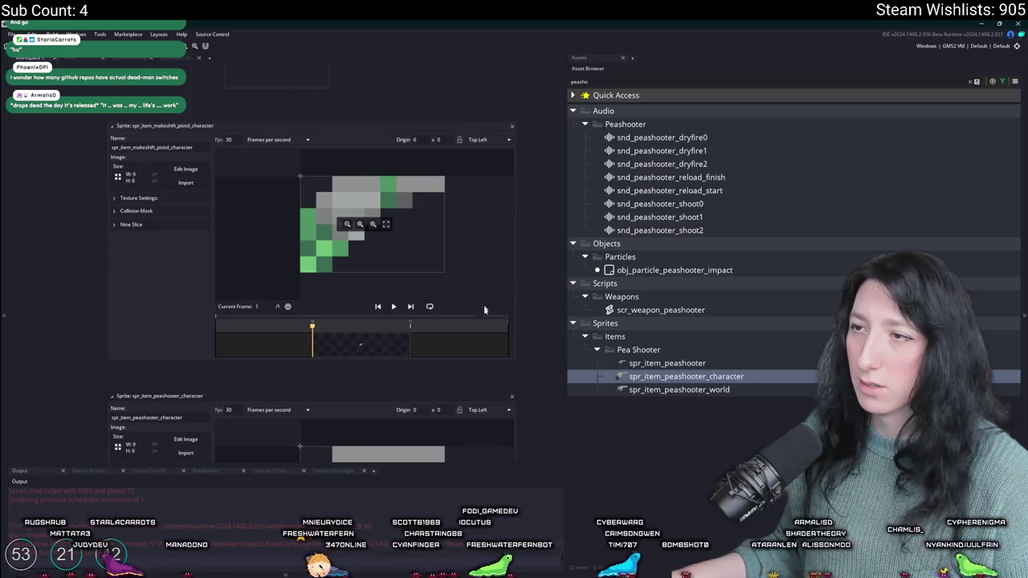
# Step: Close both sprite editors and return to the Makeshift Pistol entry in Item_Add_To_Database
pyautogui.click(512, 396)
pyautogui.click(512, 126)
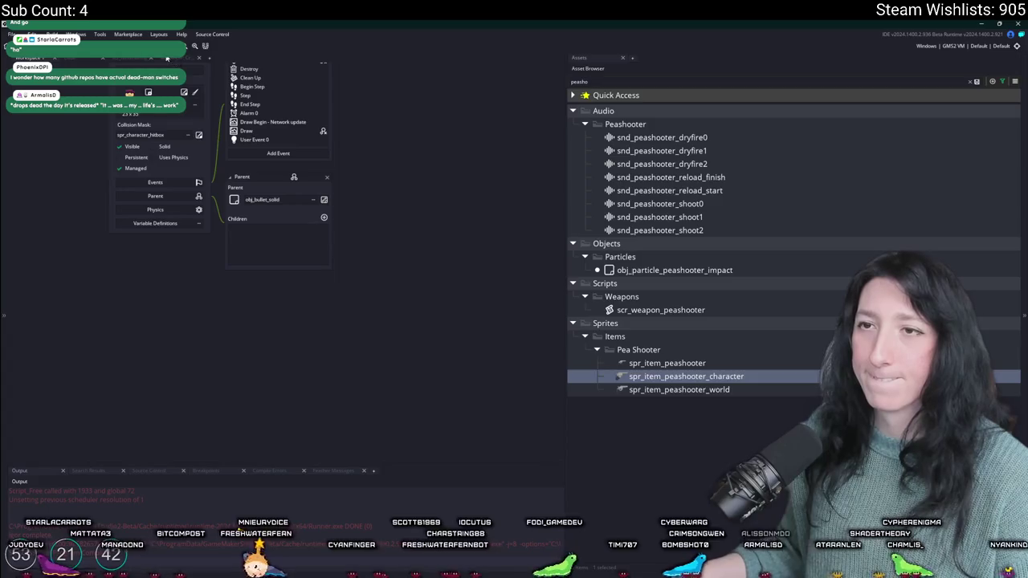
pyautogui.click(73, 60)
pyautogui.click(427, 191)
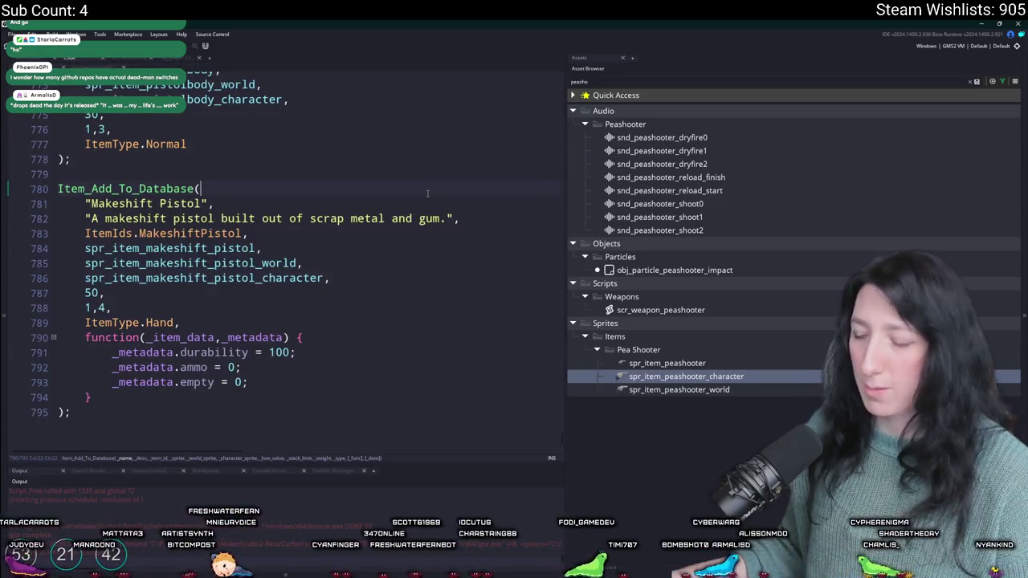
# Step: Widen the code pane and clear the asset search so all assets show
pyautogui.moveTo(565, 99); pyautogui.dragTo(707, 99)
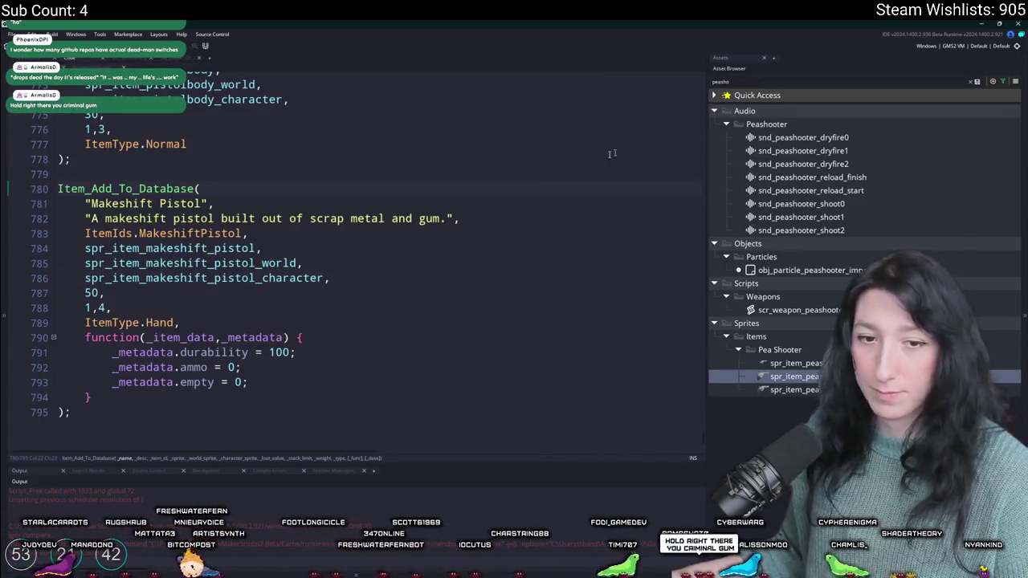
pyautogui.click(551, 163)
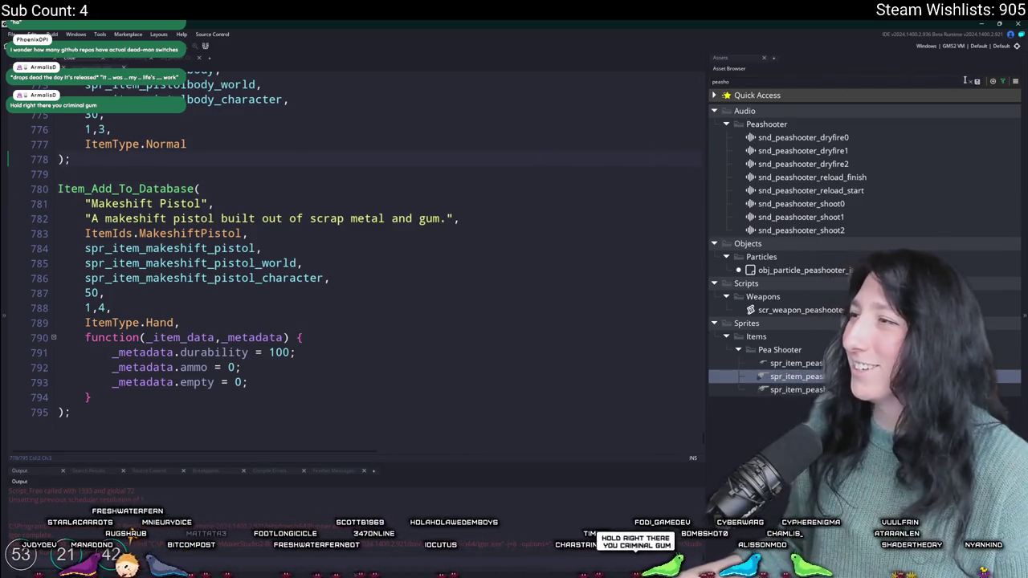
pyautogui.click(977, 81)
pyautogui.click(214, 203)
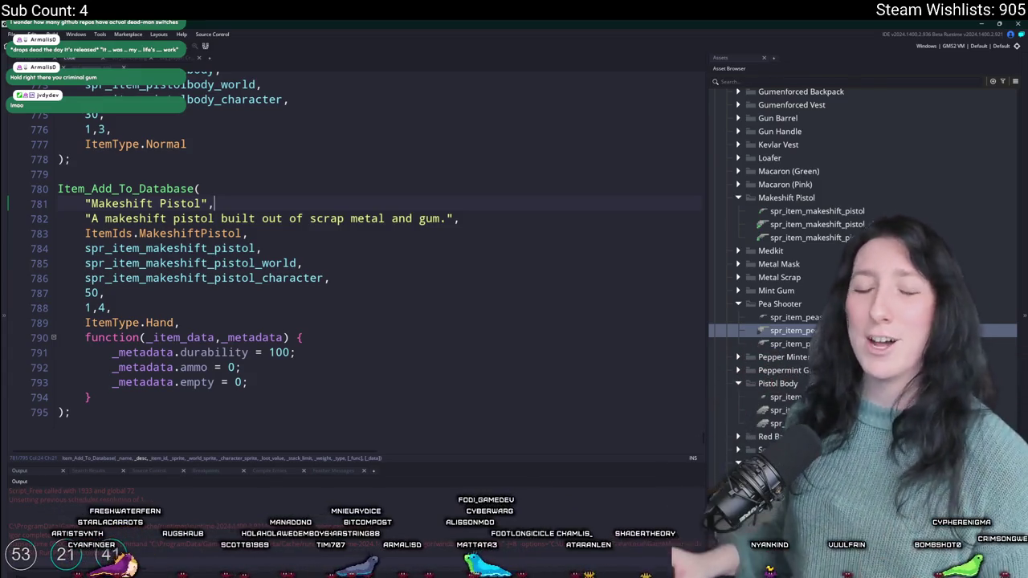
pyautogui.click(513, 215)
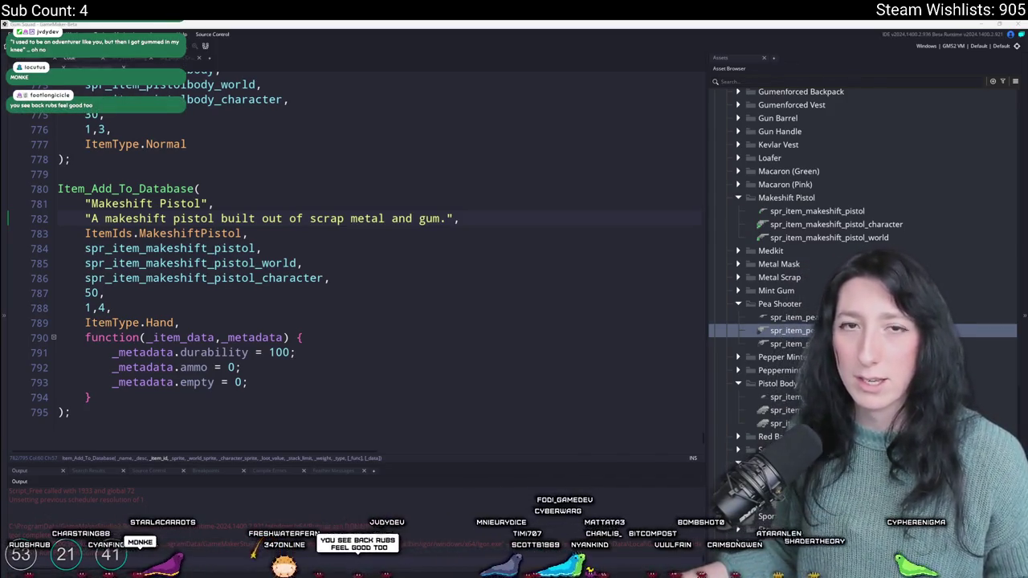
# Step: Switch to the browser and go to youtube from the address bar
pyautogui.hotkey('alt', 'Tab')
pyautogui.scroll(-5, 434, 254)
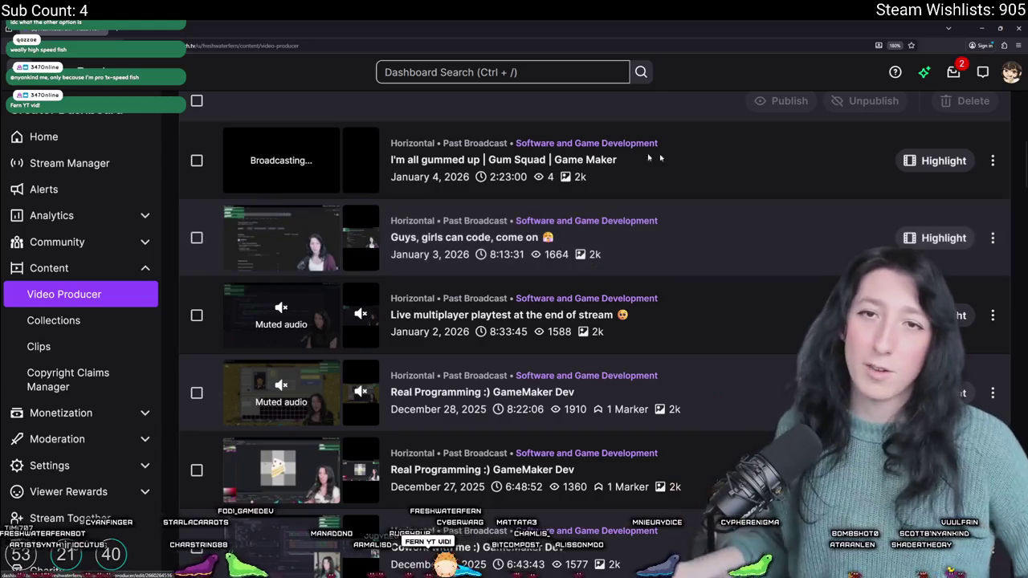
pyautogui.click(353, 46)
pyautogui.write('y')
pyautogui.press('Return')
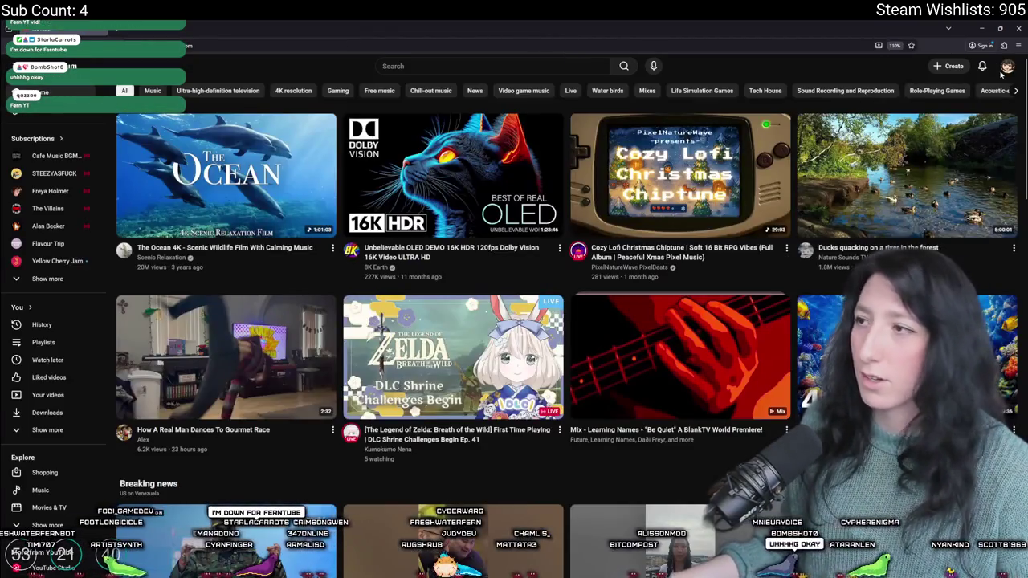
# Step: Open the channel's uploaded videos list in YouTube Studio's Content page
pyautogui.click(1007, 66)
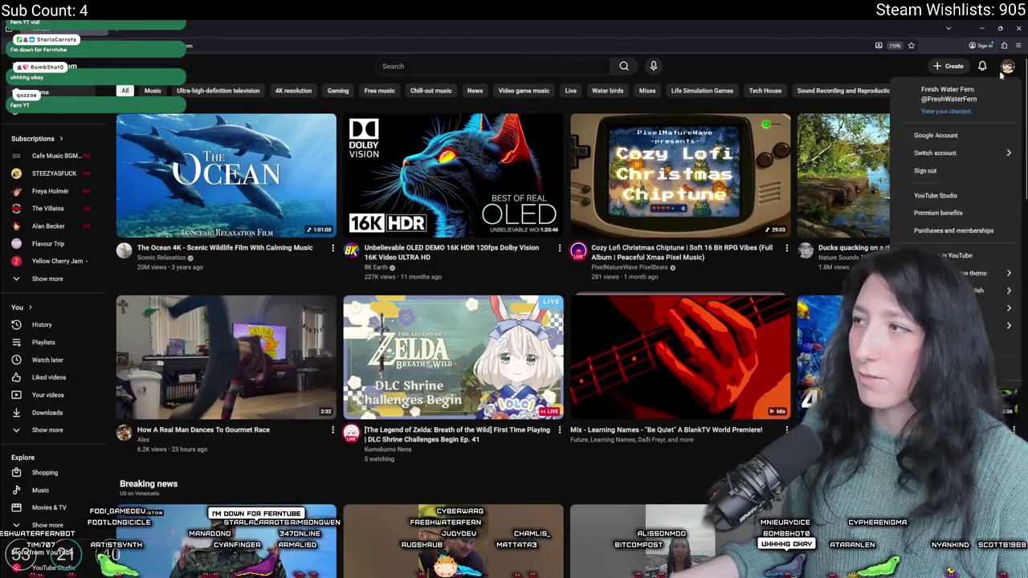
pyautogui.click(932, 196)
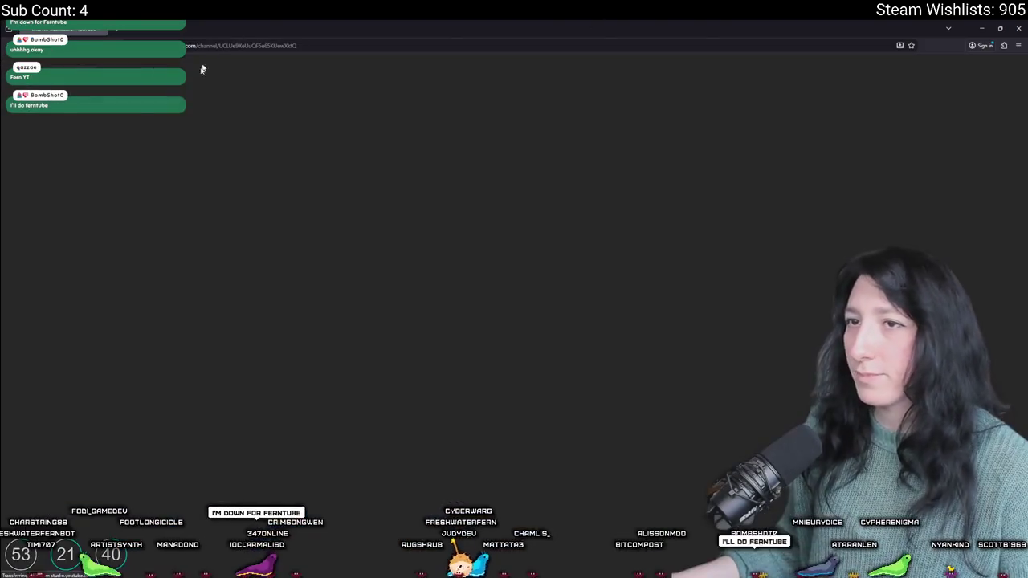
pyautogui.click(40, 192)
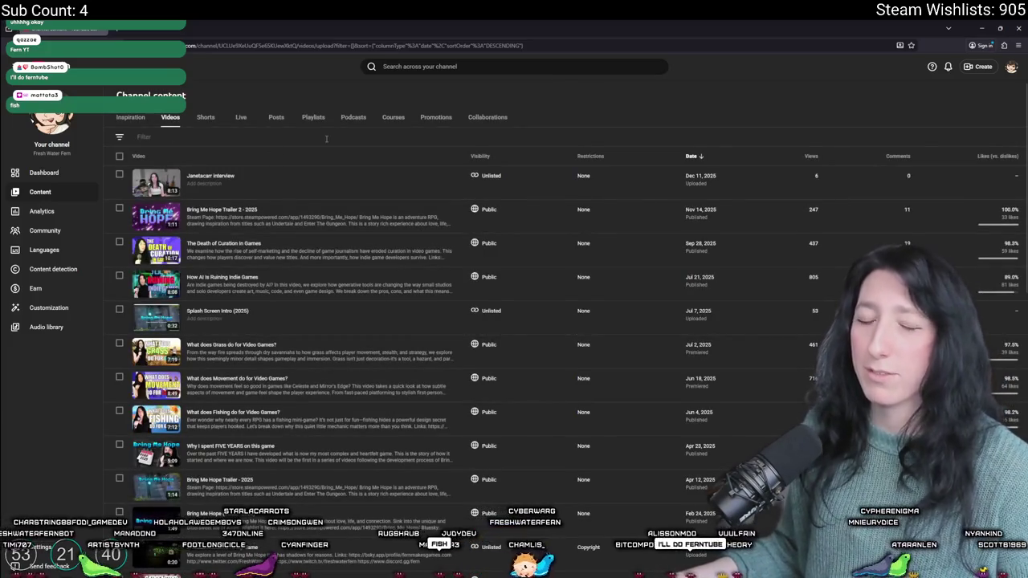
pyautogui.scroll(-1, 323, 164)
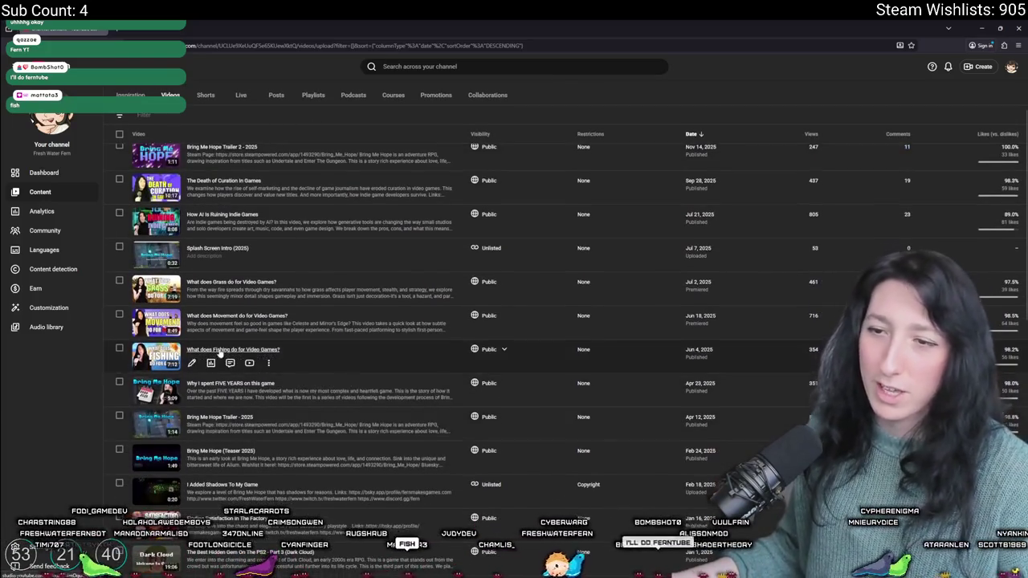
pyautogui.scroll(2, 321, 398)
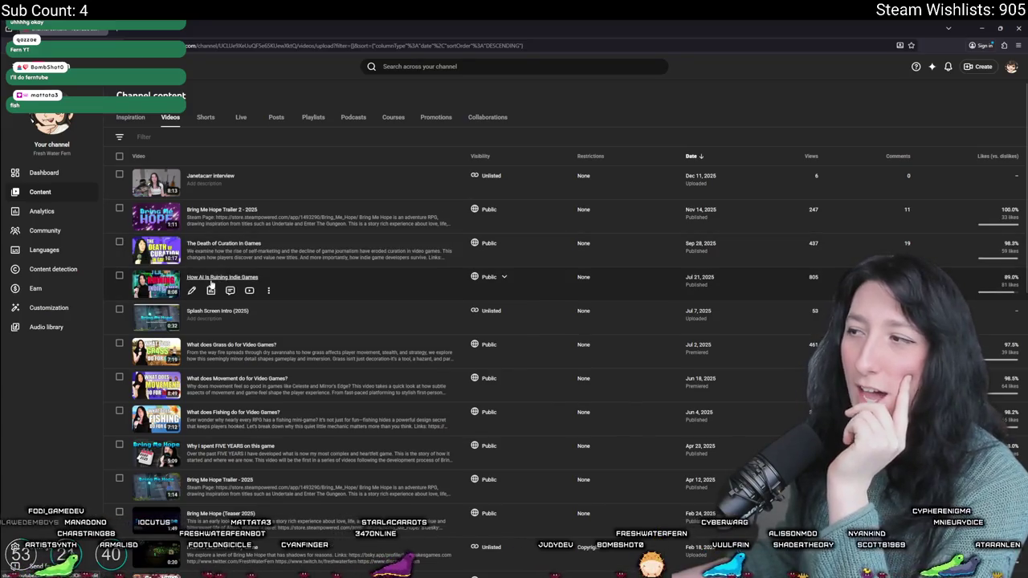
# Step: Open How AI Is Ruining Indie Games on its watch page and restart it
pyautogui.click(211, 279)
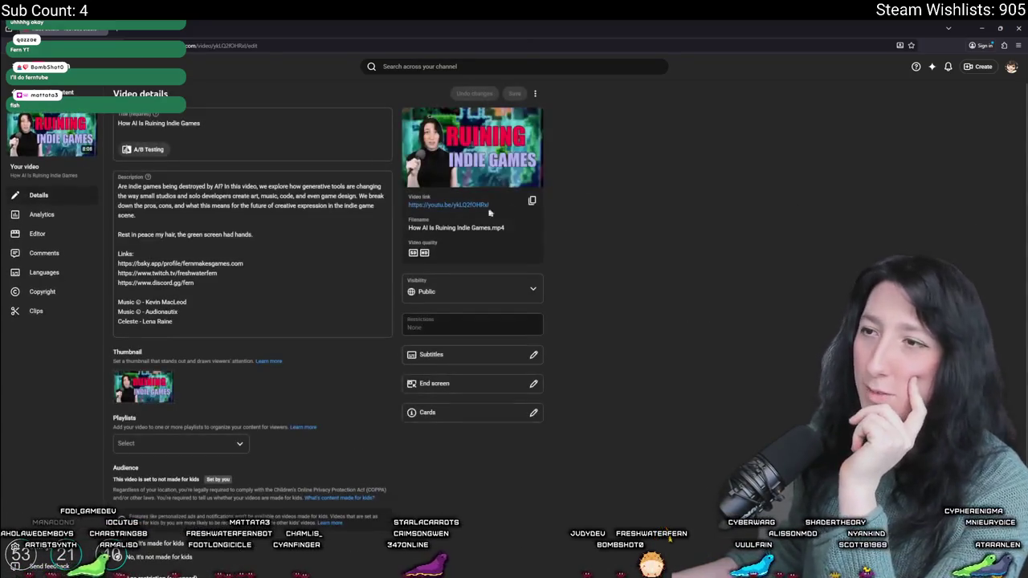
pyautogui.click(474, 213)
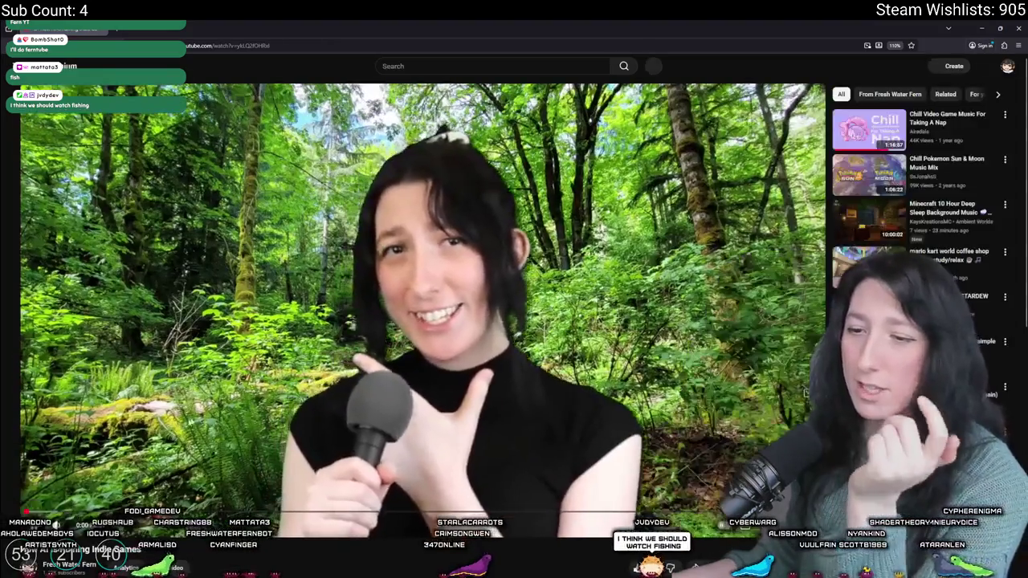
pyautogui.click(12, 515)
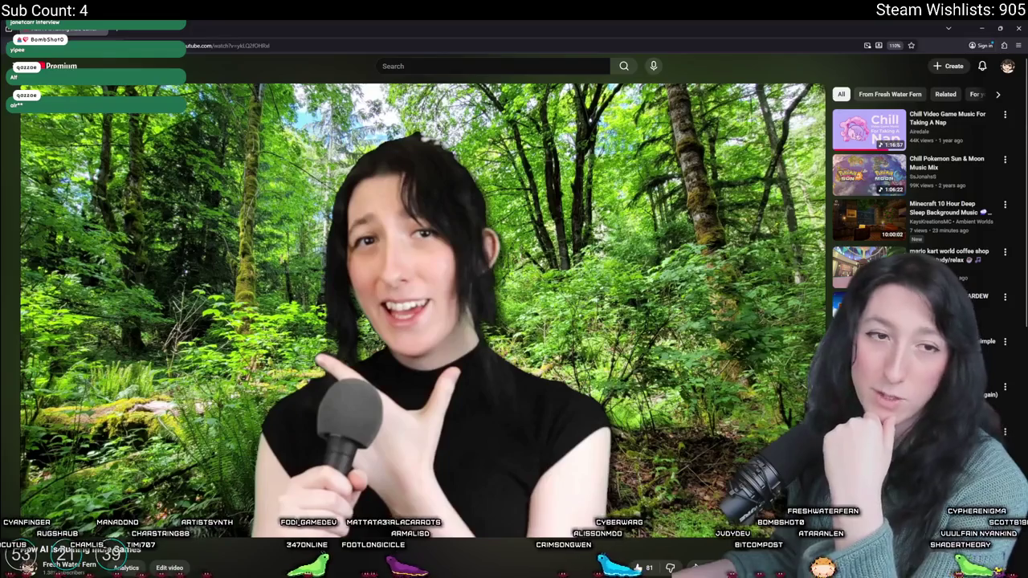
# Step: Go to the channel's home page via the channel name under the AI video
pyautogui.moveTo(310, 28)
pyautogui.mouseDown()
pyautogui.moveTo(450, 295)
pyautogui.moveTo(450, 24)
pyautogui.mouseUp()
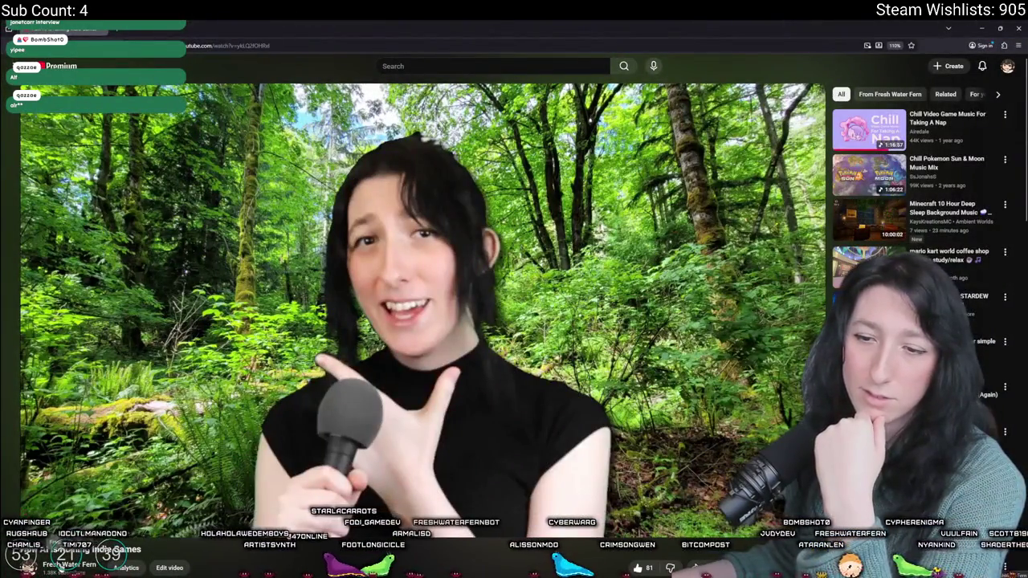
pyautogui.click(69, 565)
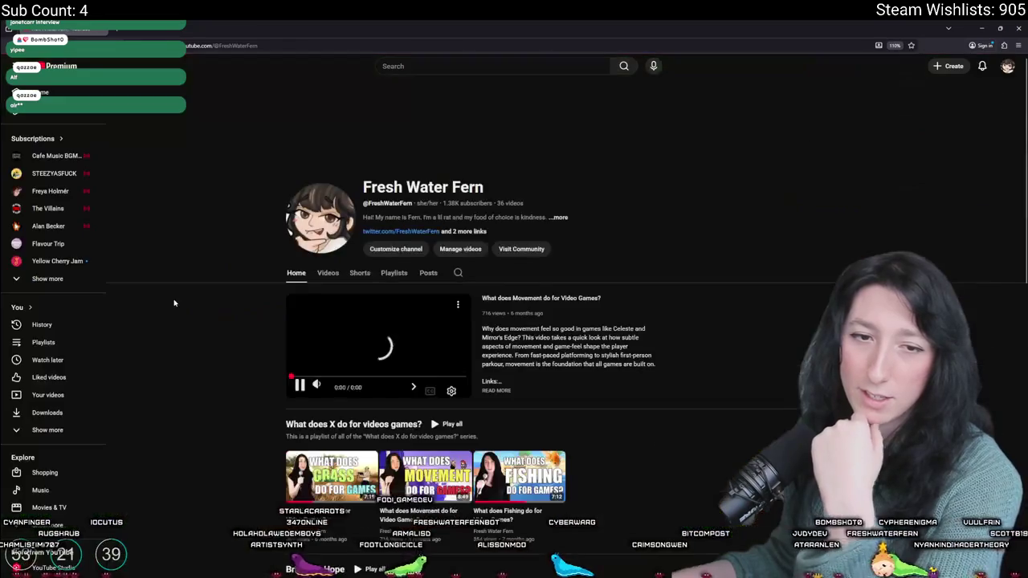
# Step: Play What does Fishing do for Video Games? full screen from the channel's Videos tab
pyautogui.click(328, 273)
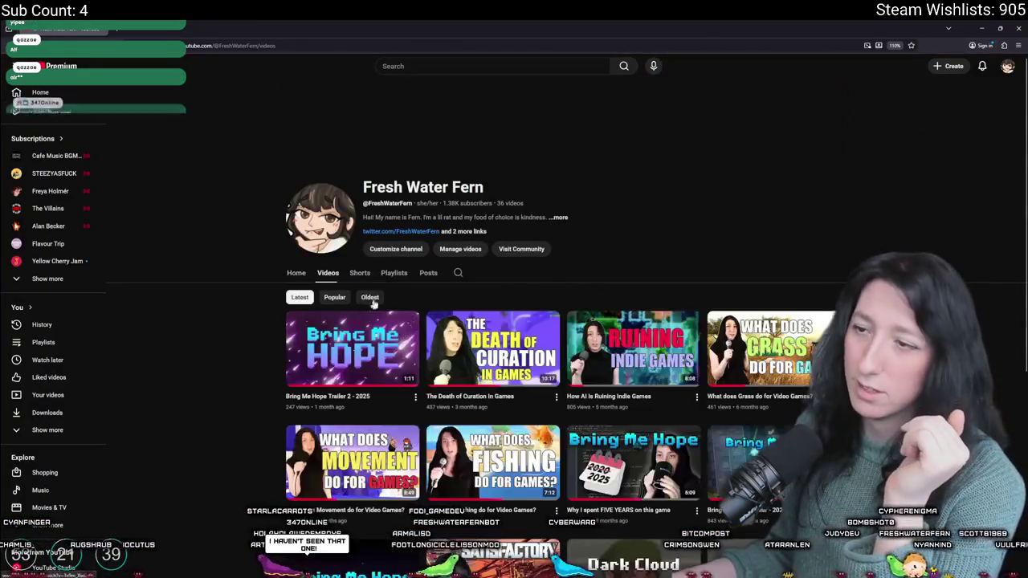
pyautogui.scroll(-2, 502, 268)
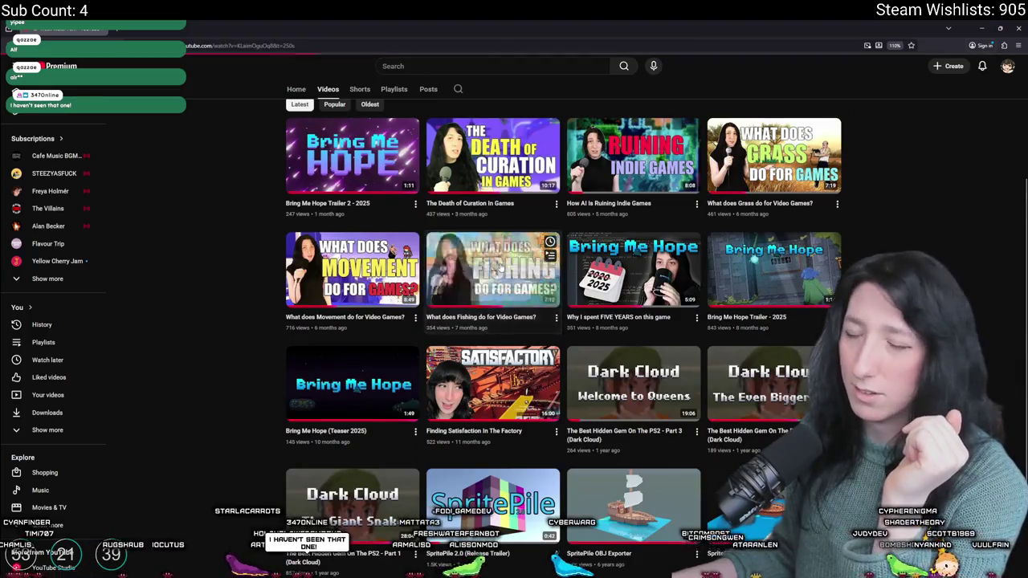
pyautogui.click(502, 267)
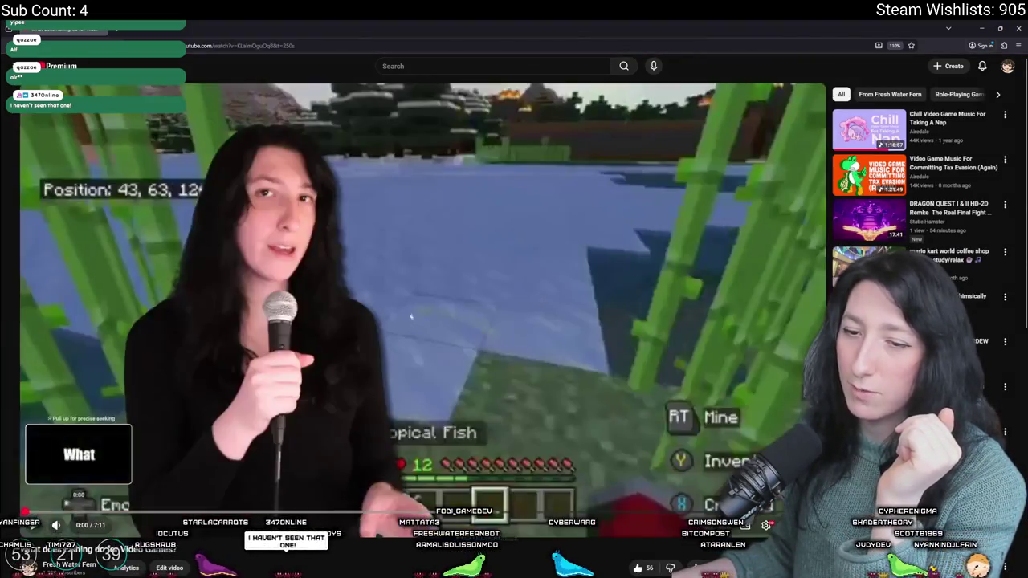
pyautogui.press('f')
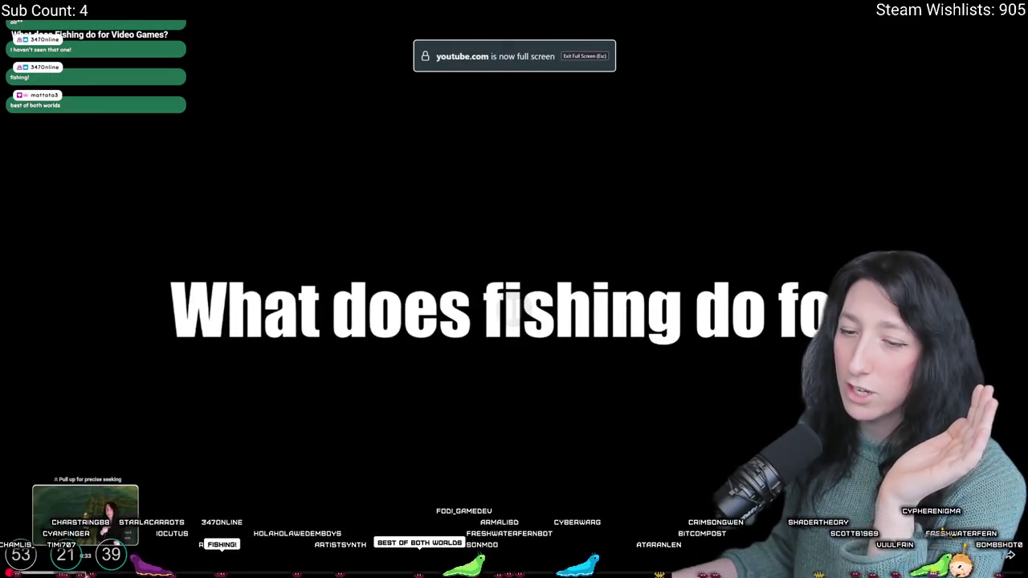
# Step: Skip ahead in the fishing video, then jump back to its opening title card
pyautogui.click(416, 572)
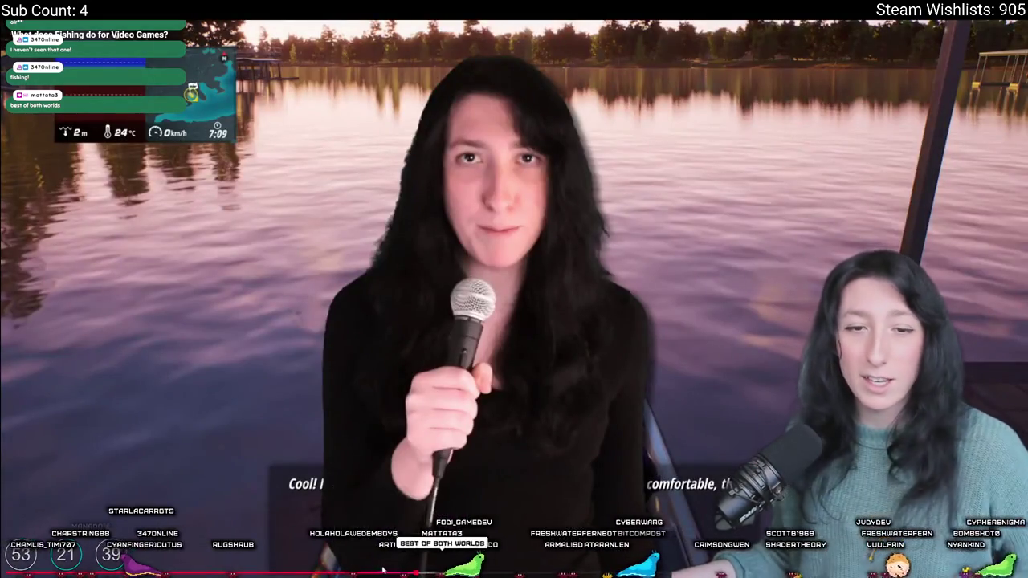
pyautogui.click(59, 572)
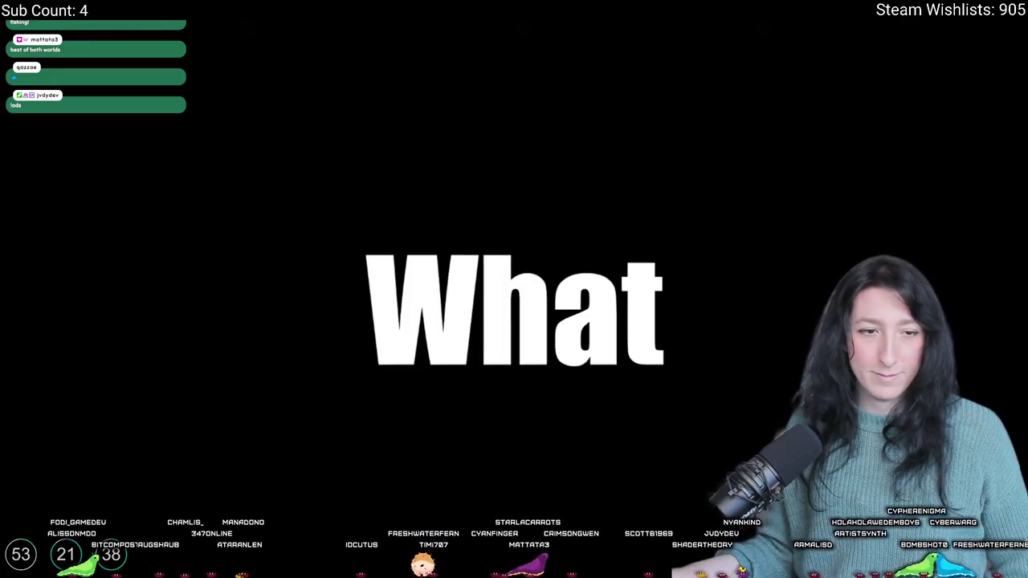
# Step: Resume playback of the fishing video
pyautogui.click(193, 333)
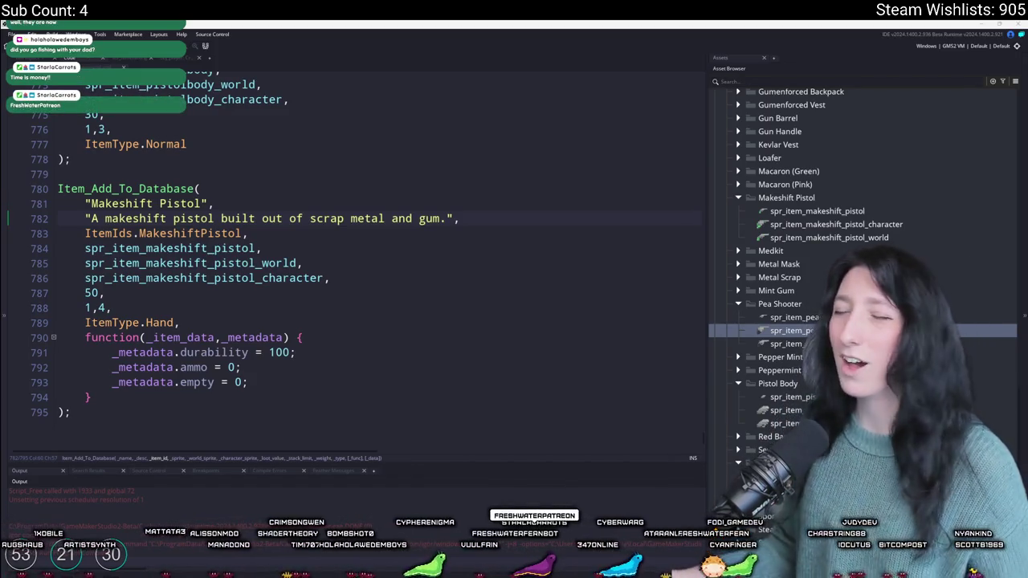
# Step: Complete the Makeshift Pistol ItemType.Hand entry with metadata, then run the game and create a lobby
pyautogui.click(494, 221)
pyautogui.scroll(-1, 481, 224)
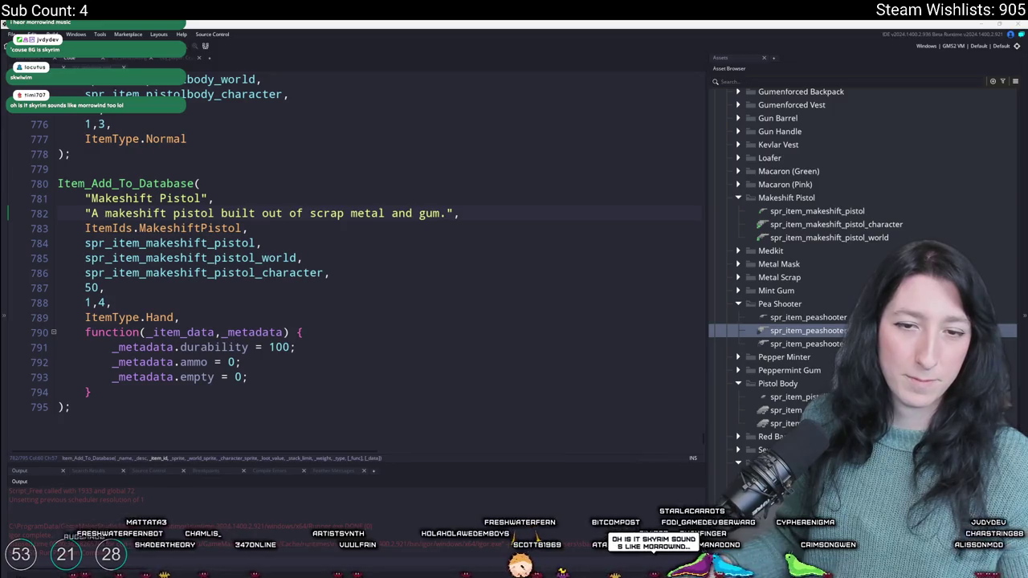
pyautogui.click(453, 264)
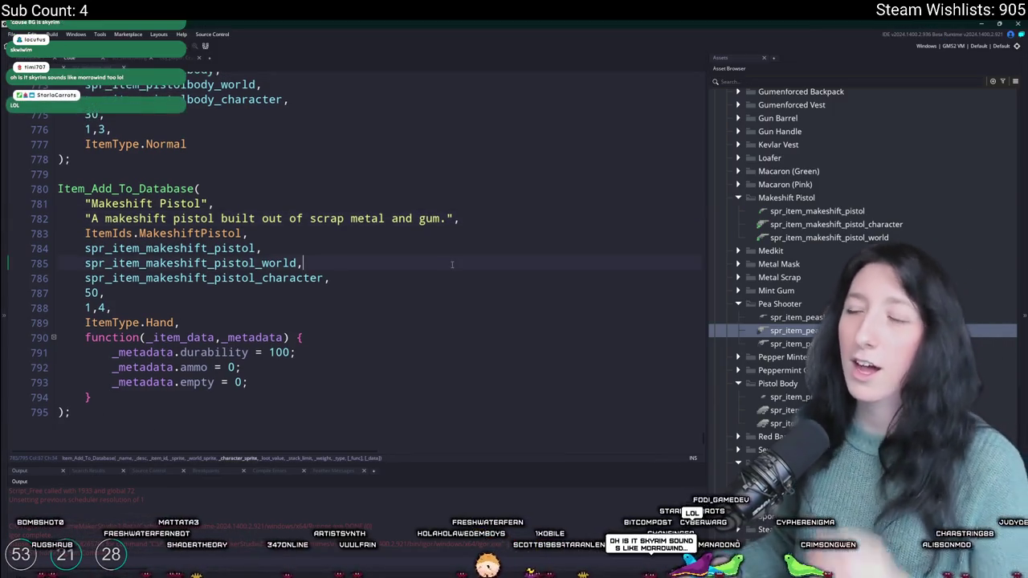
pyautogui.scroll(1, 383, 190)
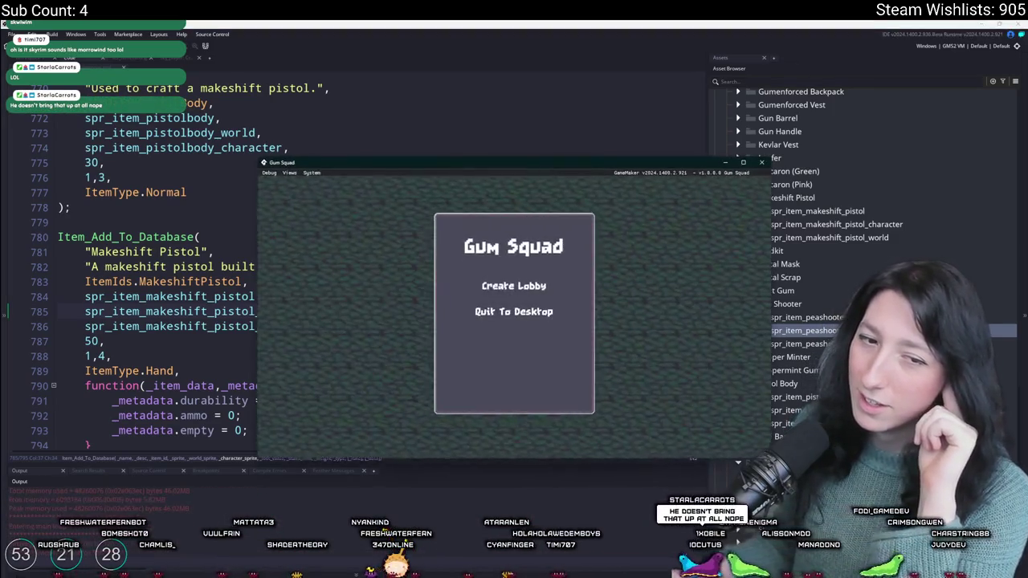
pyautogui.click(514, 287)
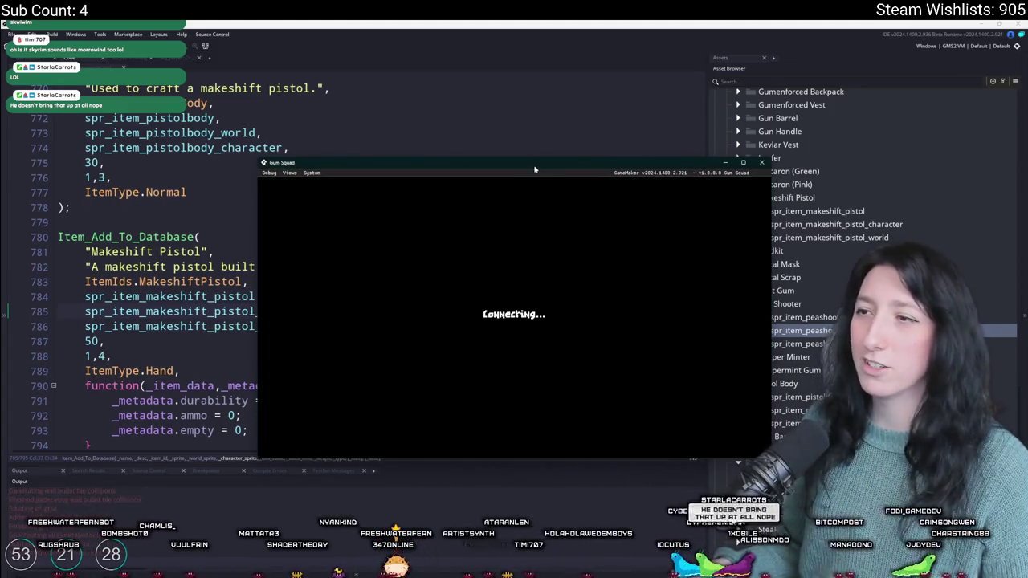
# Step: Walk the character around the savanna near the bench
pyautogui.press('w')
pyautogui.press('a')
pyautogui.press('s')
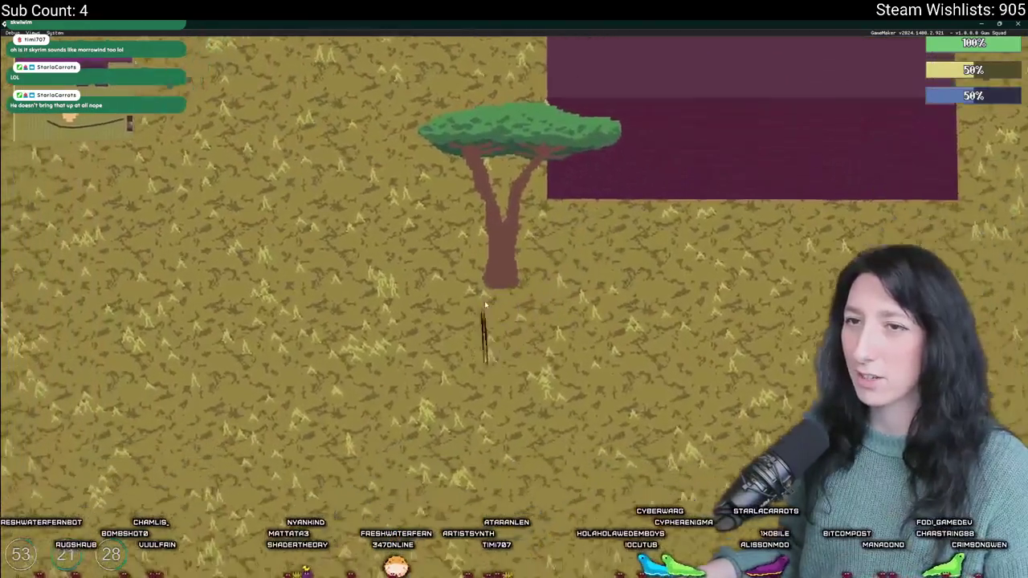
pyautogui.press('a')
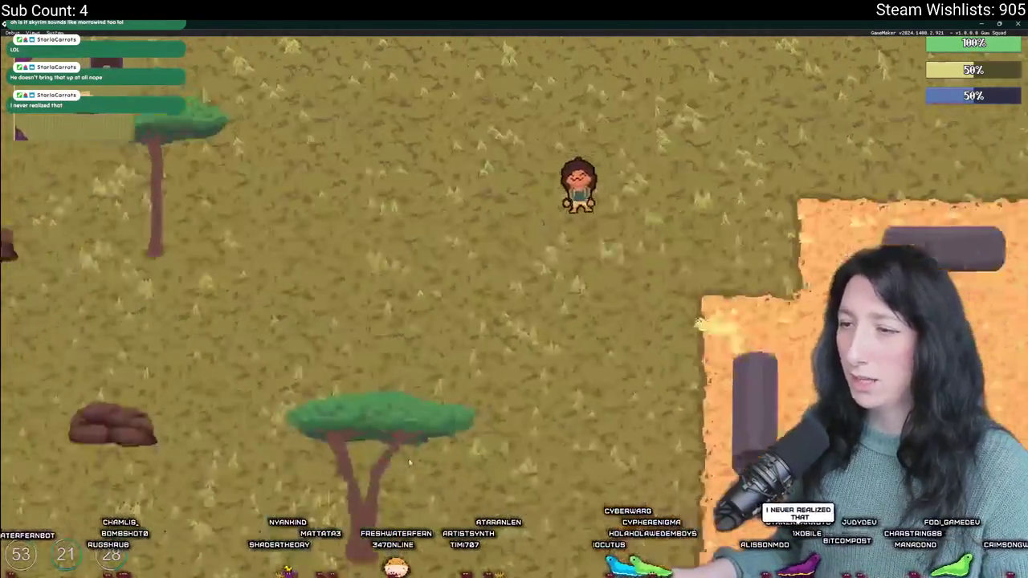
pyautogui.press('a')
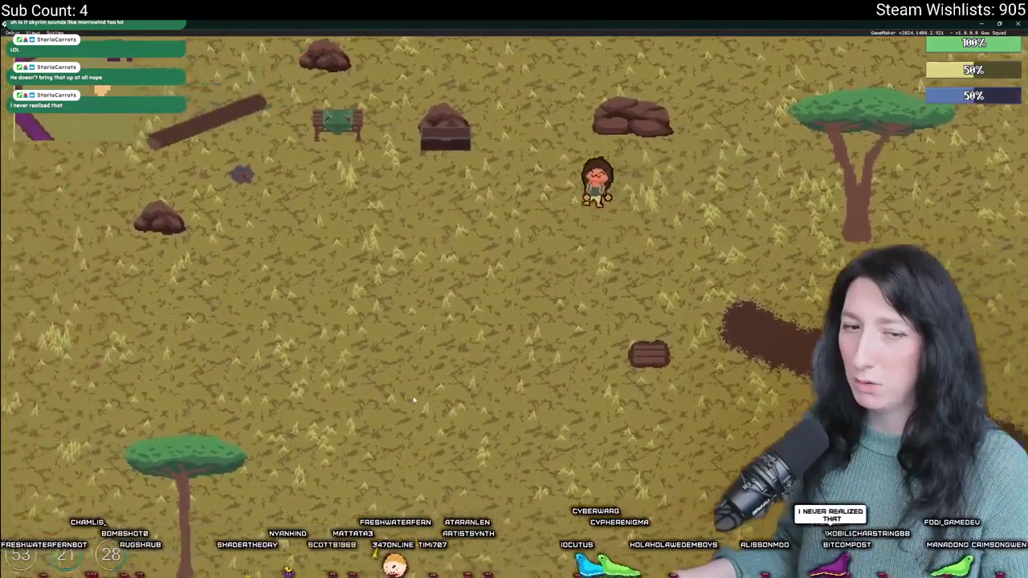
# Step: Craft the Makeshift Pistol by placing the green jar in the empty crafting slot
pyautogui.press('e')
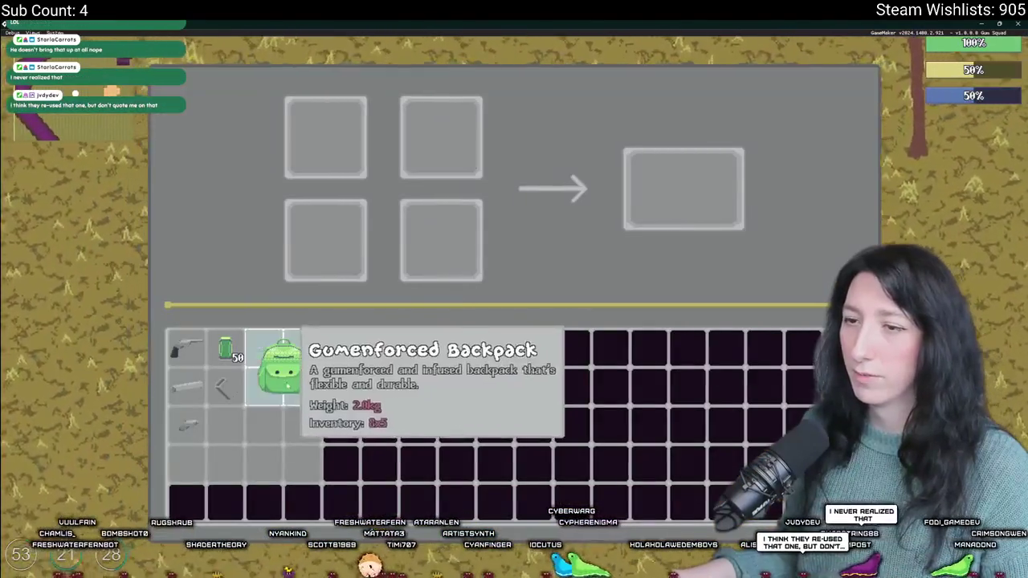
pyautogui.moveTo(226, 351); pyautogui.dragTo(468, 268)
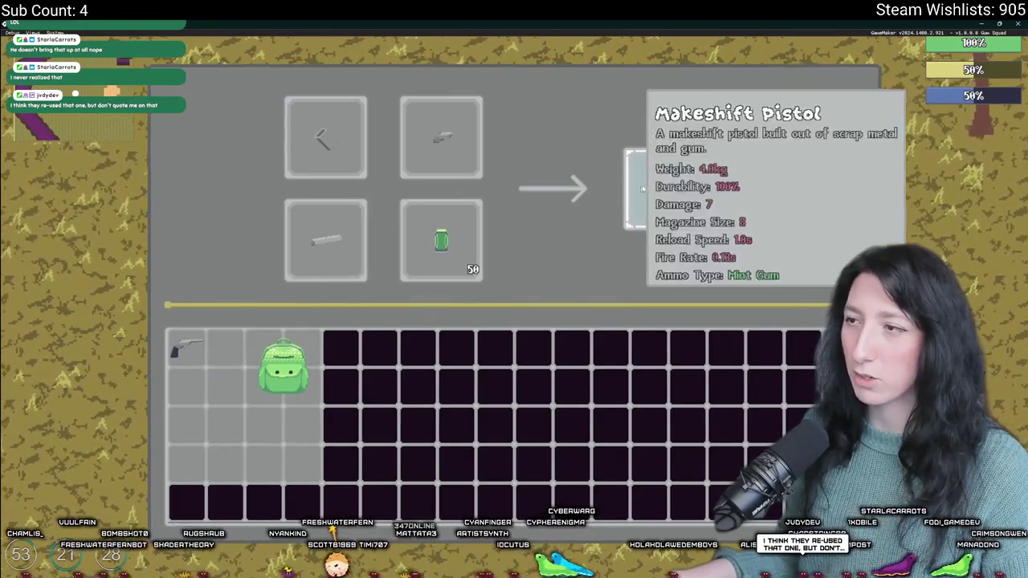
pyautogui.click(468, 268)
# Step: Close the inventory and walk the character around the savanna, zooming the view out
pyautogui.press('e')
pyautogui.press('e')
pyautogui.press('e')
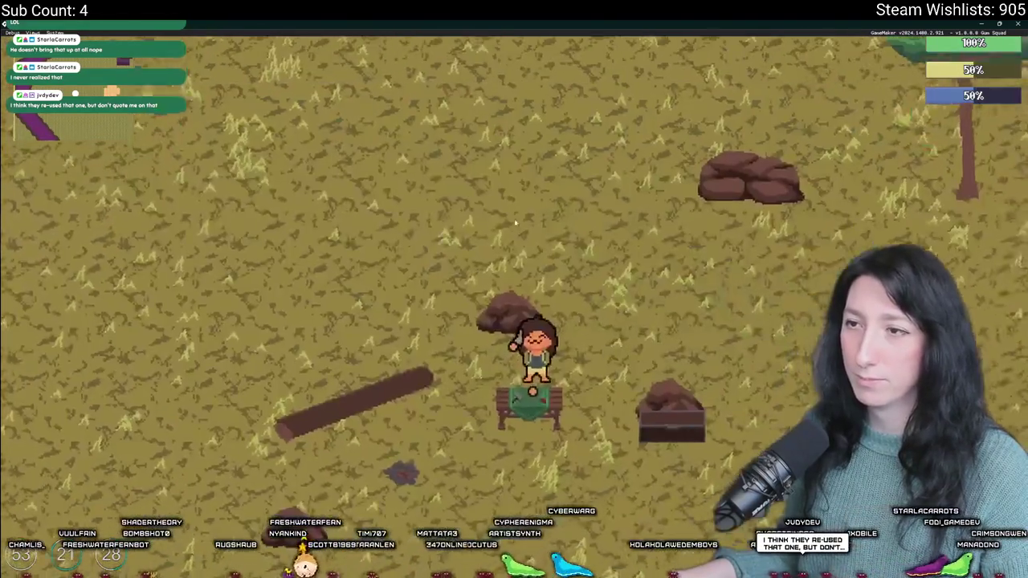
pyautogui.press('a')
pyautogui.press('s')
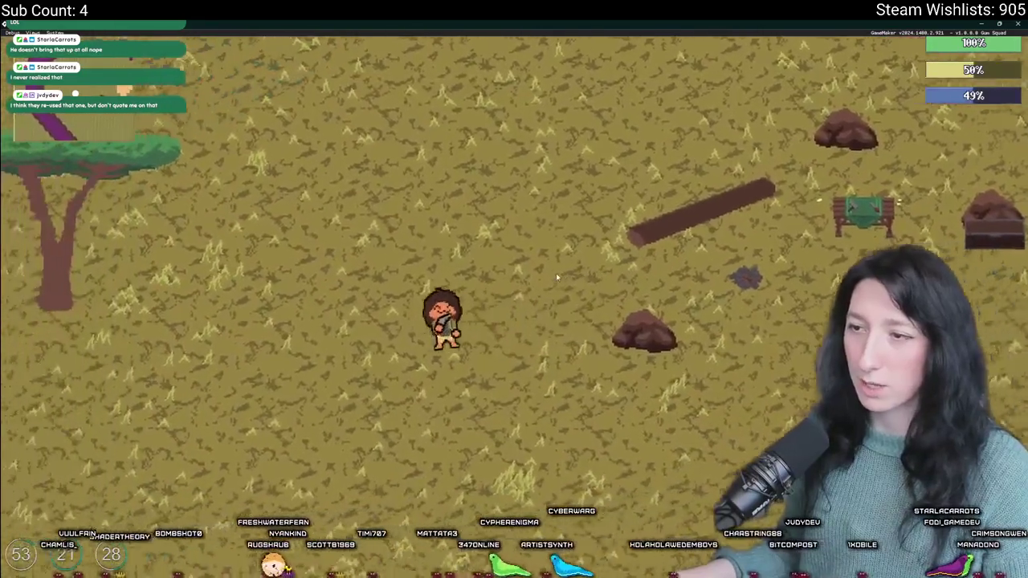
pyautogui.press('s')
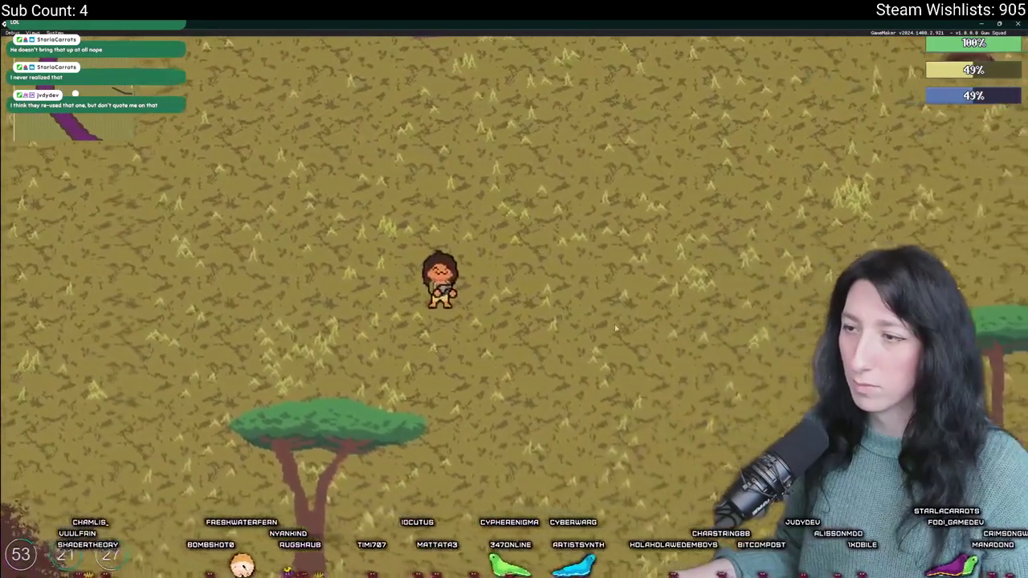
pyautogui.scroll(-5, 719, 199)
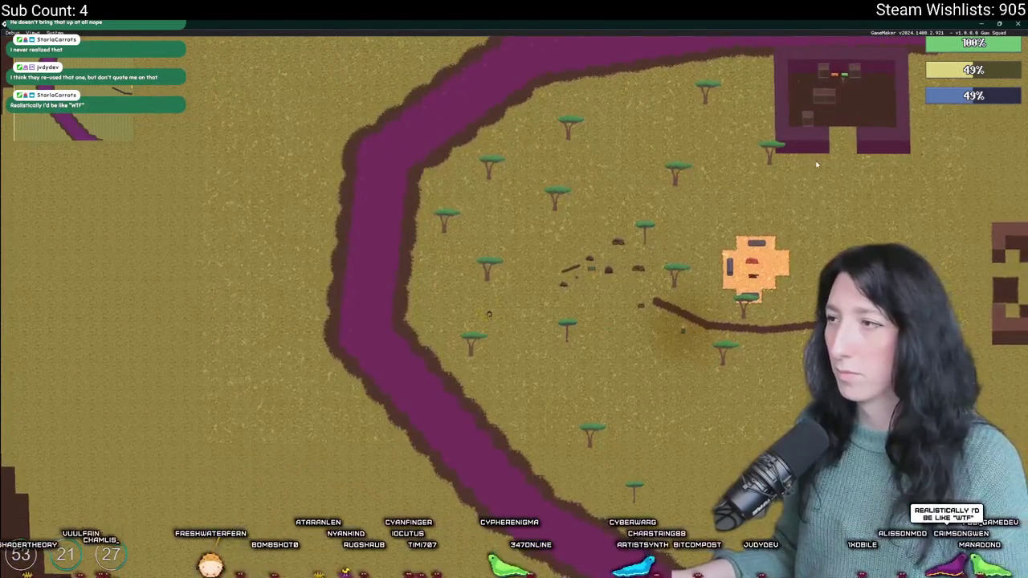
pyautogui.press('d')
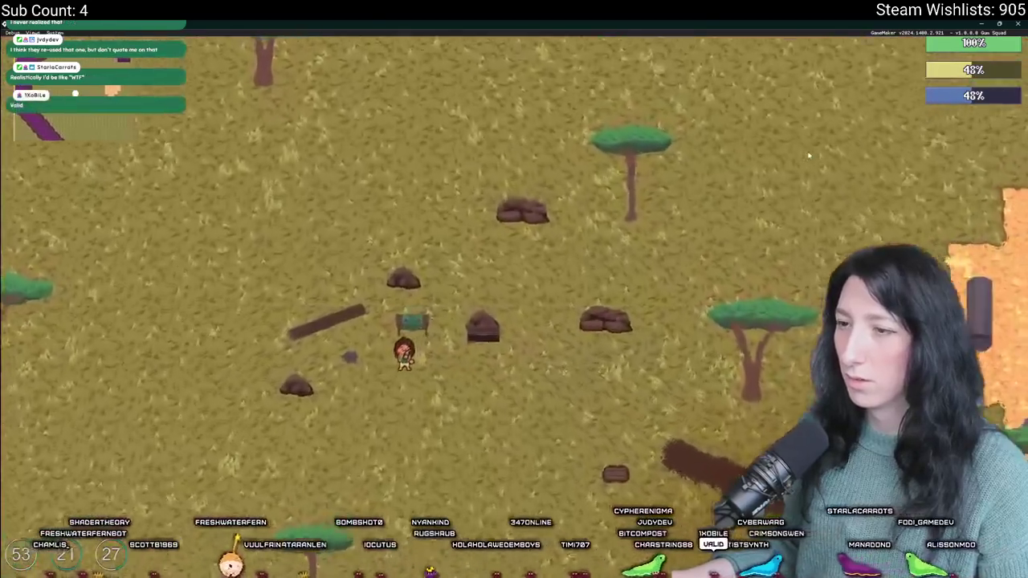
pyautogui.press('w')
pyautogui.press('a')
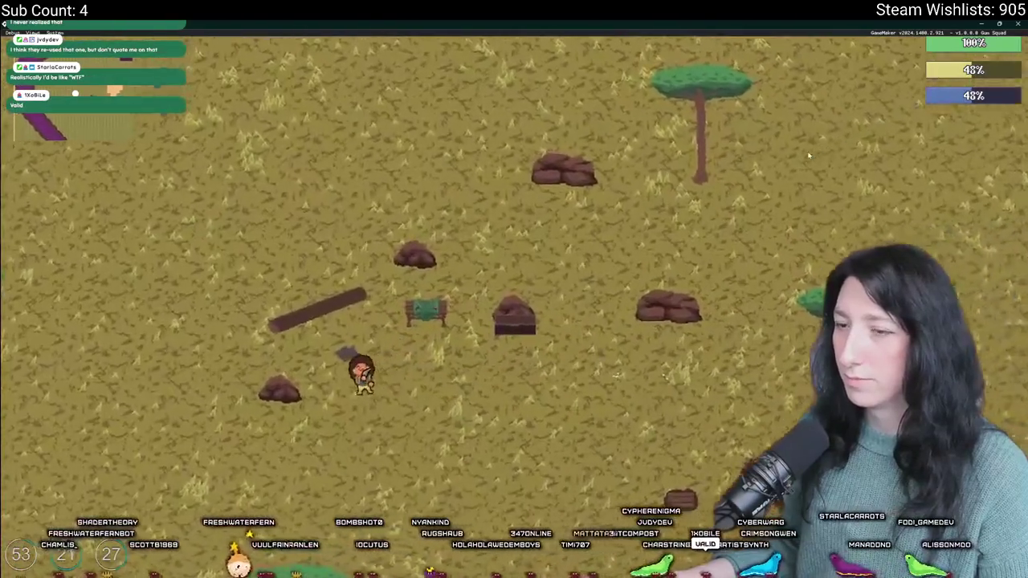
pyautogui.press('d')
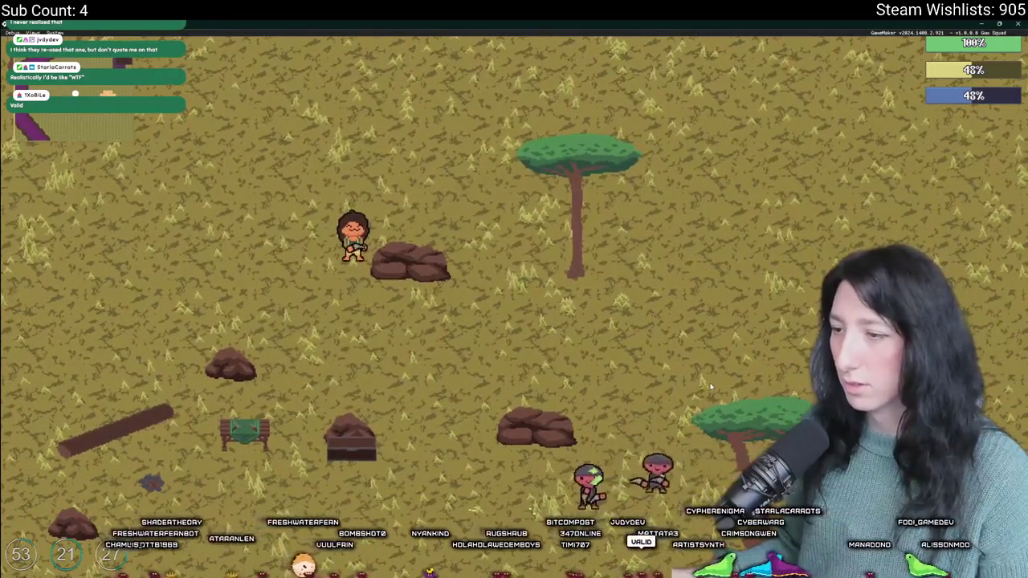
pyautogui.press('s')
pyautogui.press('a')
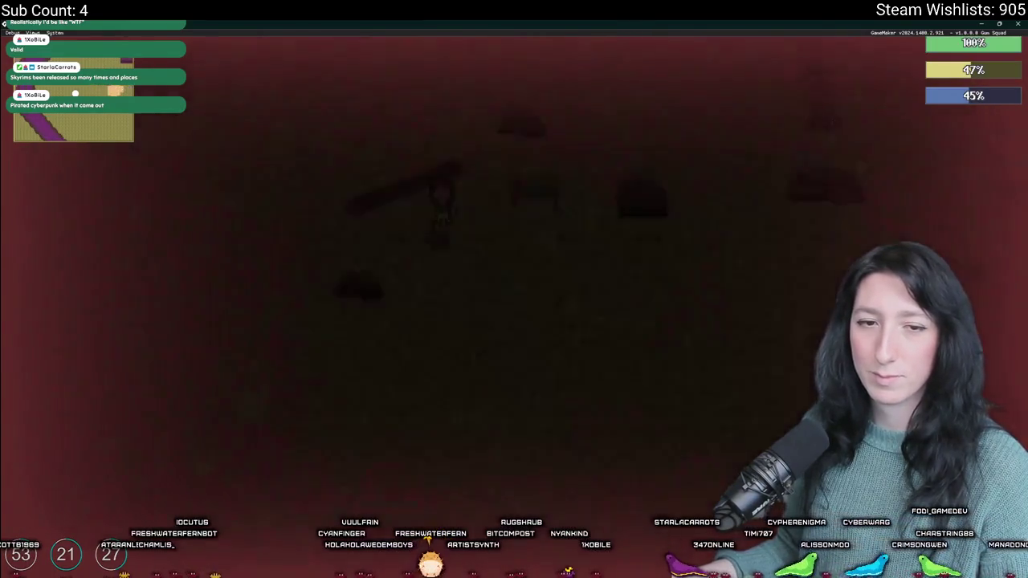
# Step: Walk across the savanna past the enemies and bring up the equipment screen
pyautogui.press('d')
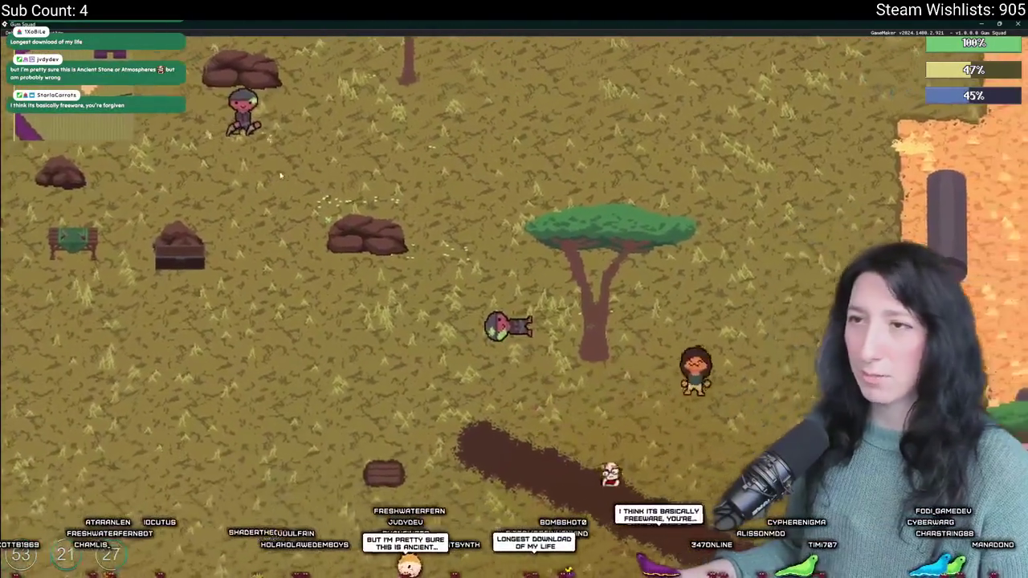
pyautogui.press('w')
pyautogui.press('a')
pyautogui.press('a')
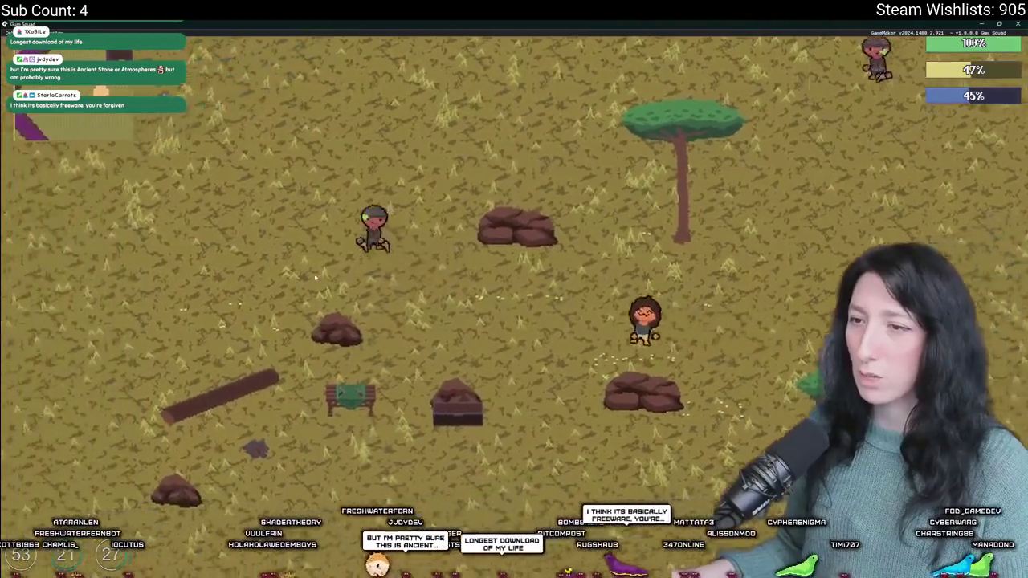
pyautogui.press('w')
pyautogui.press('d')
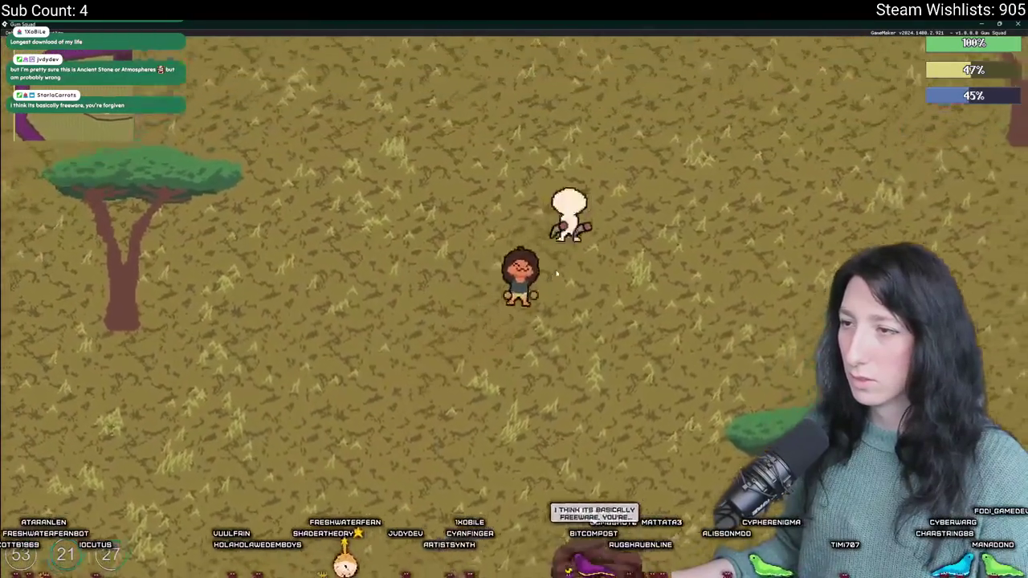
pyautogui.press('d')
pyautogui.press('w')
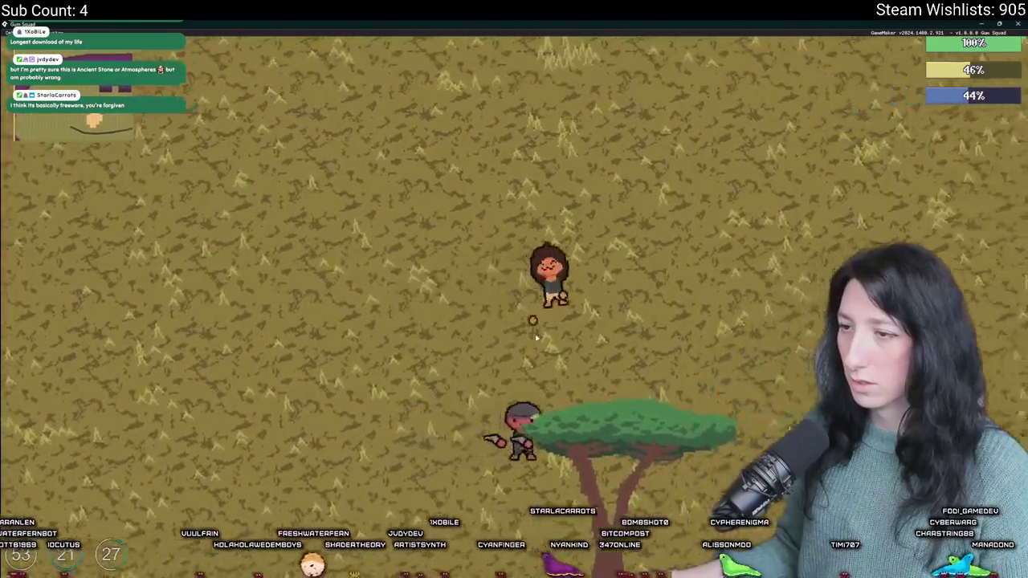
pyautogui.press('s')
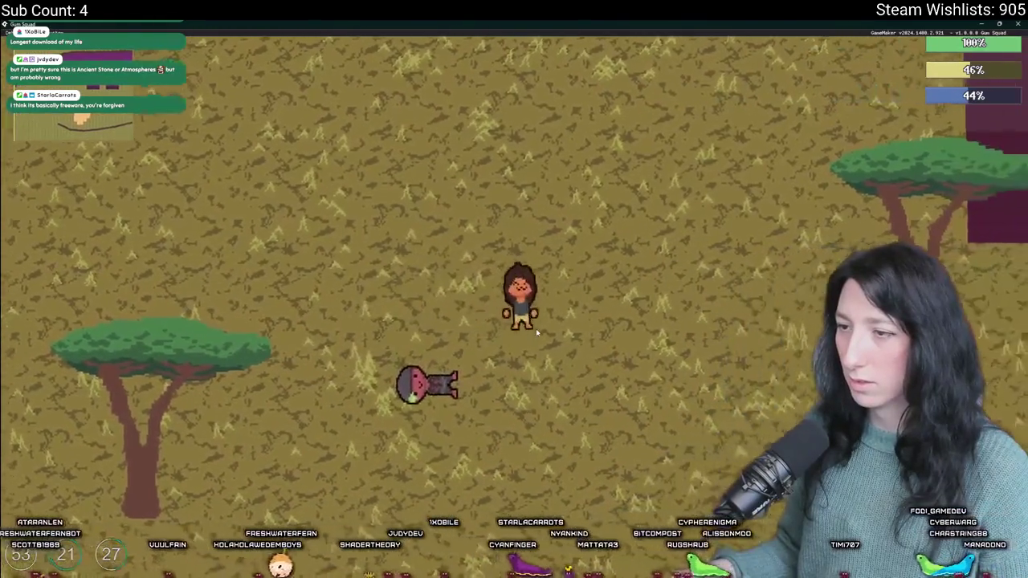
pyautogui.press('Tab')
pyautogui.press('Tab')
pyautogui.press('Tab')
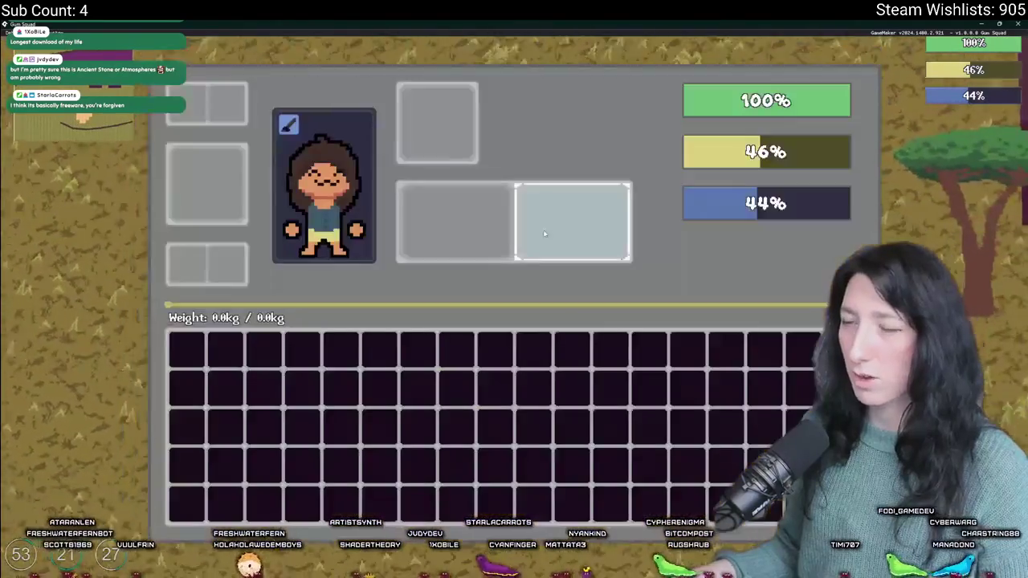
pyautogui.press('Tab')
# Step: Walk the character down and left, then put the backpack and pistols into equipment slots
pyautogui.scroll(-3, 732, 305)
pyautogui.scroll(3, 733, 304)
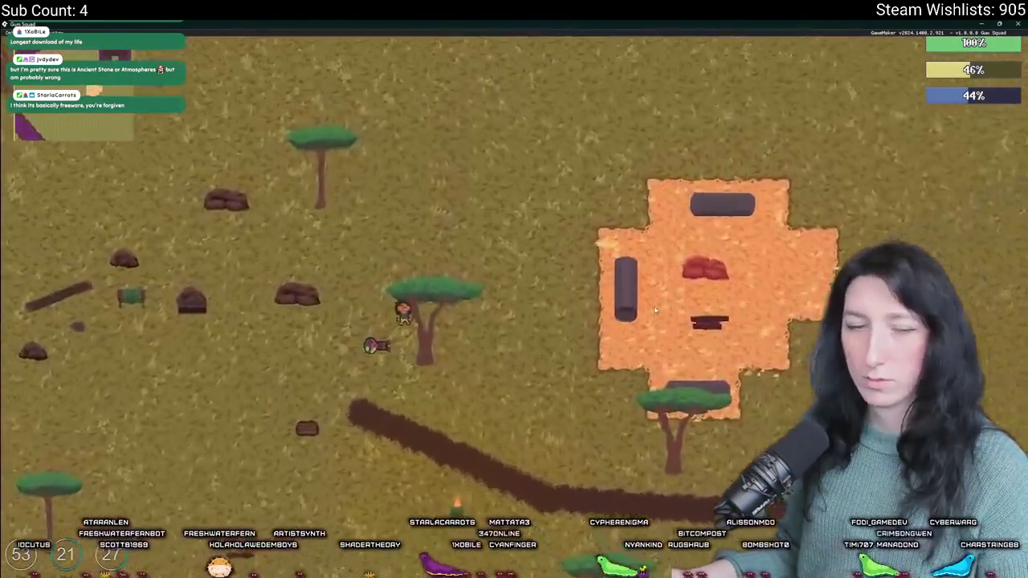
pyautogui.scroll(3, 654, 306)
pyautogui.press('s')
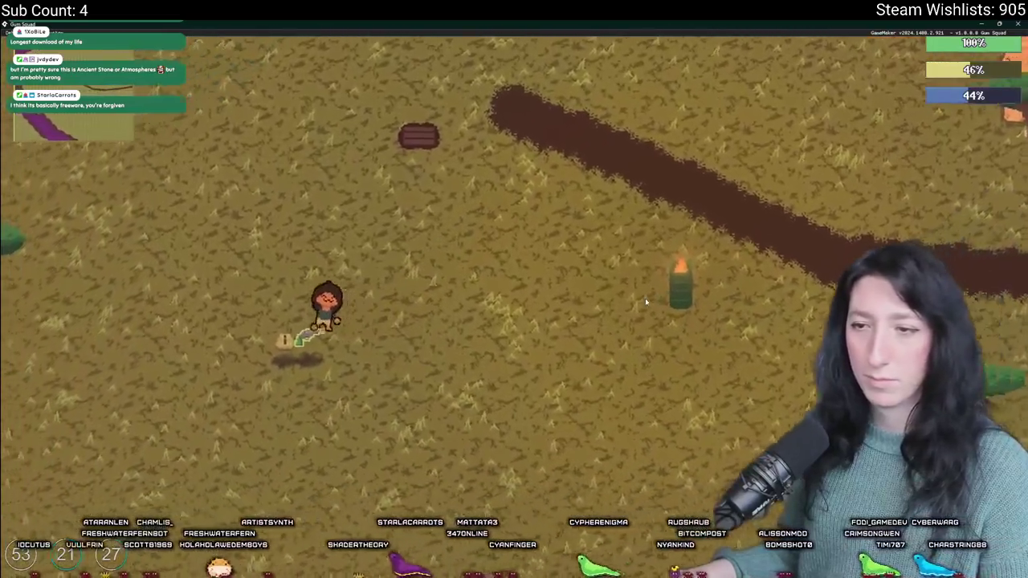
pyautogui.press('a')
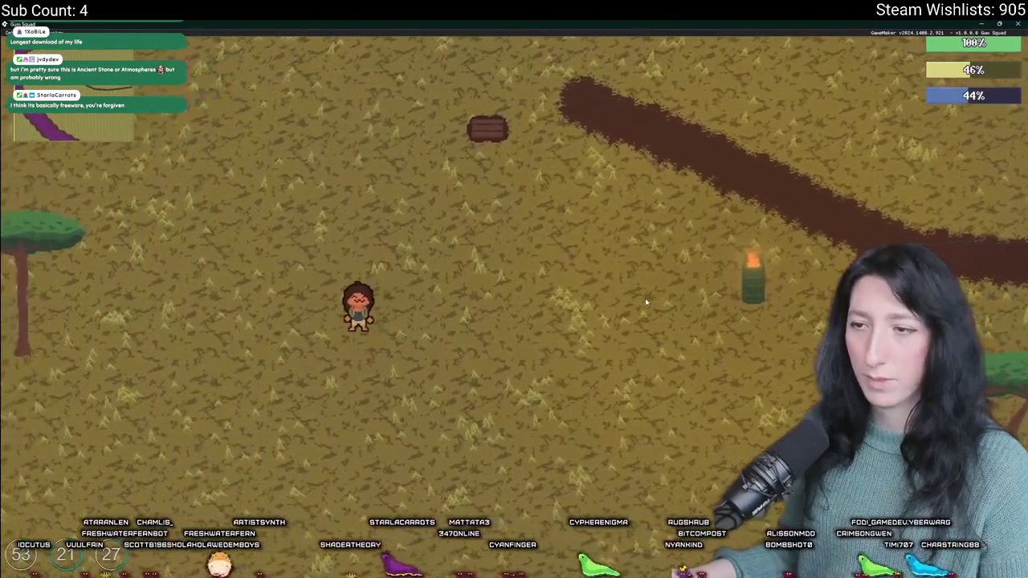
pyautogui.press('Tab')
pyautogui.press('Tab')
pyautogui.press('Tab')
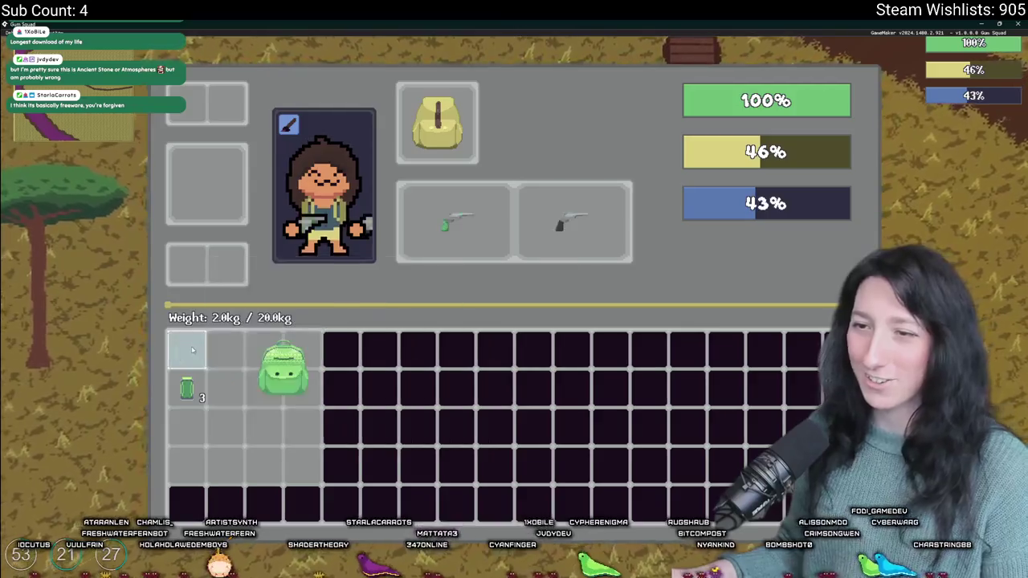
pyautogui.press('Tab')
pyautogui.press('w')
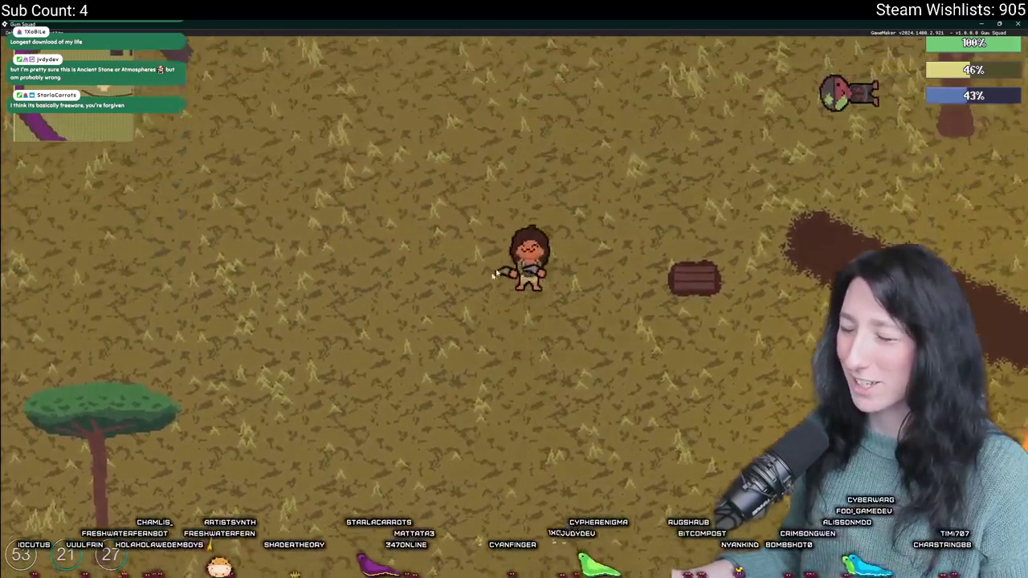
# Step: Inspect the equipped Makeshift Pistol's tooltip, then switch back to the GameMaker item script
pyautogui.scroll(-3, 494, 273)
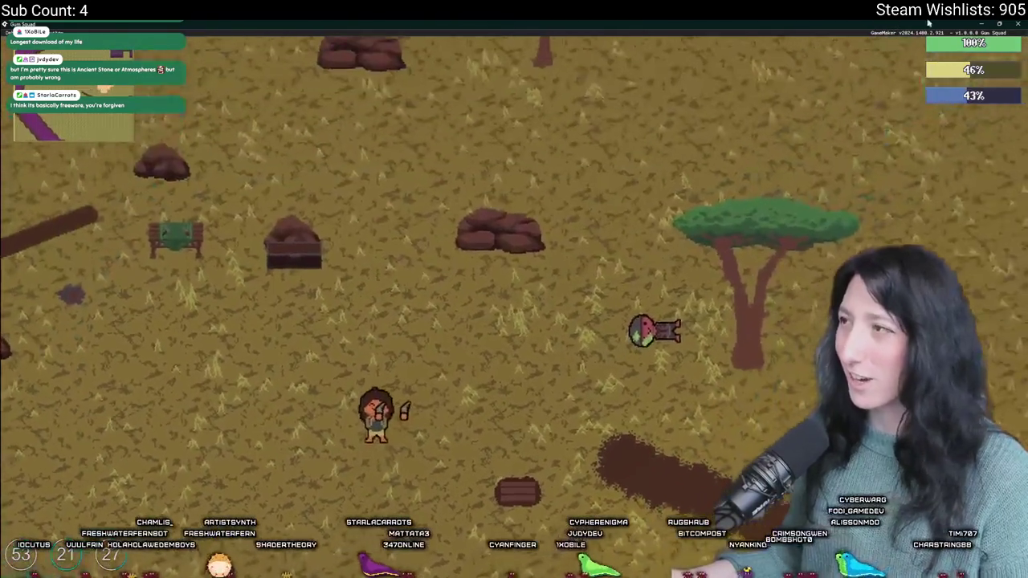
pyautogui.press('Tab')
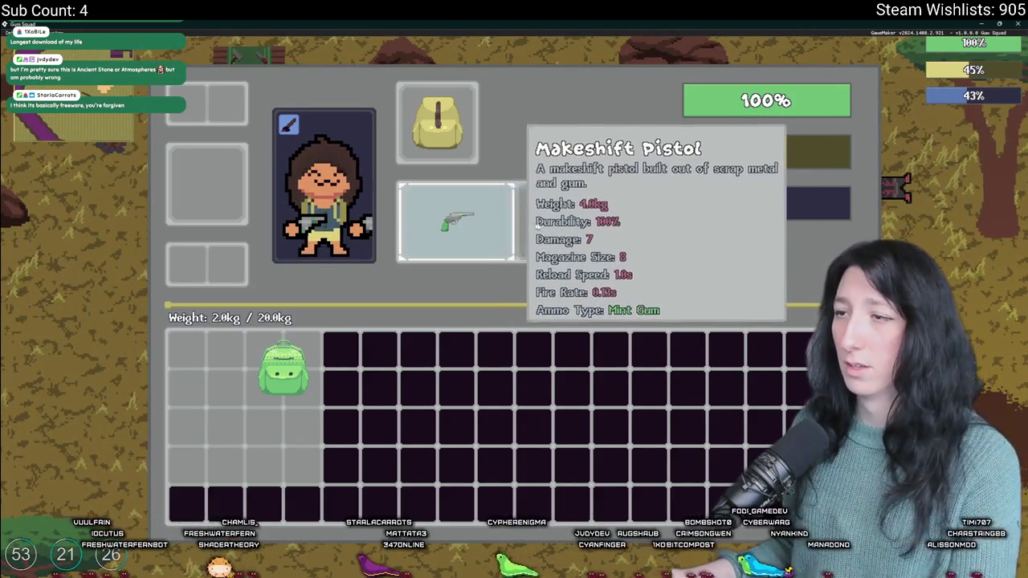
pyautogui.hotkey('alt', 'Tab')
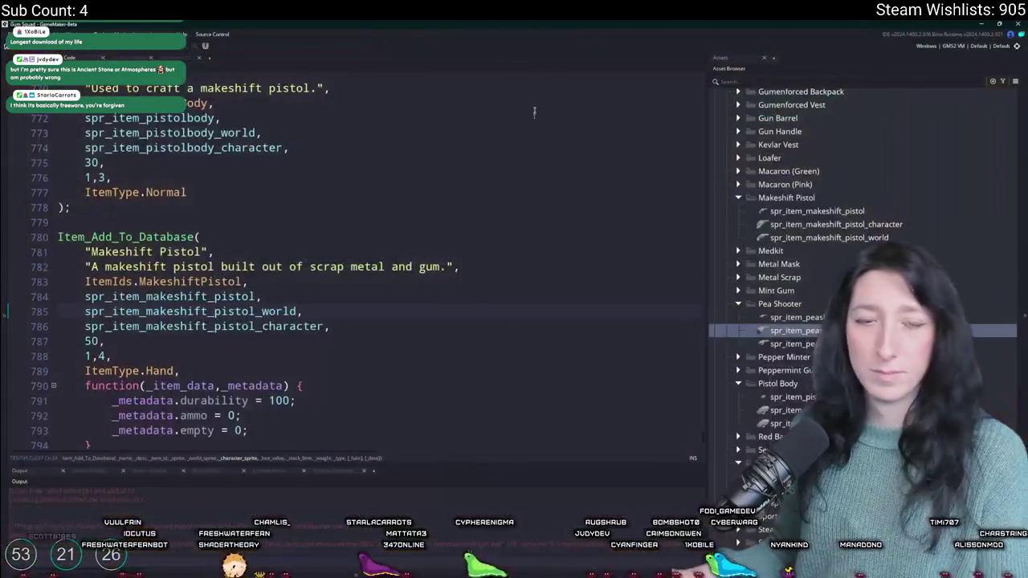
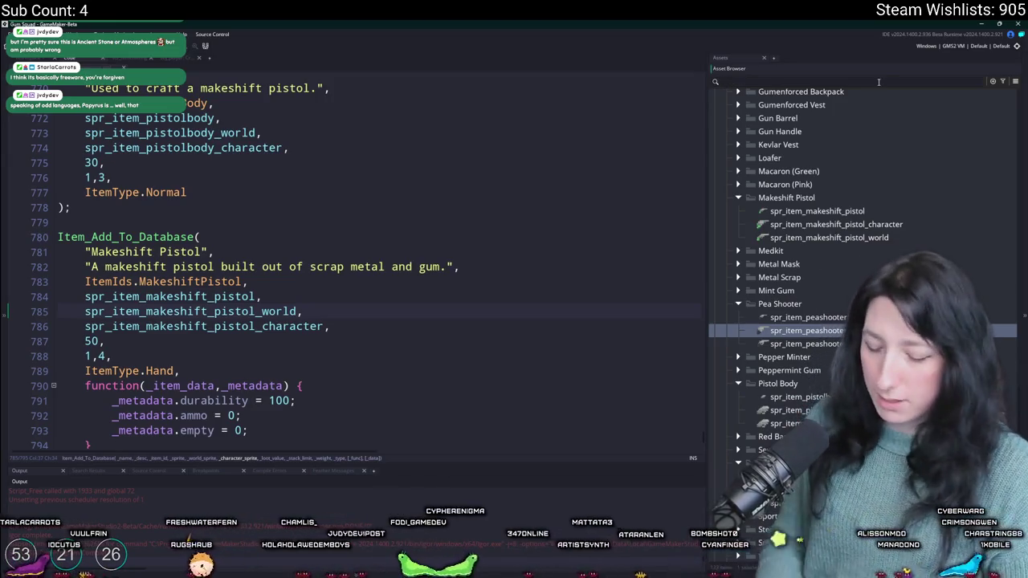
# Step: Search the Asset Browser for 'shotg' and select the spr_item_shotgunbody sprite
pyautogui.write('makeshi')
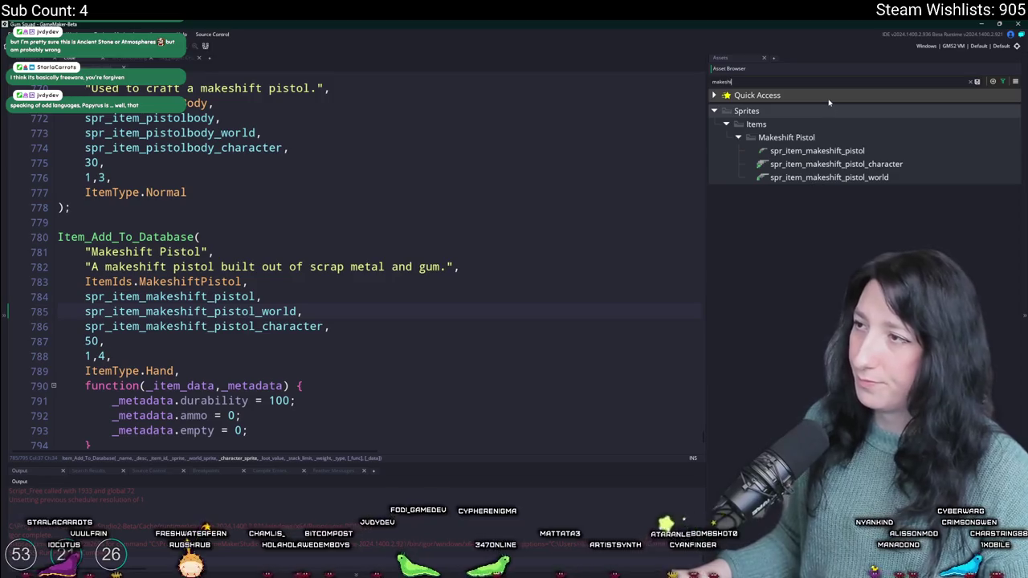
pyautogui.hotkey('ctrl', 'a')
pyautogui.write('shotg')
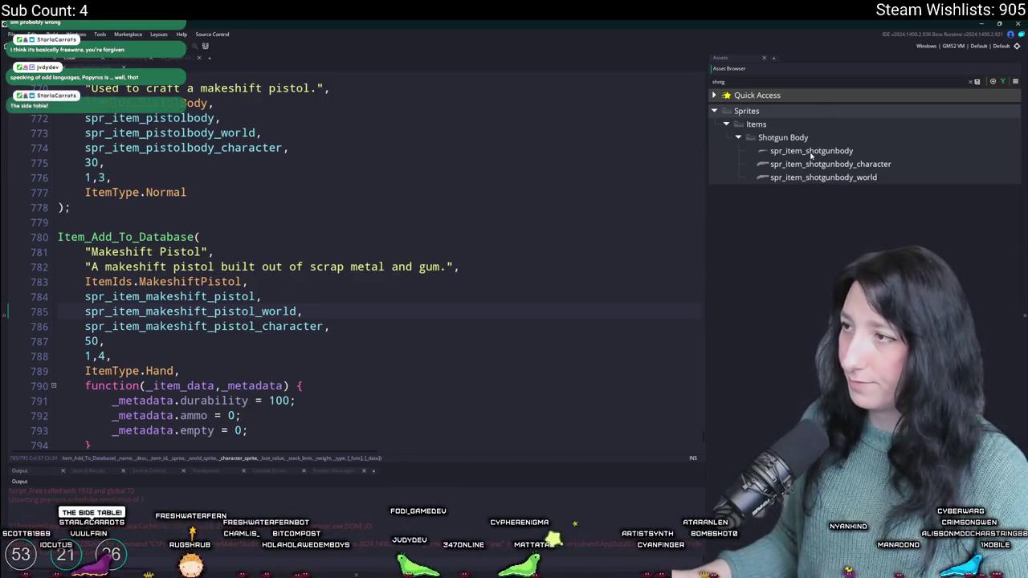
pyautogui.click(811, 152)
# Step: Find the cinnamon gun sprite with a 'coin' search, open its image, and copy the gun
pyautogui.hotkey('ctrl', 'a')
pyautogui.write('co')
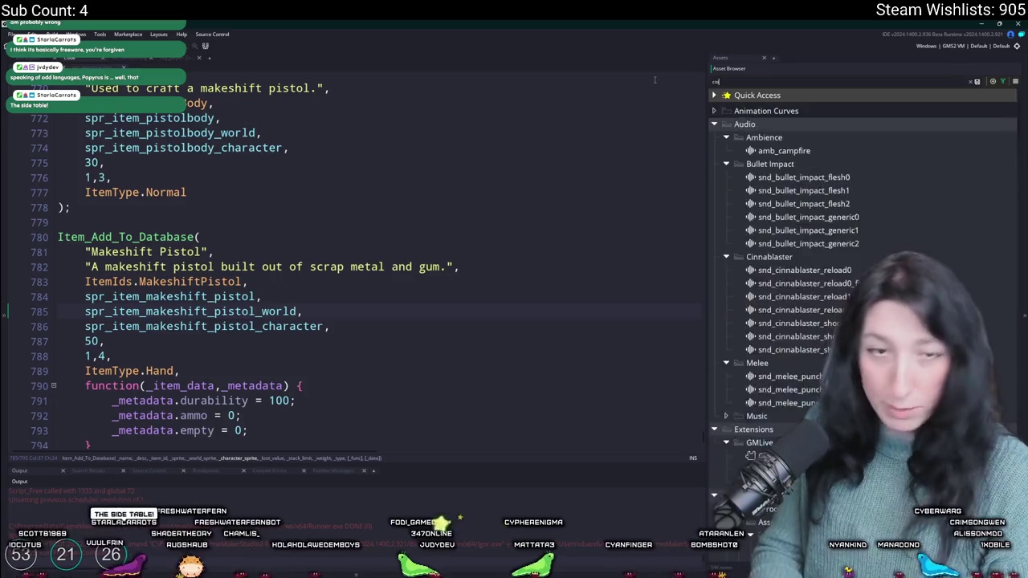
pyautogui.write('in')
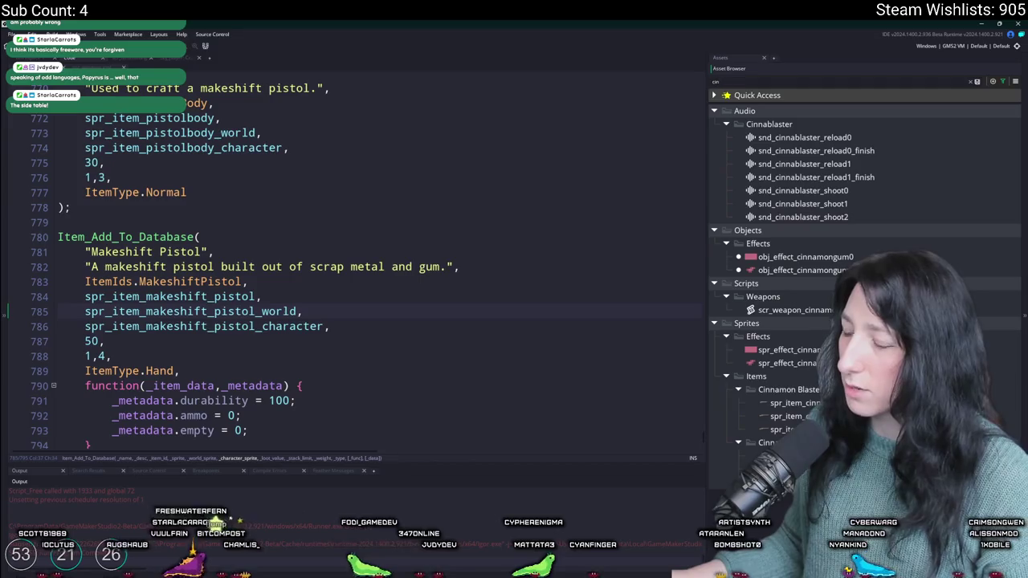
pyautogui.doubleClick(772, 403)
pyautogui.click(200, 195)
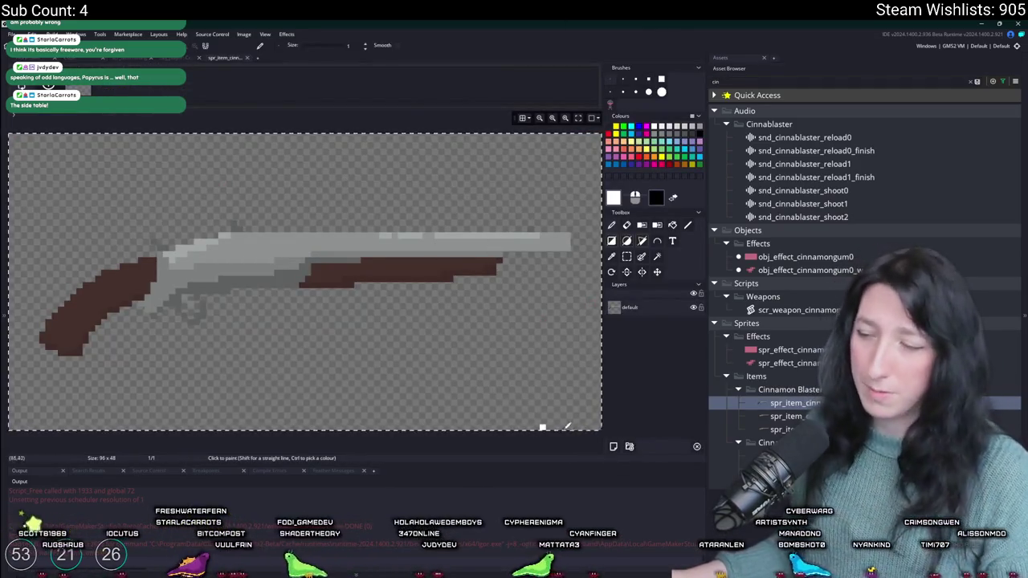
pyautogui.press('Escape')
pyautogui.hotkey('alt', 'Tab')
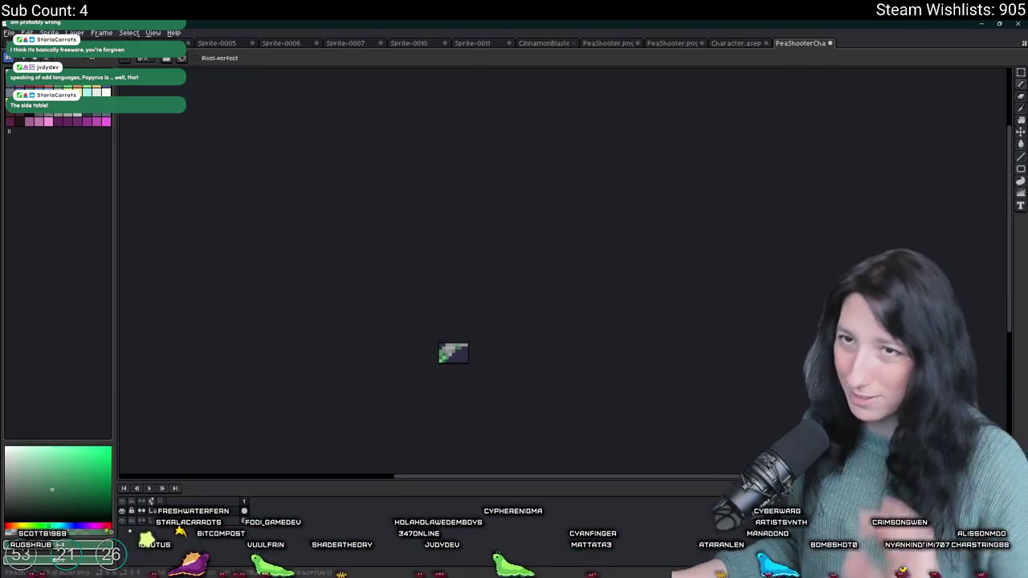
# Step: Create a new sprite and paste the copied gun image into it
pyautogui.click(10, 33)
pyautogui.hotkey('ctrl', 'n')
pyautogui.press('Return')
pyautogui.hotkey('ctrl', 'v')
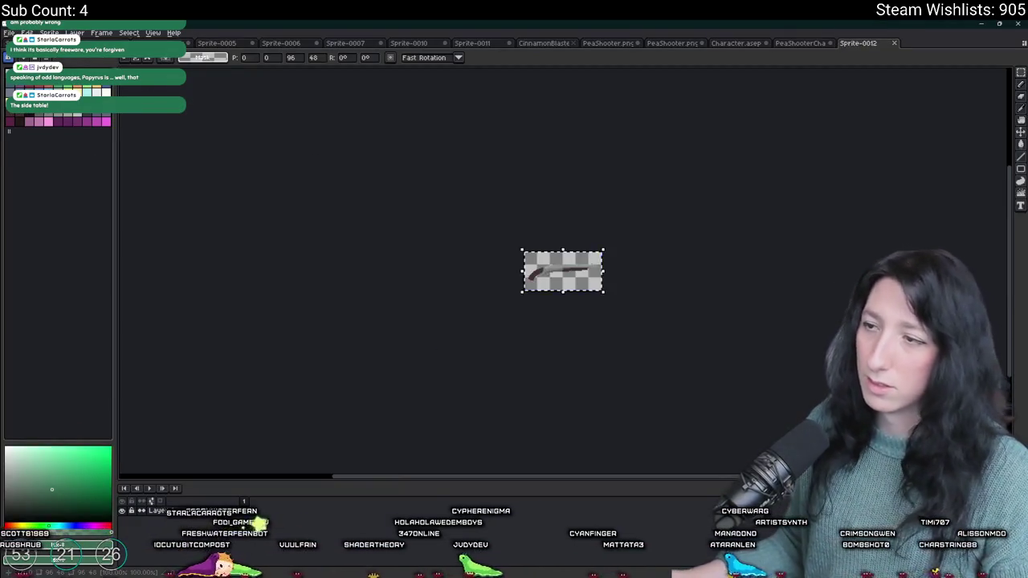
pyautogui.press('+')
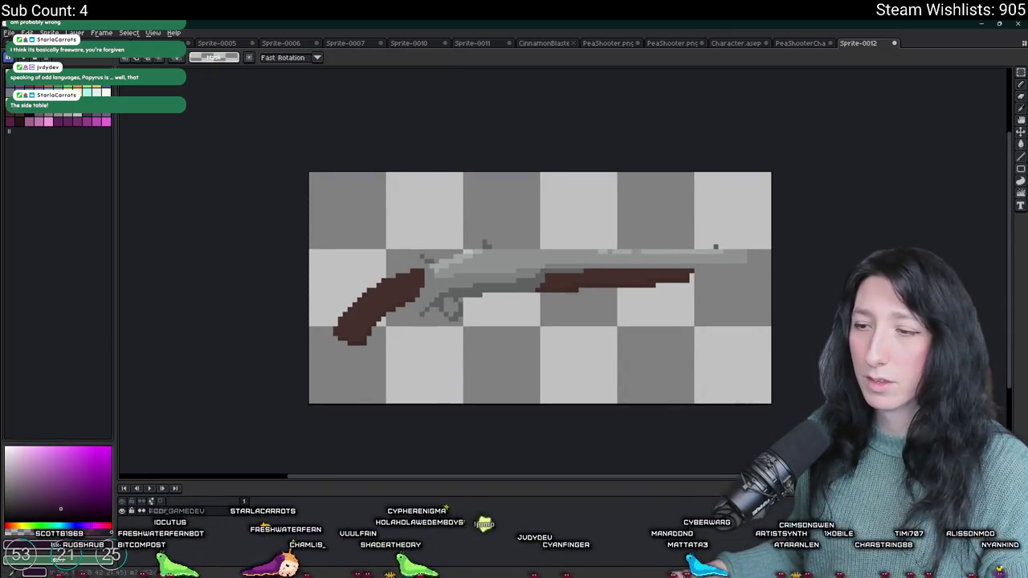
pyautogui.scroll(1, 444, 265)
# Step: Bucket-fill the sprite's transparent background with dark purple
pyautogui.press('i')
pyautogui.scroll(-2, 444, 265)
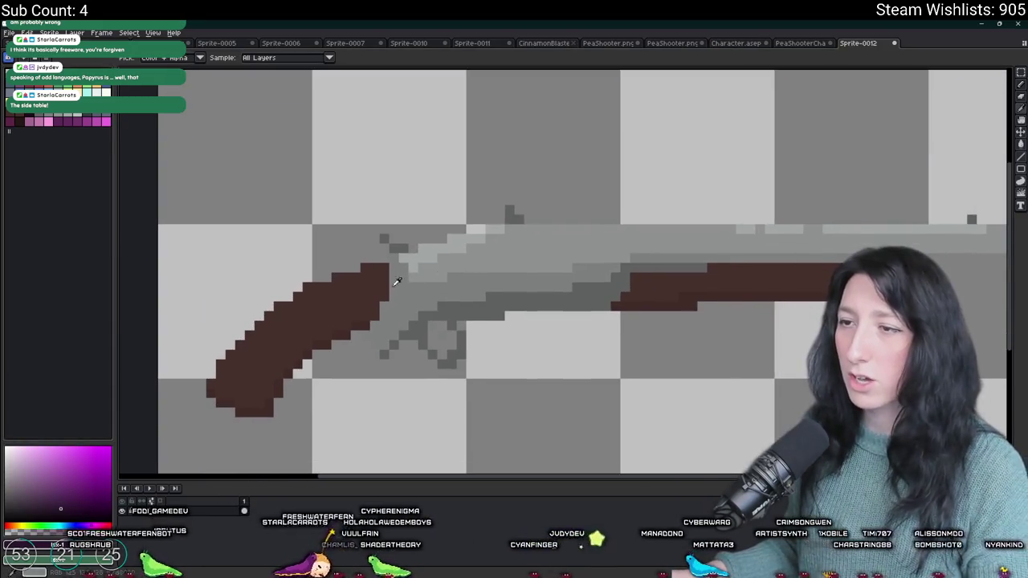
pyautogui.scroll(-1, 368, 287)
pyautogui.scroll(2, 368, 287)
pyautogui.click(425, 316)
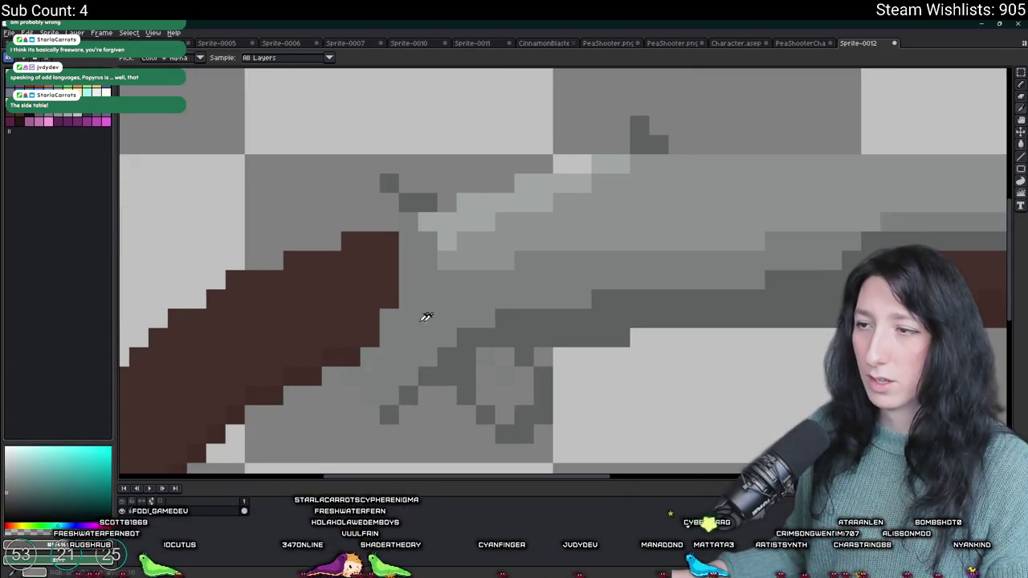
pyautogui.scroll(-1, 425, 317)
pyautogui.doubleClick(192, 512)
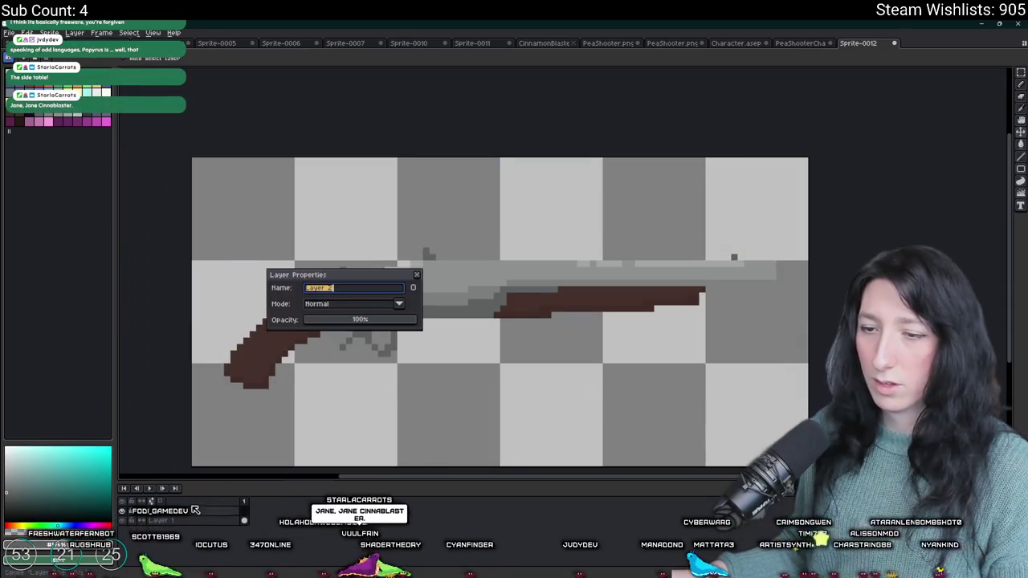
pyautogui.press('Escape')
pyautogui.press('g')
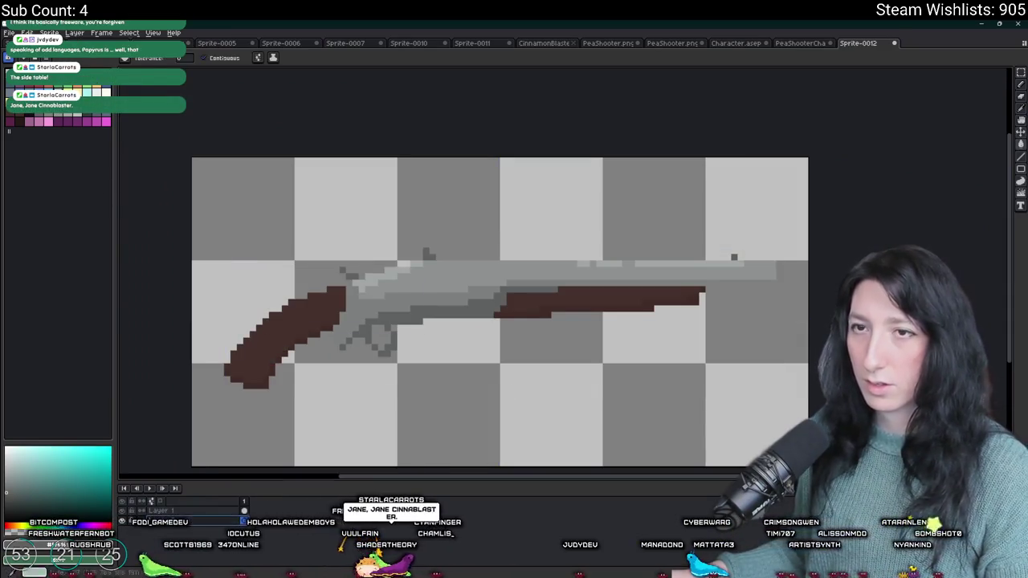
pyautogui.click(60, 508)
pyautogui.click(338, 184)
# Step: Fill the brown stock with a grey sampled from the gun body instead of lavender
pyautogui.scroll(-1, 337, 184)
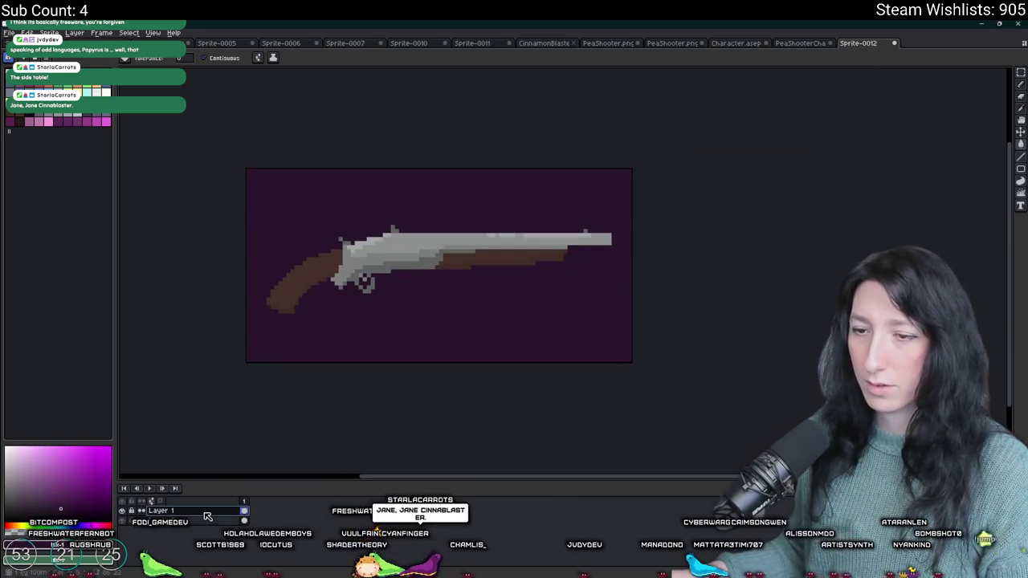
pyautogui.scroll(2, 225, 209)
pyautogui.click(377, 216)
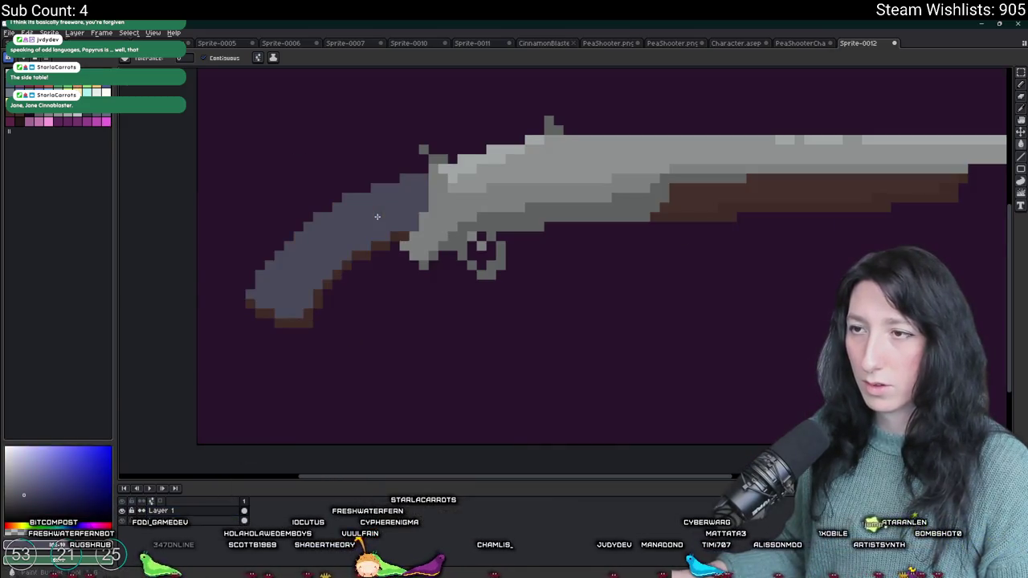
pyautogui.scroll(2, 377, 216)
pyautogui.scroll(-1, 374, 233)
pyautogui.hotkey('ctrl', 'z')
pyautogui.press('i')
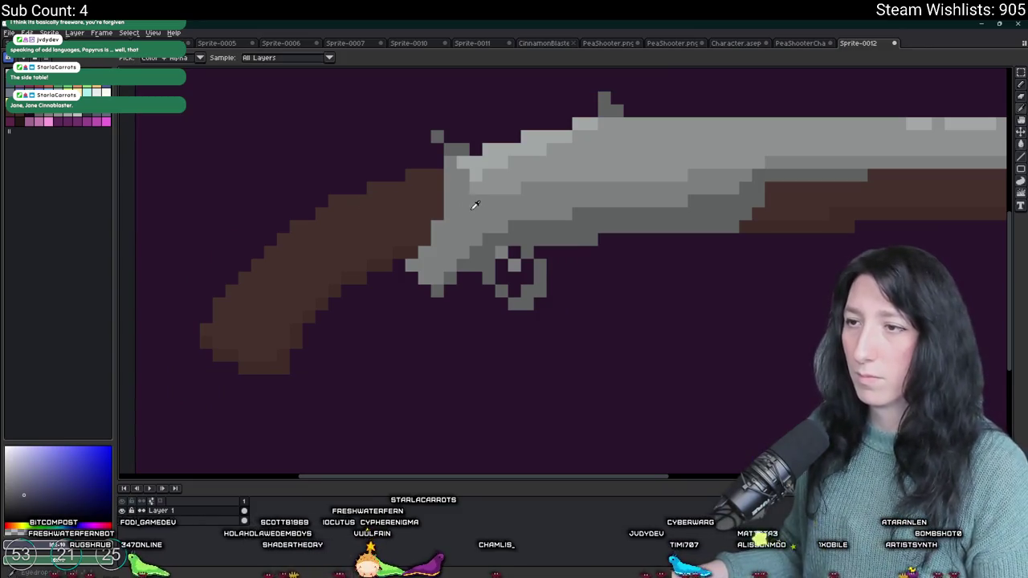
pyautogui.click(475, 205)
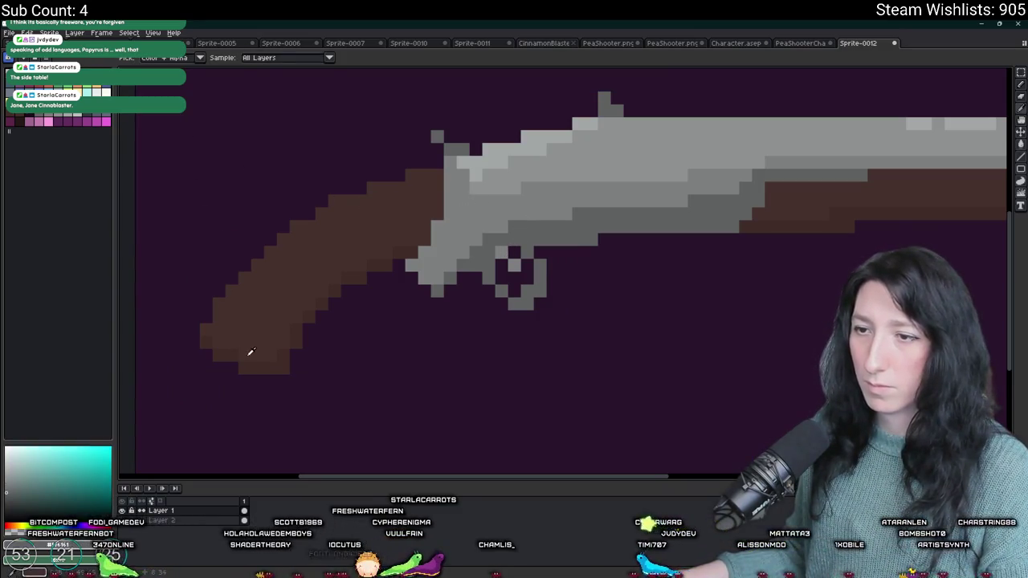
pyautogui.press('g')
pyautogui.click(254, 349)
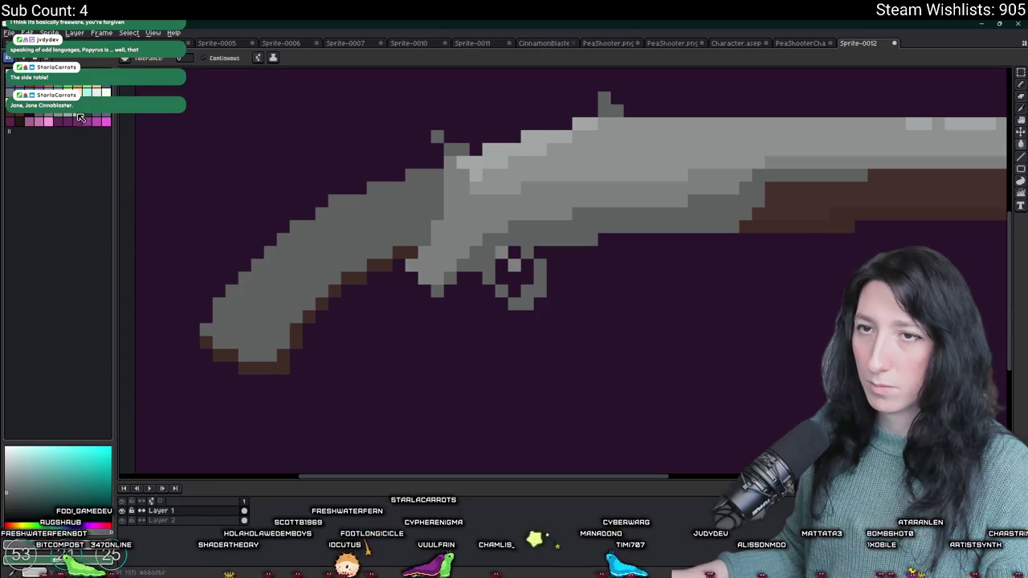
# Step: Repaint the grip's brown outline steps in dark grey
pyautogui.click(205, 343)
pyautogui.click(290, 342)
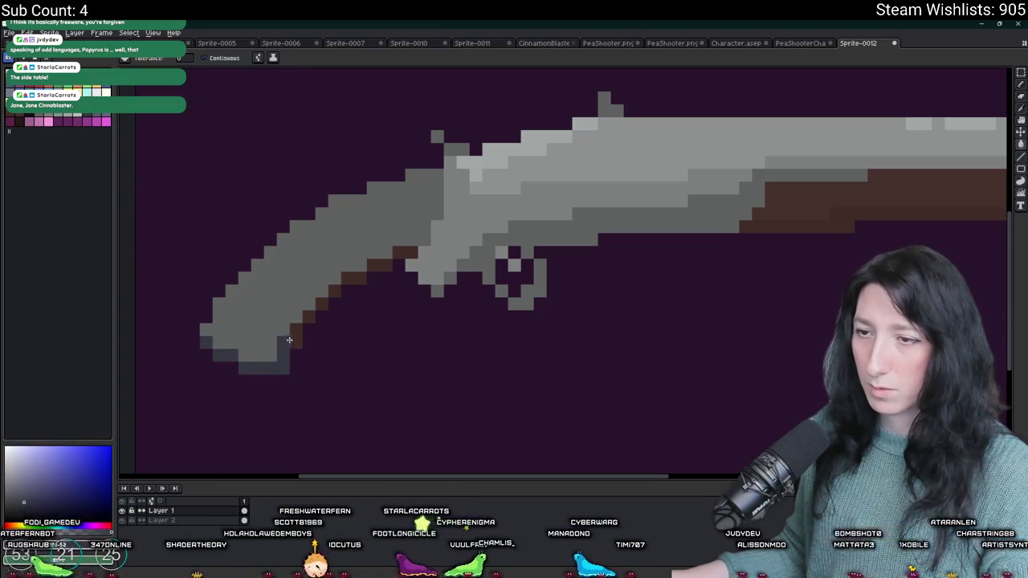
pyautogui.click(310, 317)
pyautogui.click(334, 293)
pyautogui.click(354, 279)
pyautogui.click(392, 253)
pyautogui.scroll(-4, 378, 248)
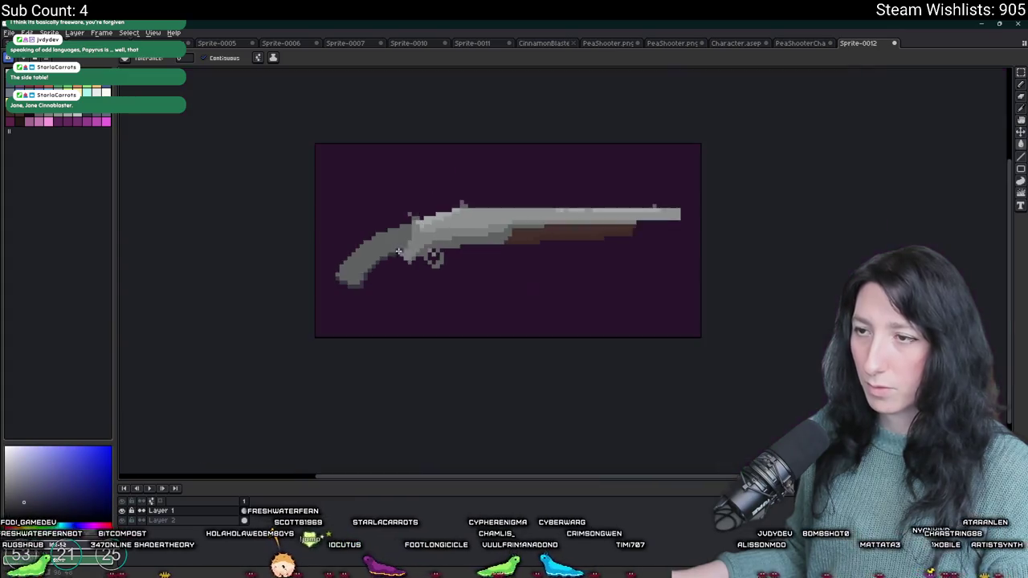
pyautogui.scroll(4, 361, 241)
# Step: Sample two greys from the gun, then begin opening an existing image file
pyautogui.press('i')
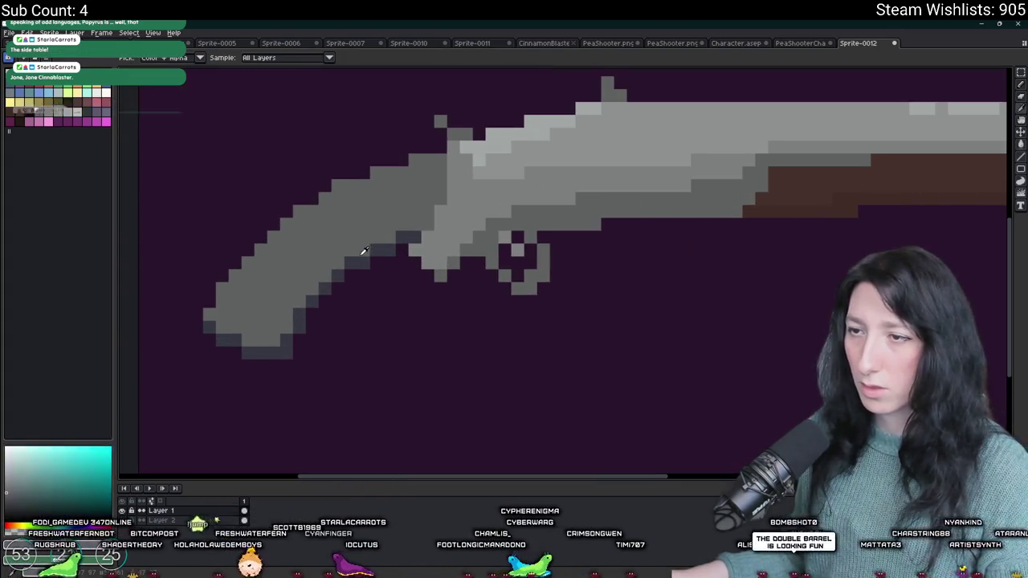
pyautogui.click(360, 248)
pyautogui.click(441, 223)
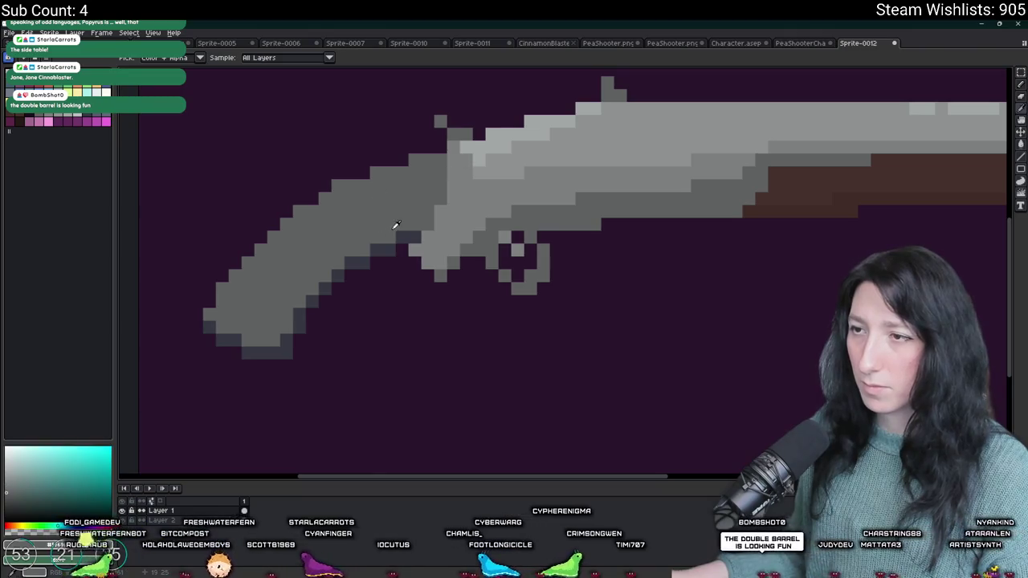
pyautogui.scroll(-2, 174, 241)
pyautogui.scroll(3, 291, 220)
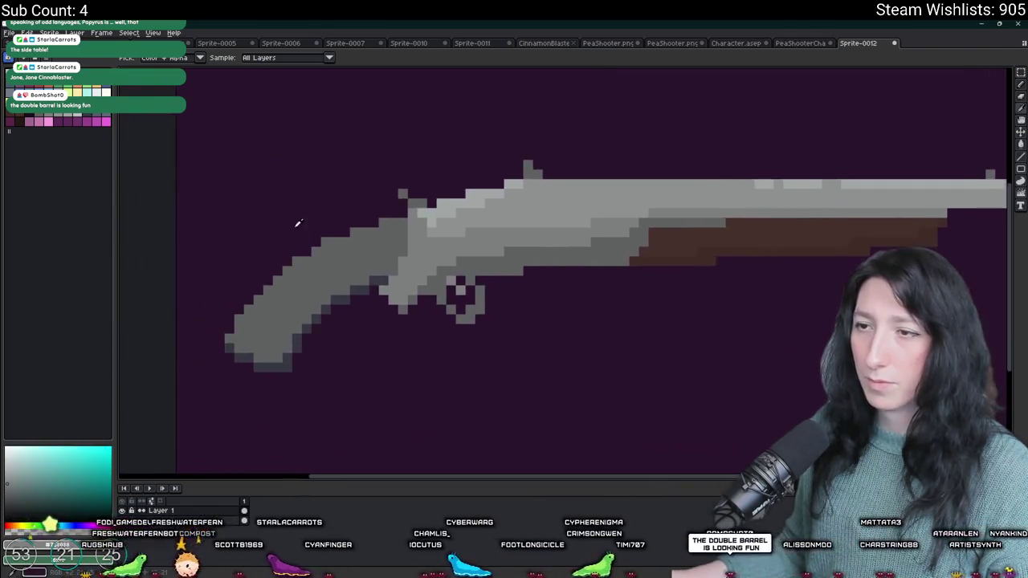
pyautogui.scroll(-2, 363, 252)
pyautogui.click(10, 32)
pyautogui.click(18, 55)
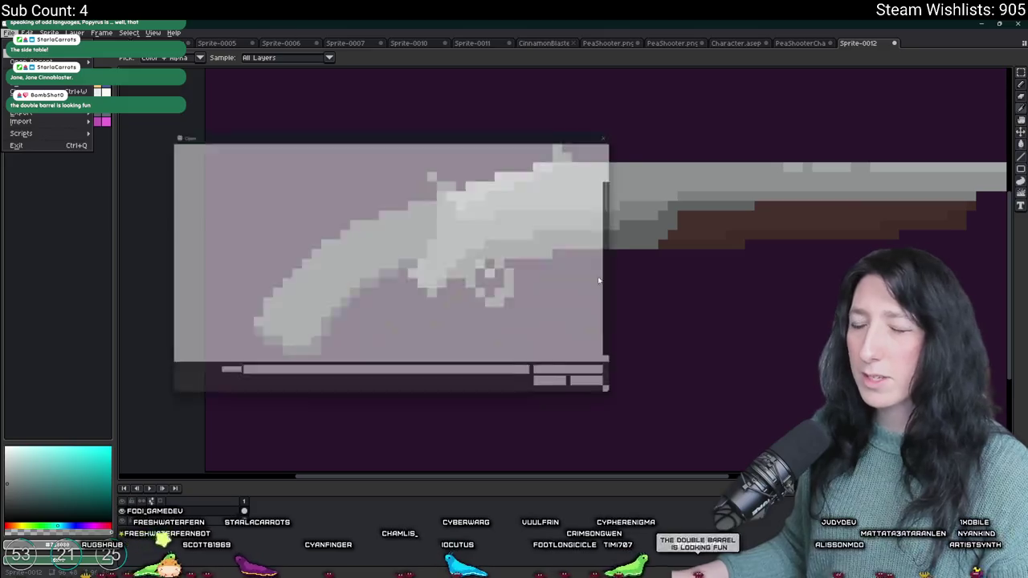
pyautogui.scroll(-10, 455, 296)
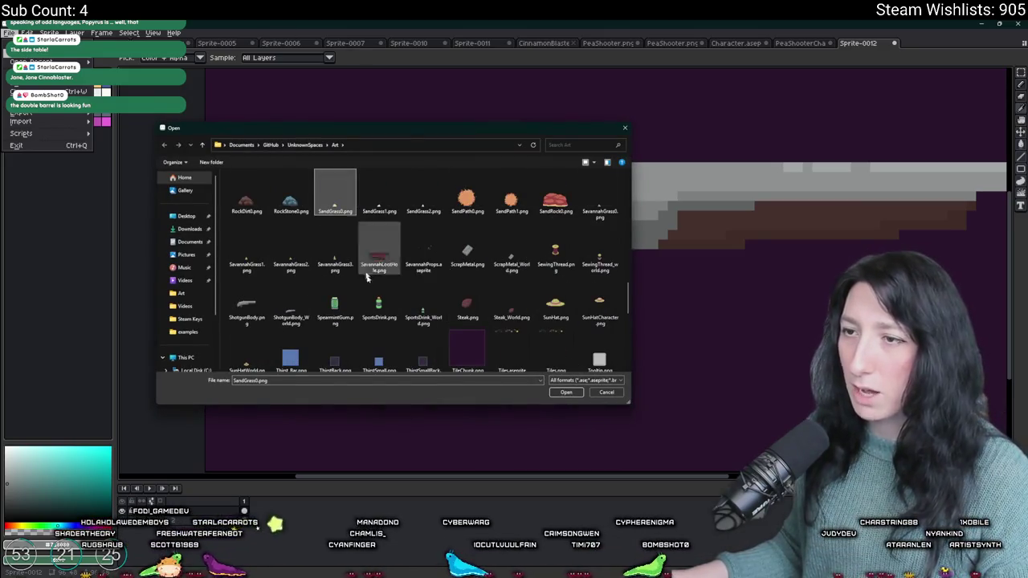
pyautogui.click(245, 306)
pyautogui.doubleClick(245, 307)
pyautogui.scroll(5, 585, 264)
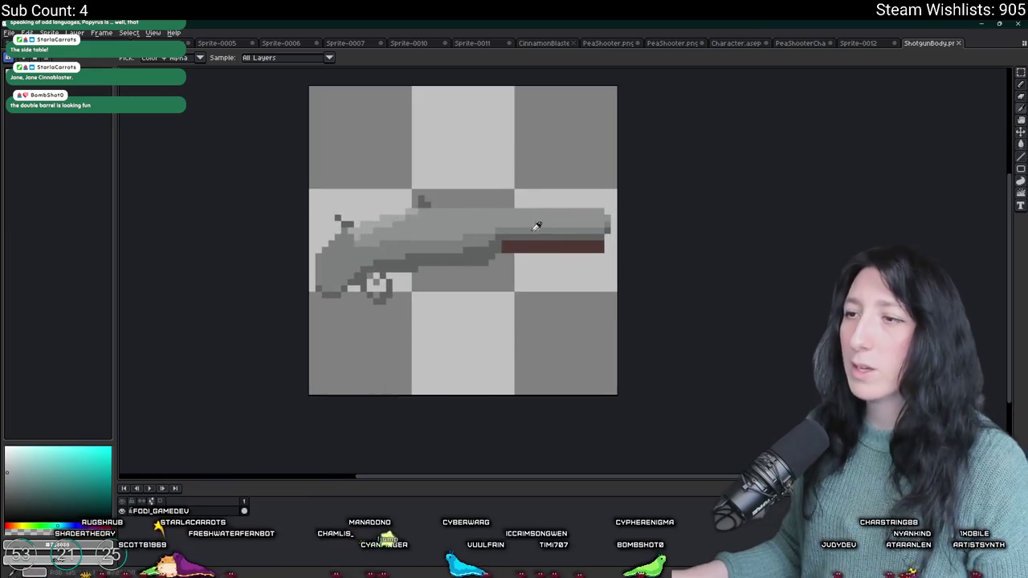
pyautogui.scroll(3, 521, 208)
pyautogui.scroll(-3, 787, 211)
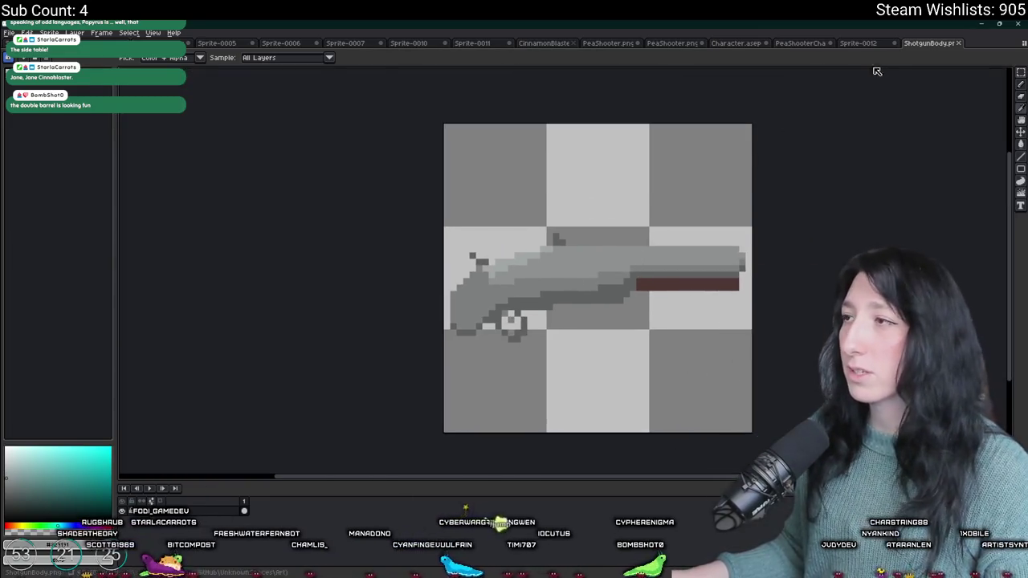
pyautogui.click(958, 42)
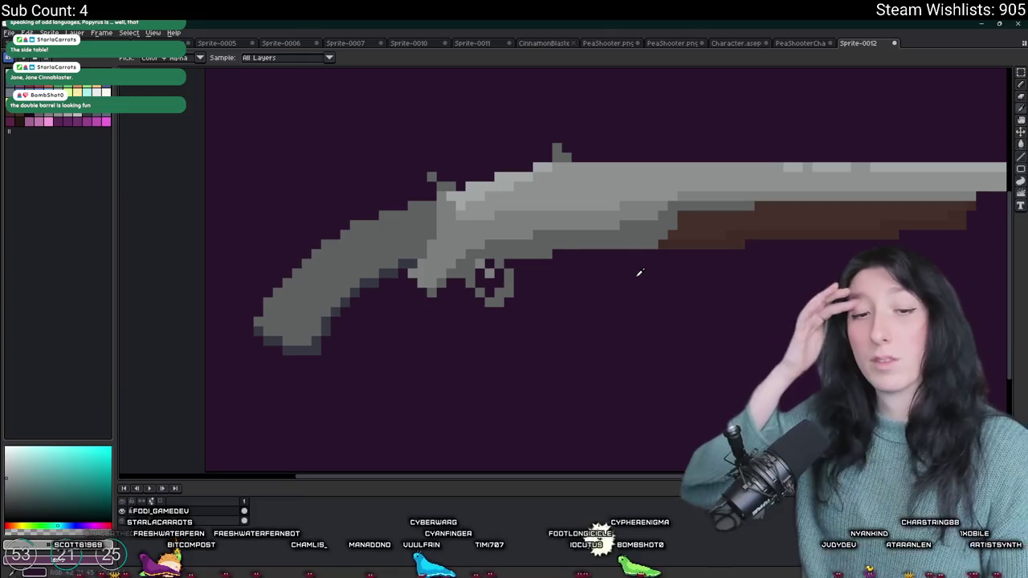
# Step: Frame the gun's grip in the view and pick pink from the palette as the drawing colour
pyautogui.scroll(-3, 611, 273)
pyautogui.scroll(4, 419, 266)
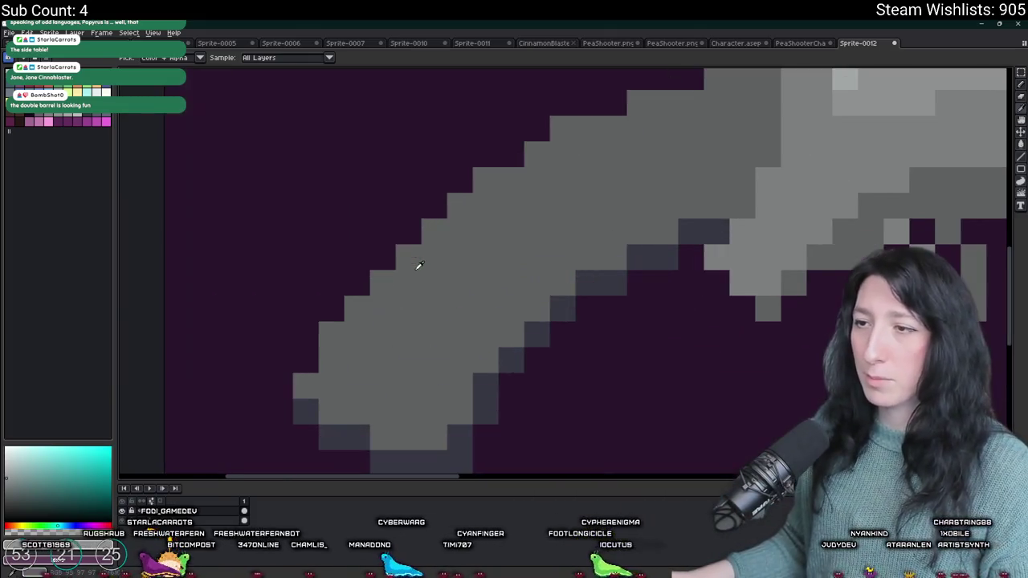
pyautogui.scroll(-5, 538, 293)
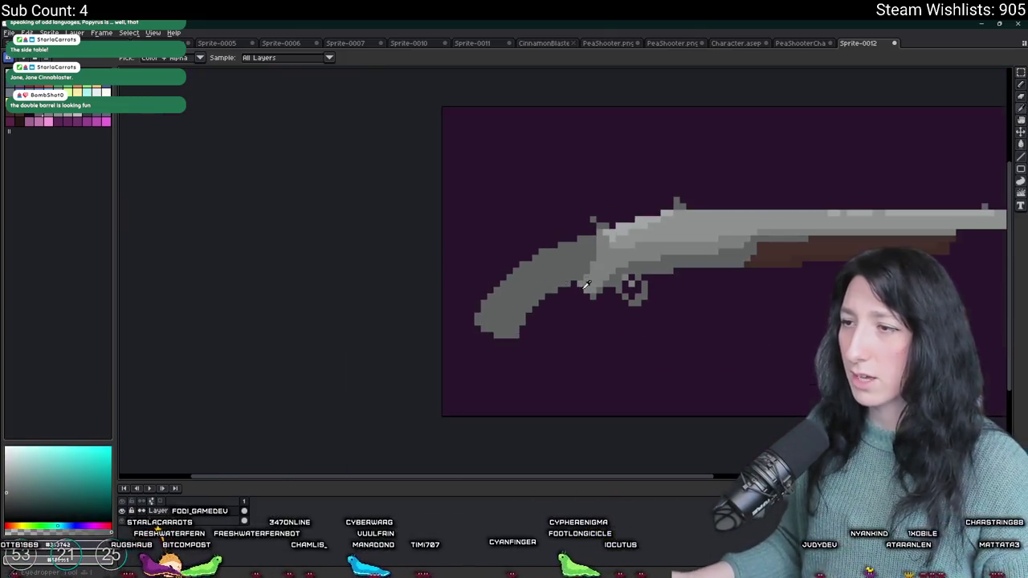
pyautogui.scroll(2, 528, 278)
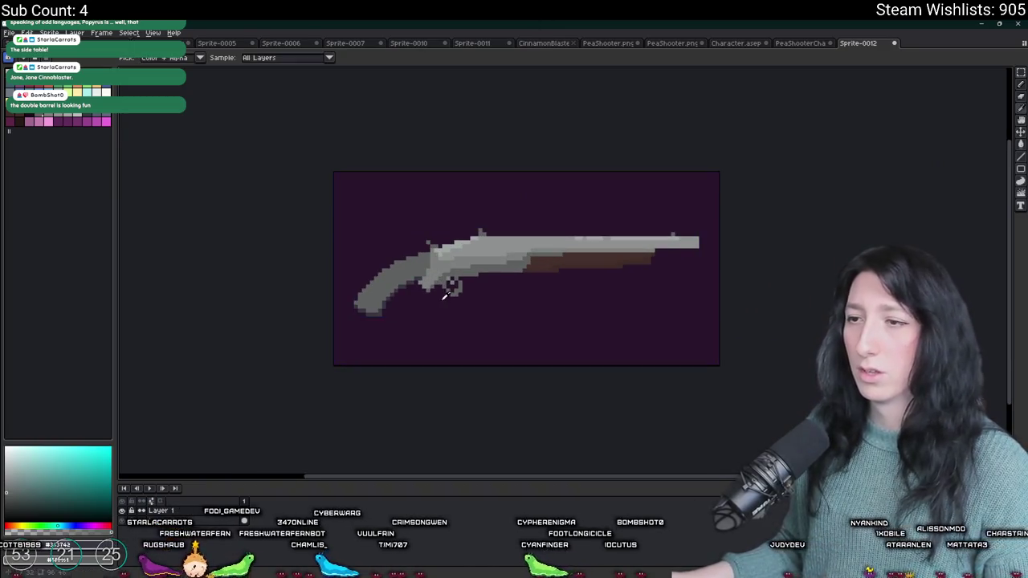
pyautogui.scroll(3, 380, 236)
pyautogui.moveTo(380, 236); pyautogui.dragTo(425, 259)
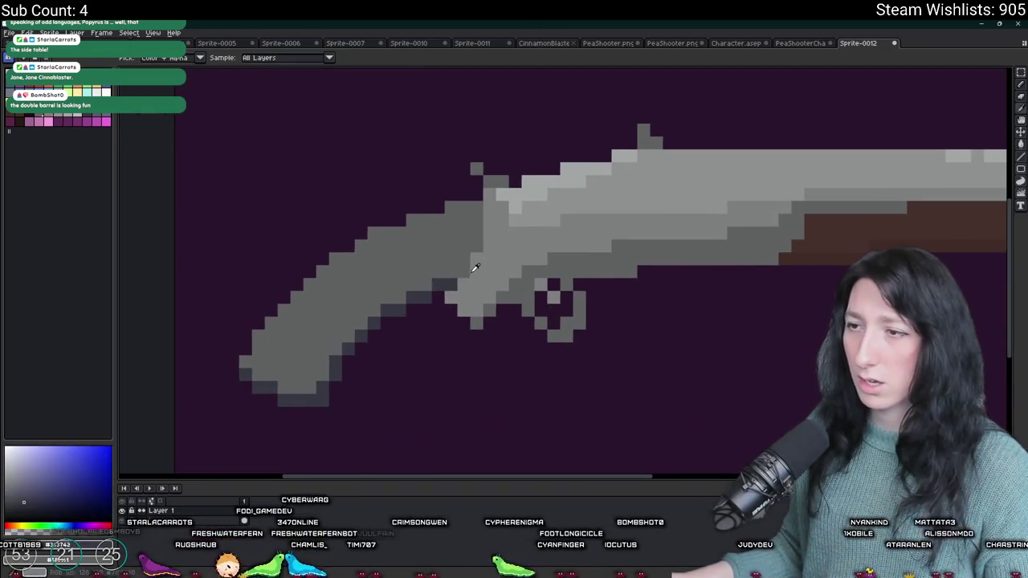
pyautogui.scroll(-3, 475, 261)
pyautogui.scroll(-2, 496, 242)
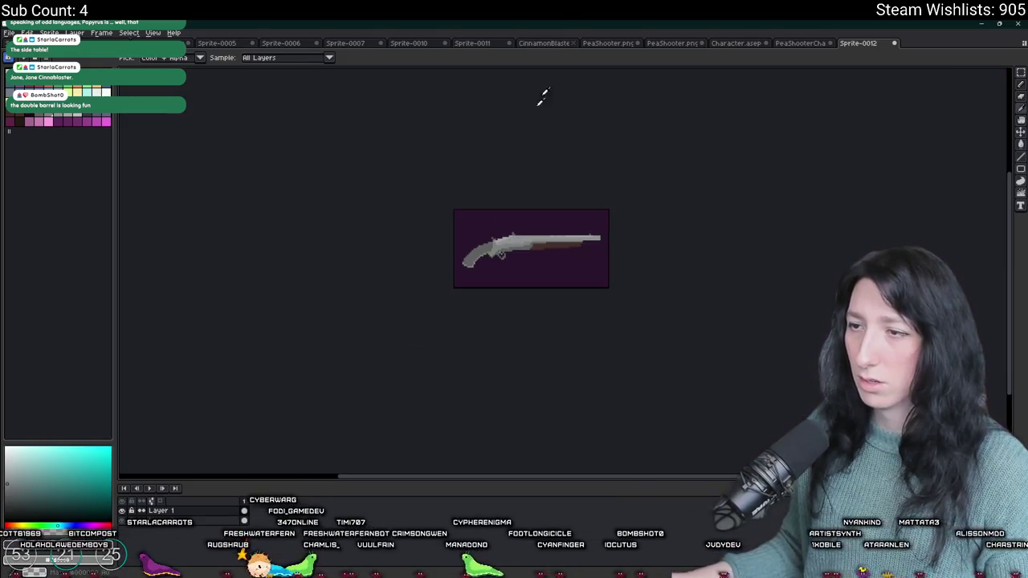
pyautogui.scroll(1, 514, 202)
pyautogui.scroll(2, 466, 248)
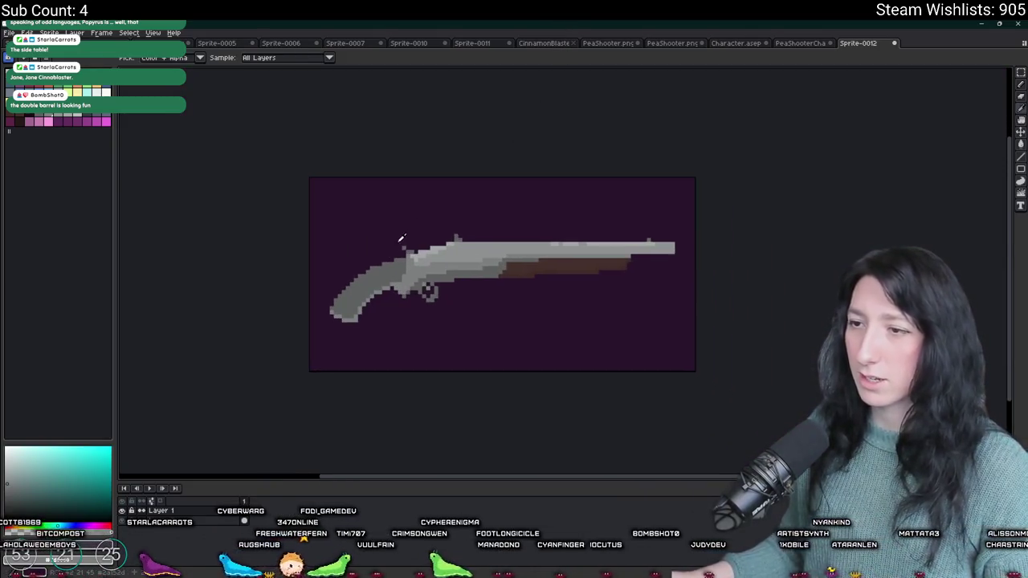
pyautogui.scroll(2, 494, 245)
pyautogui.scroll(-2, 494, 245)
pyautogui.scroll(1, 532, 238)
pyautogui.scroll(2, 557, 241)
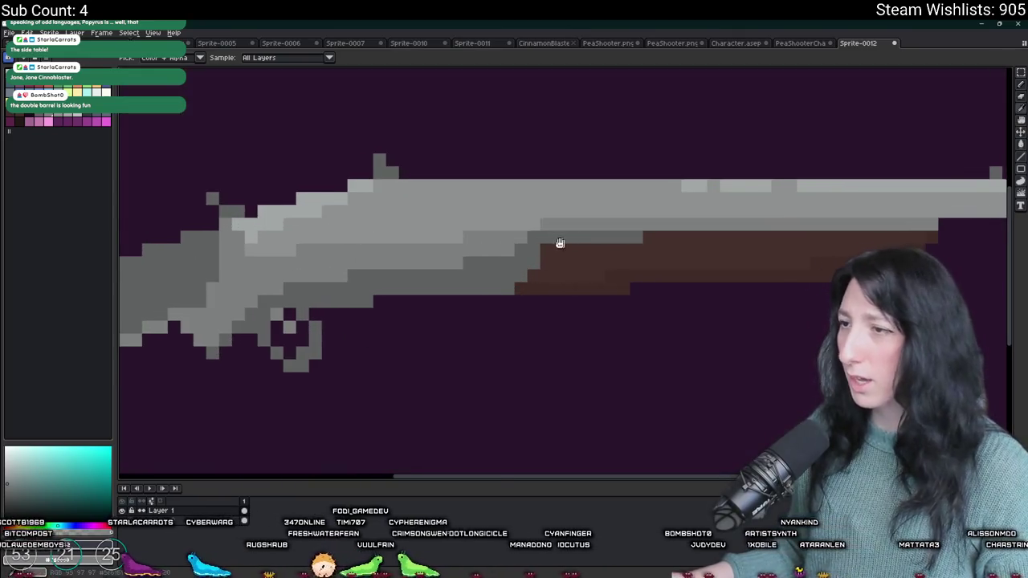
pyautogui.scroll(-1, 528, 264)
pyautogui.scroll(-3, 564, 259)
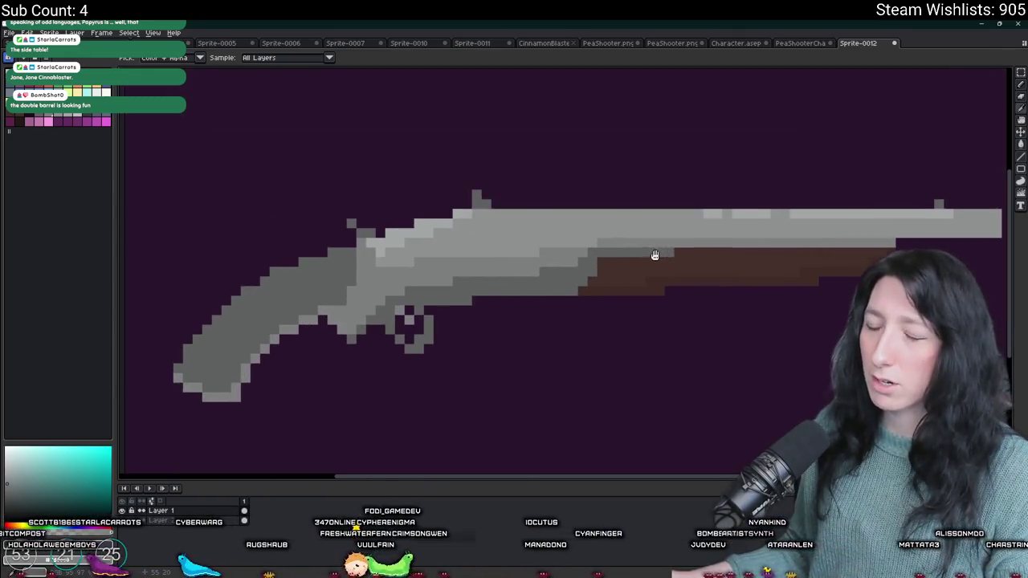
pyautogui.scroll(4, 505, 248)
pyautogui.click(106, 122)
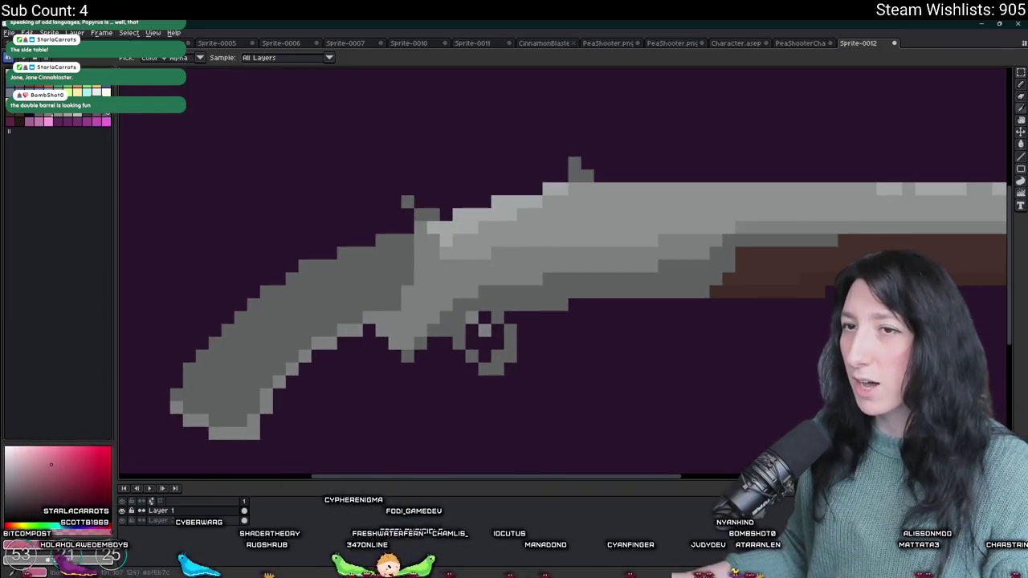
# Step: Pencil a pink band down the joint where the grey grip meets the gun body
pyautogui.press('b')
pyautogui.click(417, 239)
pyautogui.scroll(3, 418, 240)
pyautogui.scroll(-2, 452, 213)
pyautogui.moveTo(452, 214); pyautogui.dragTo(437, 333)
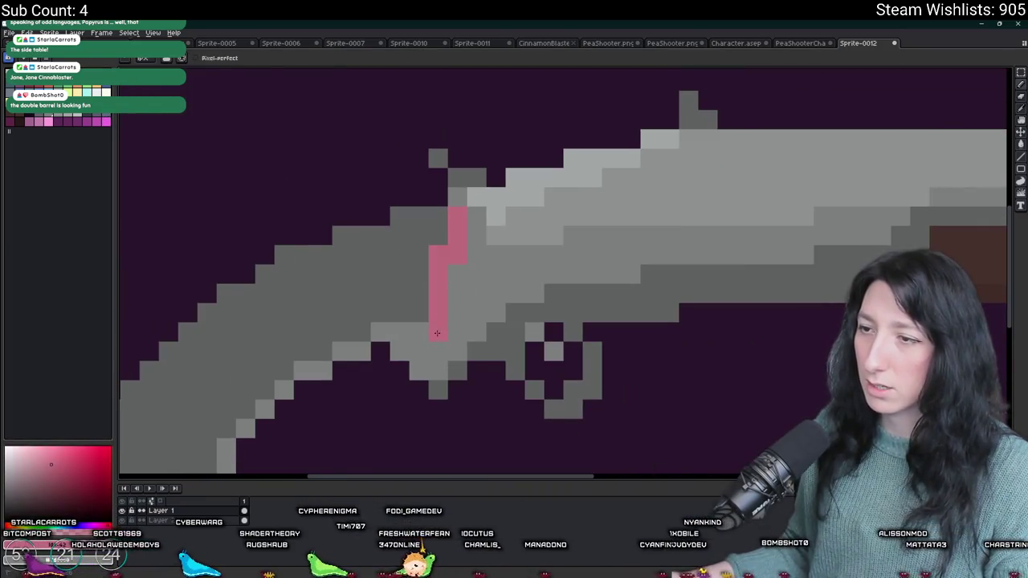
pyautogui.scroll(-5, 459, 206)
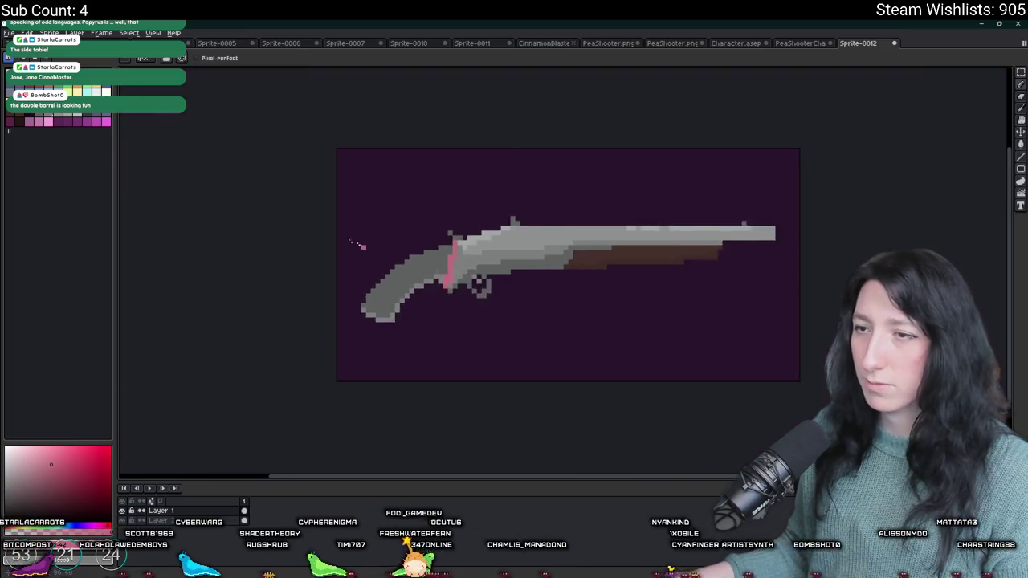
pyautogui.scroll(1, 460, 205)
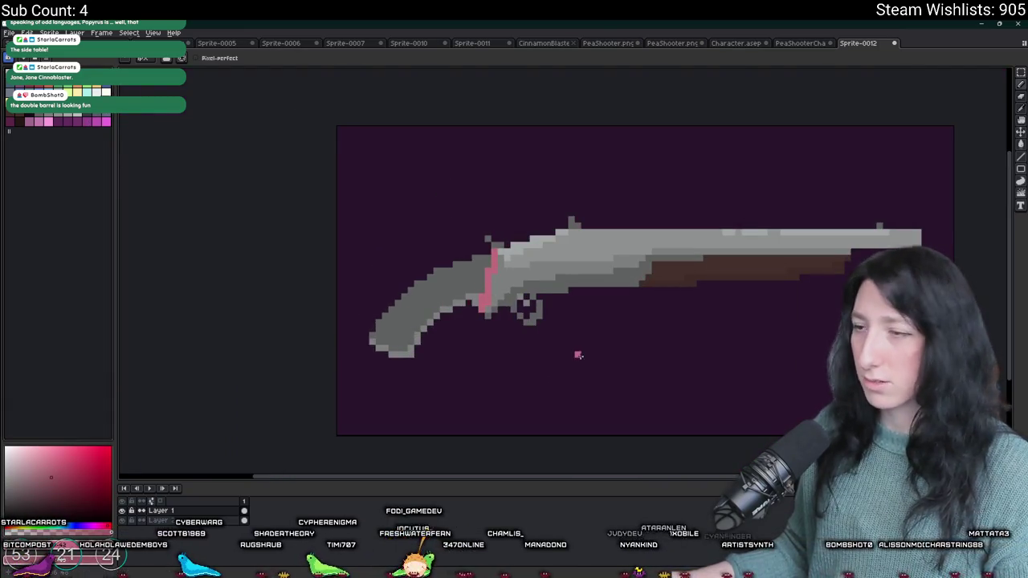
pyautogui.scroll(2, 578, 355)
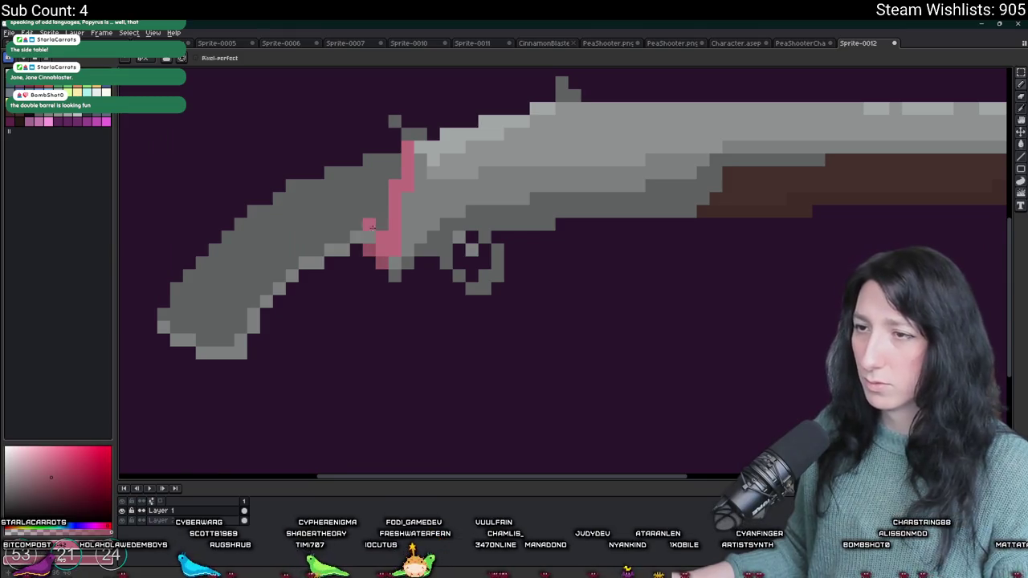
pyautogui.scroll(2, 408, 184)
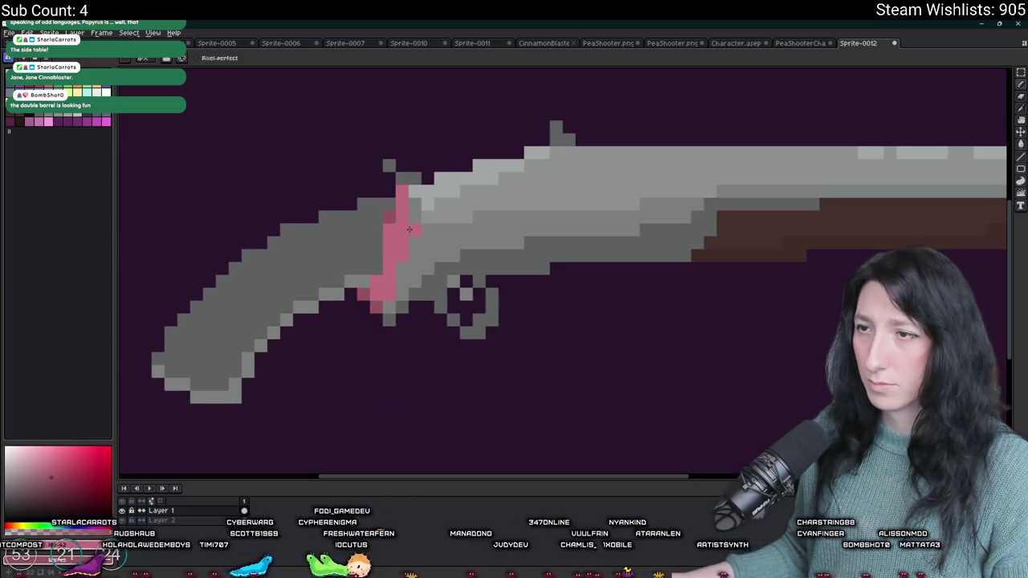
pyautogui.scroll(-5, 394, 257)
pyautogui.scroll(6, 409, 261)
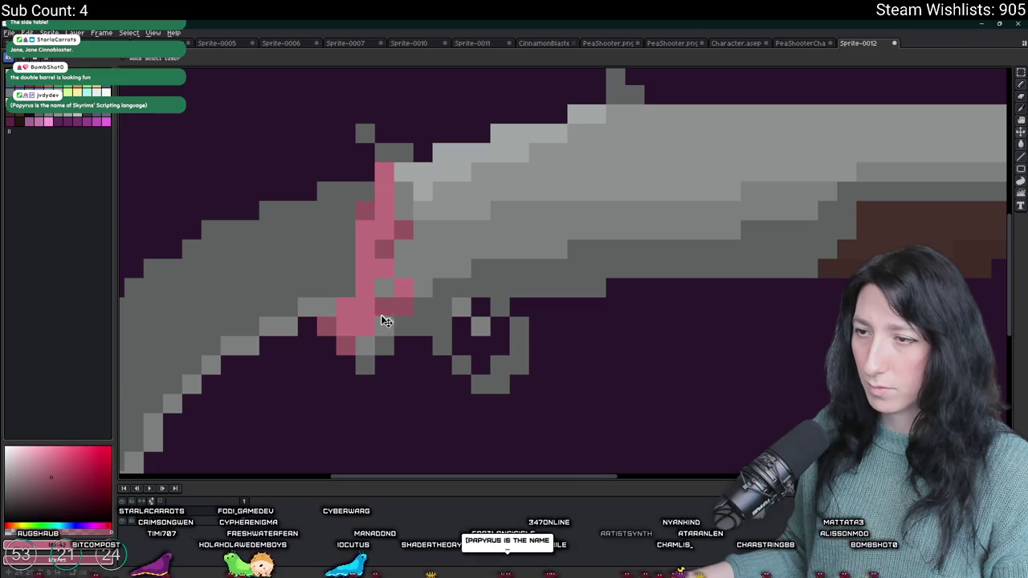
pyautogui.scroll(-3, 381, 325)
pyautogui.scroll(-1, 381, 325)
pyautogui.scroll(3, 375, 313)
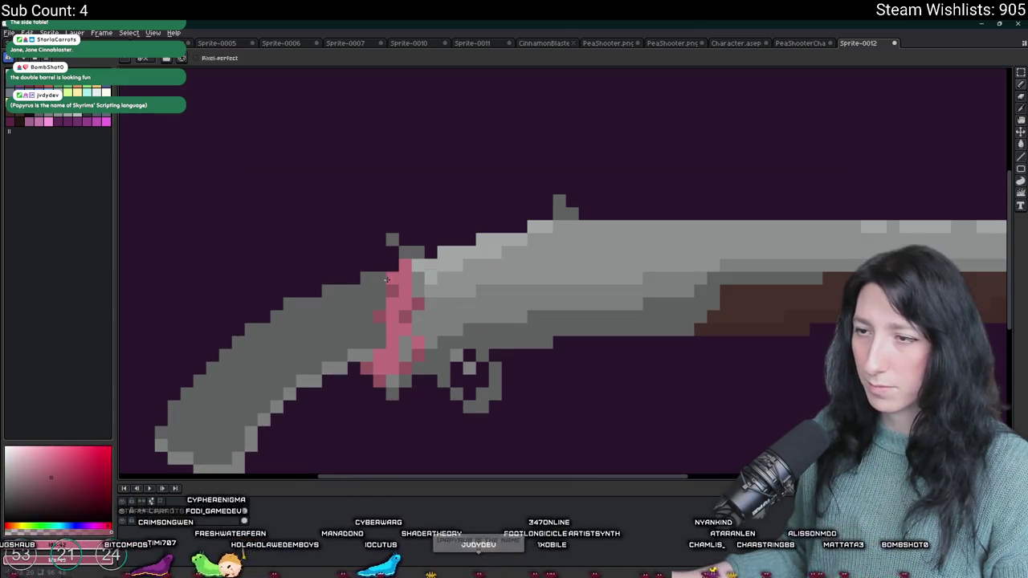
pyautogui.scroll(-3, 378, 300)
pyautogui.scroll(3, 371, 316)
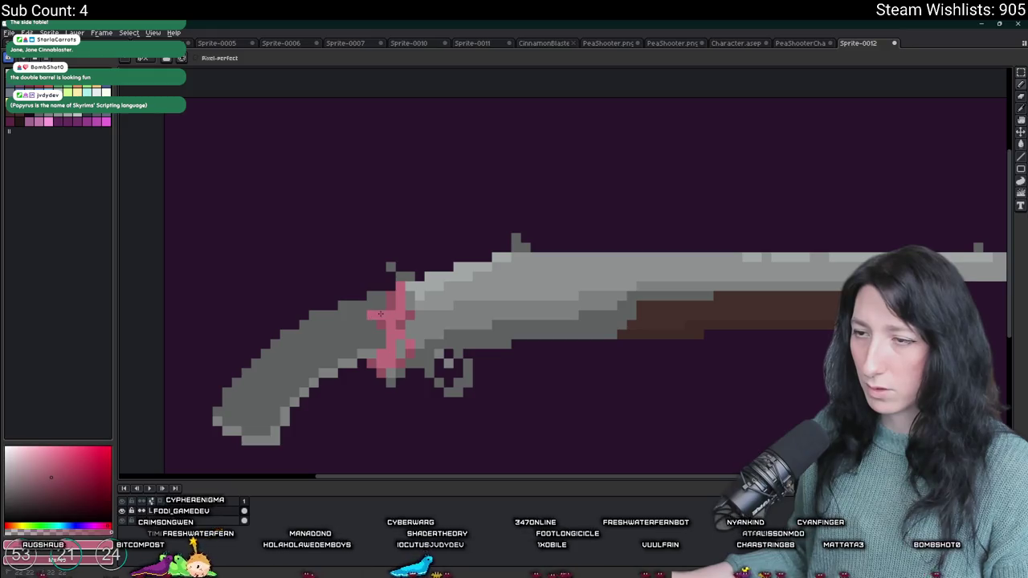
pyautogui.scroll(-4, 375, 303)
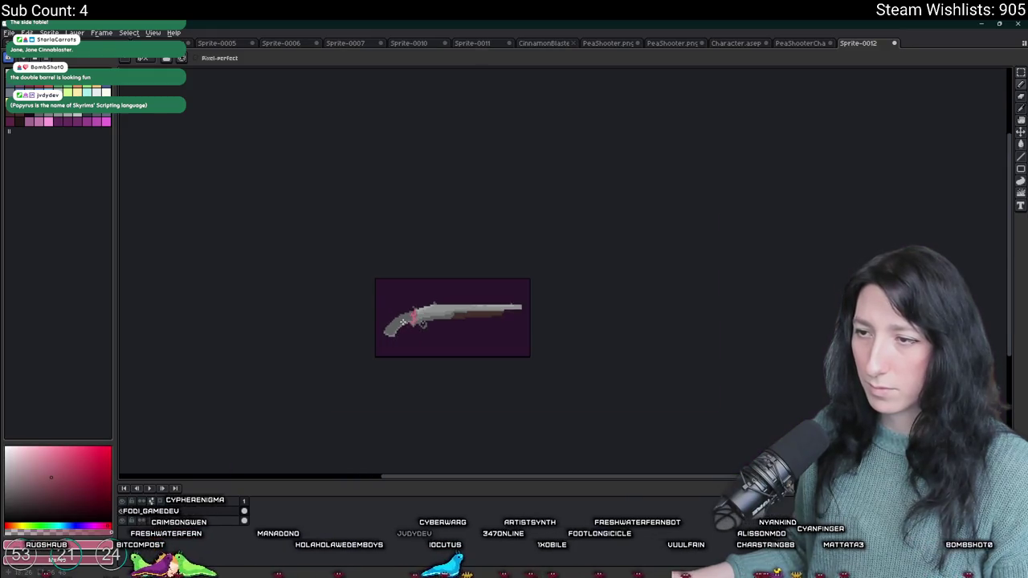
pyautogui.scroll(4, 404, 322)
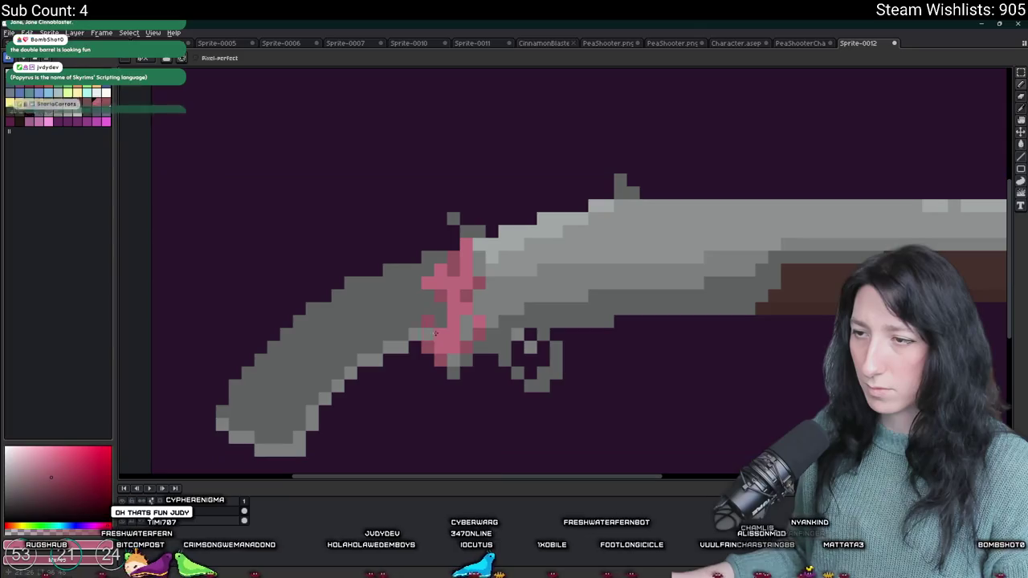
pyautogui.scroll(-3, 438, 328)
pyautogui.scroll(-1, 444, 325)
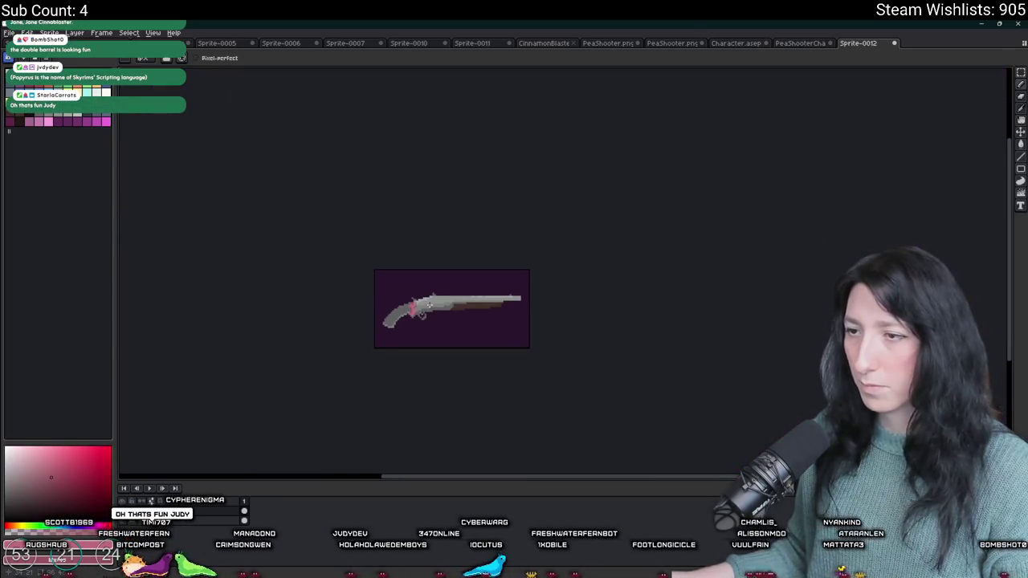
pyautogui.scroll(3, 450, 317)
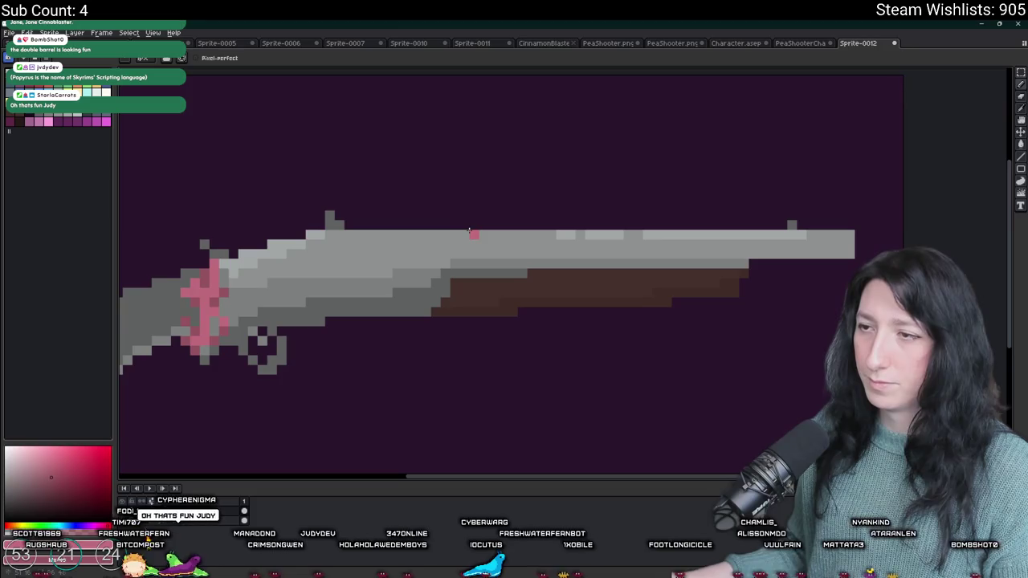
# Step: Pencil a pink stripe on the barrel, undo its part through the stock, and extend it along the barrel top
pyautogui.click(474, 254)
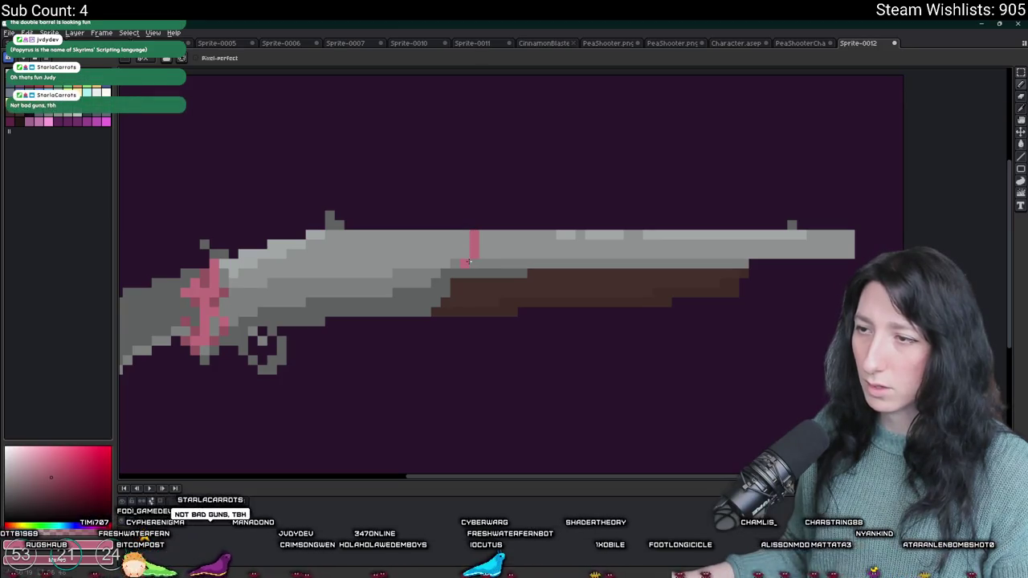
pyautogui.moveTo(475, 271); pyautogui.dragTo(475, 302)
pyautogui.hotkey('ctrl', 'z')
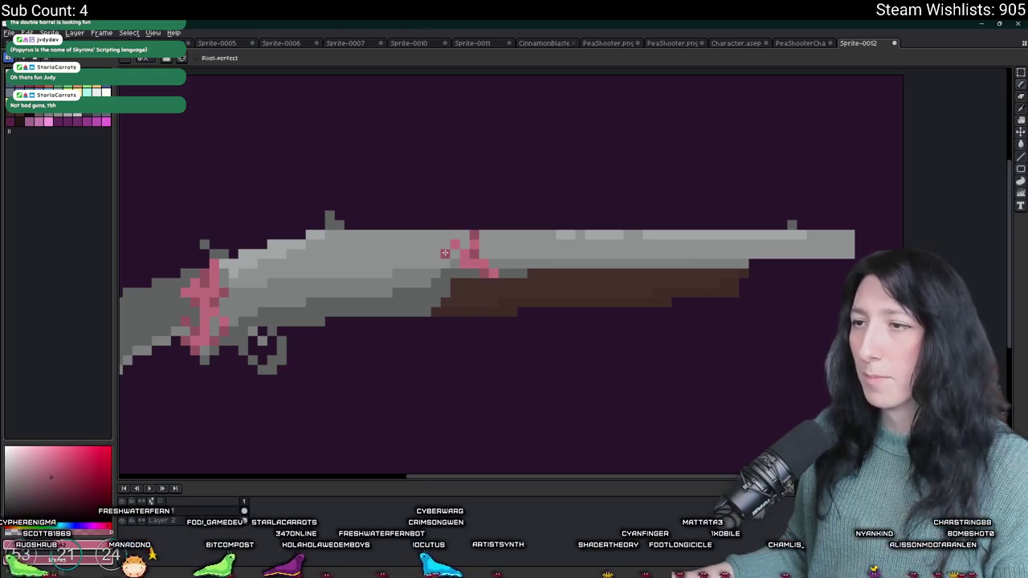
pyautogui.scroll(-3, 452, 241)
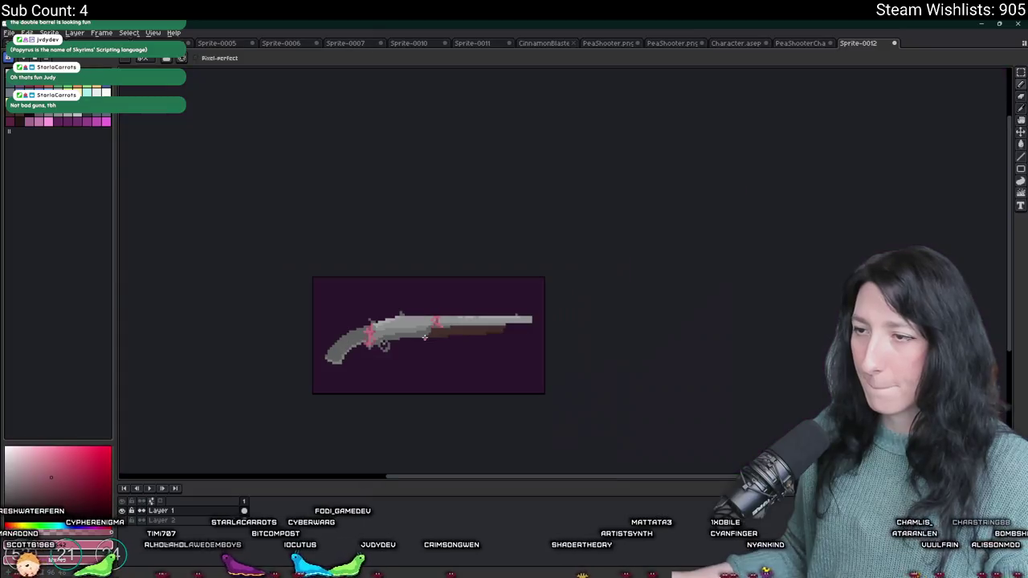
pyautogui.scroll(3, 466, 324)
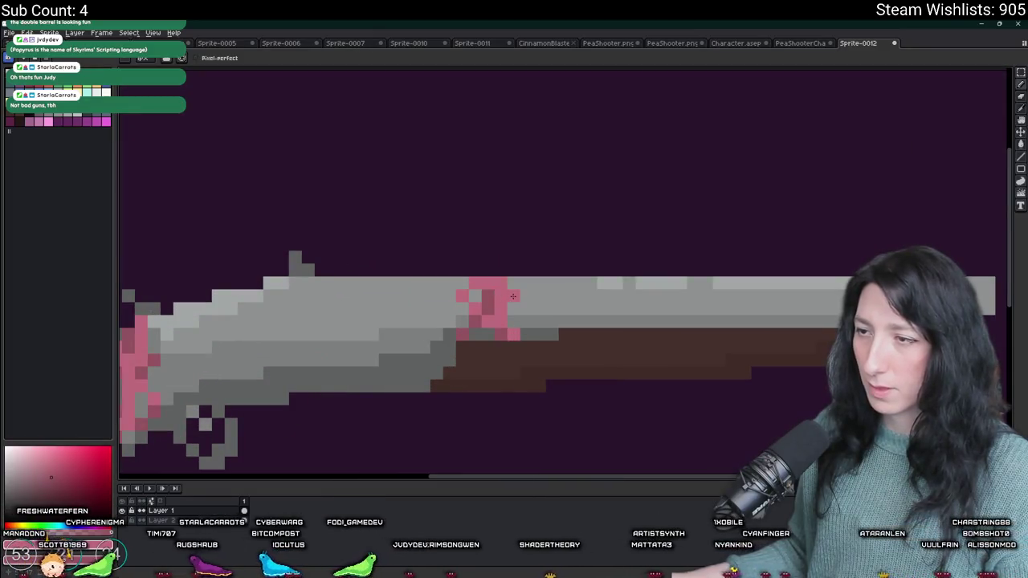
pyautogui.click(526, 282)
pyautogui.click(514, 283)
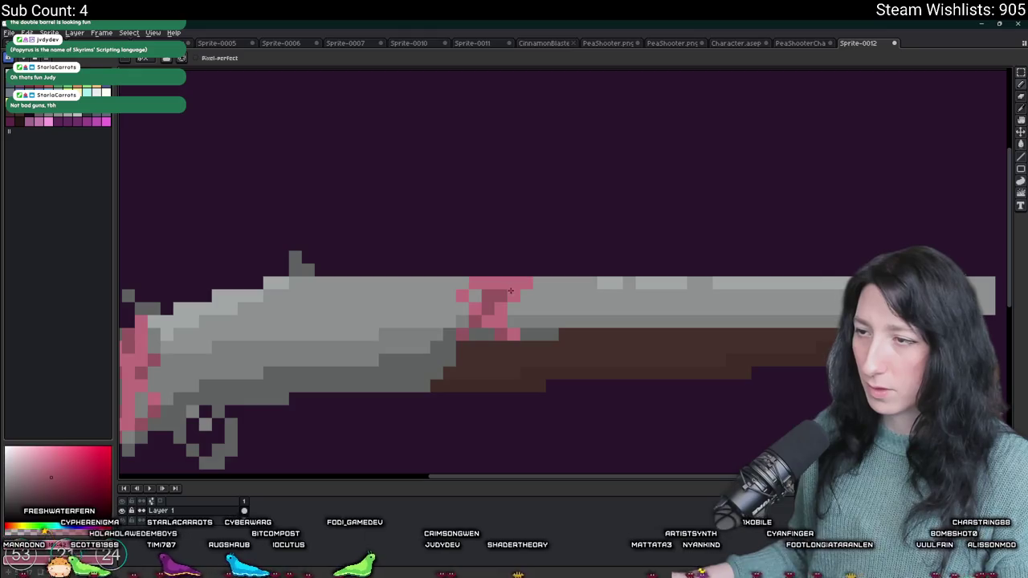
pyautogui.scroll(-2, 512, 297)
pyautogui.scroll(1, 515, 309)
pyautogui.scroll(-3, 516, 325)
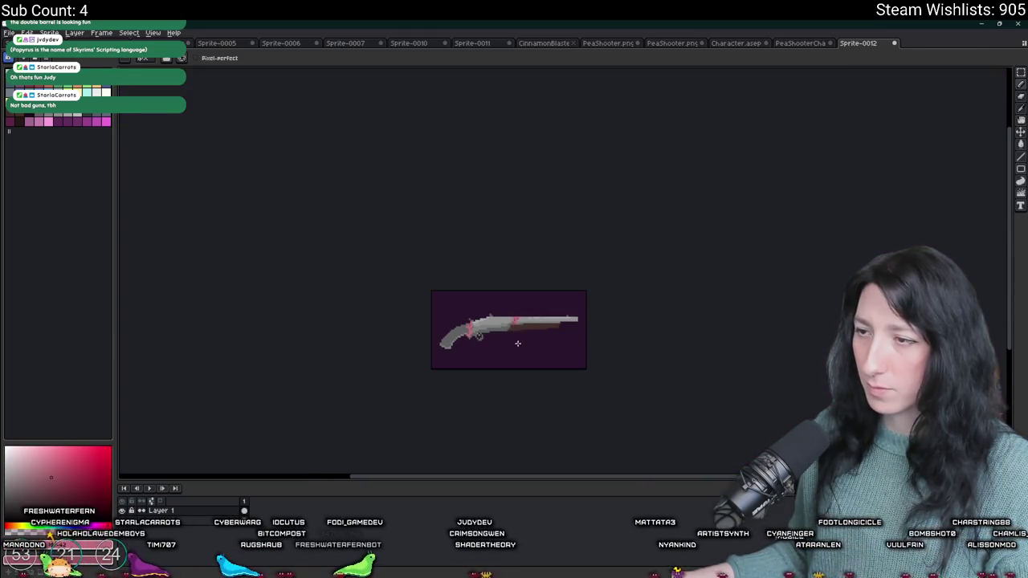
pyautogui.moveTo(518, 344); pyautogui.dragTo(545, 326)
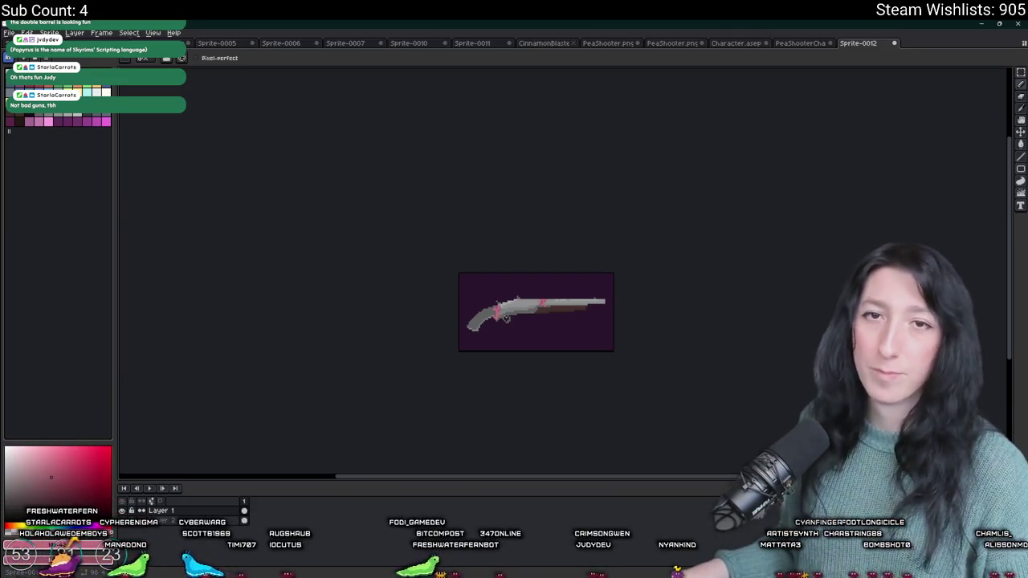
pyautogui.scroll(5, 522, 313)
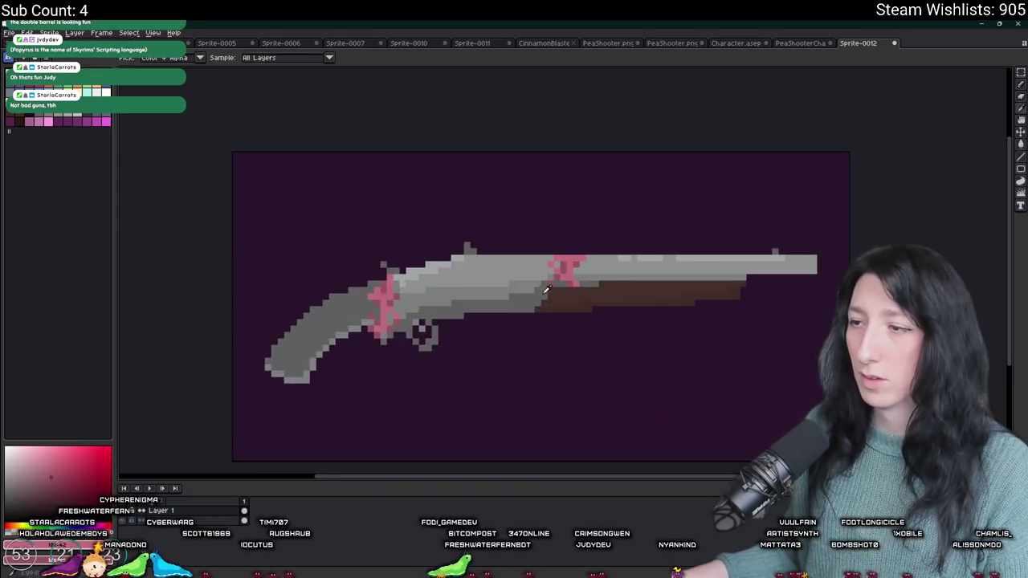
# Step: Try refilling the stock lighter brown and drawing dark pixels on it, then undo the repainting
pyautogui.scroll(-1, 558, 296)
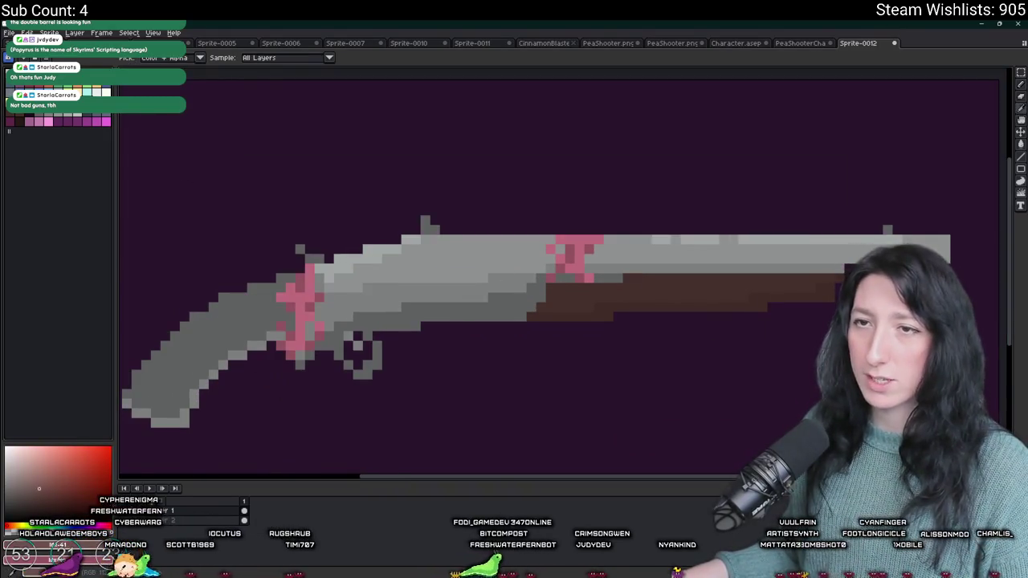
pyautogui.press('g')
pyautogui.click(609, 305)
pyautogui.click(608, 308)
pyautogui.scroll(-2, 610, 306)
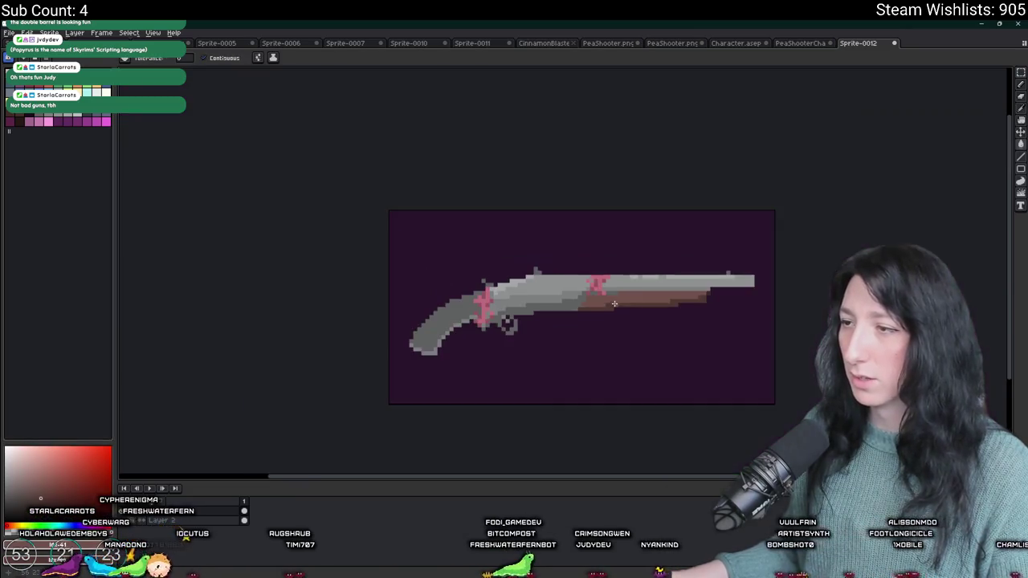
pyautogui.scroll(1, 711, 286)
pyautogui.scroll(3, 692, 302)
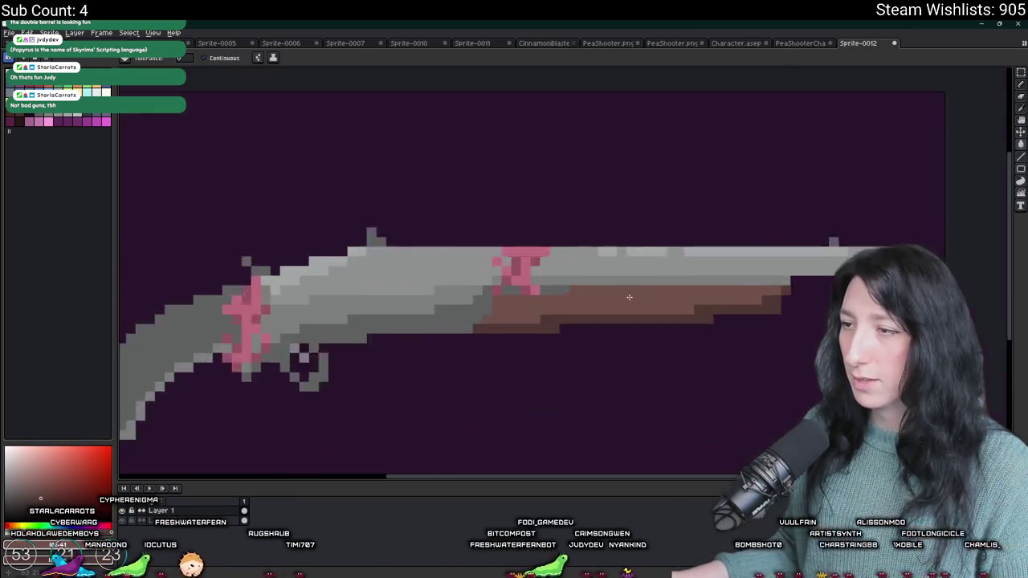
pyautogui.press('b')
pyautogui.moveTo(620, 286)
pyautogui.mouseDown()
pyautogui.moveTo(607, 326)
pyautogui.moveTo(791, 311)
pyautogui.moveTo(746, 286)
pyautogui.moveTo(631, 291)
pyautogui.moveTo(812, 236)
pyautogui.mouseUp()
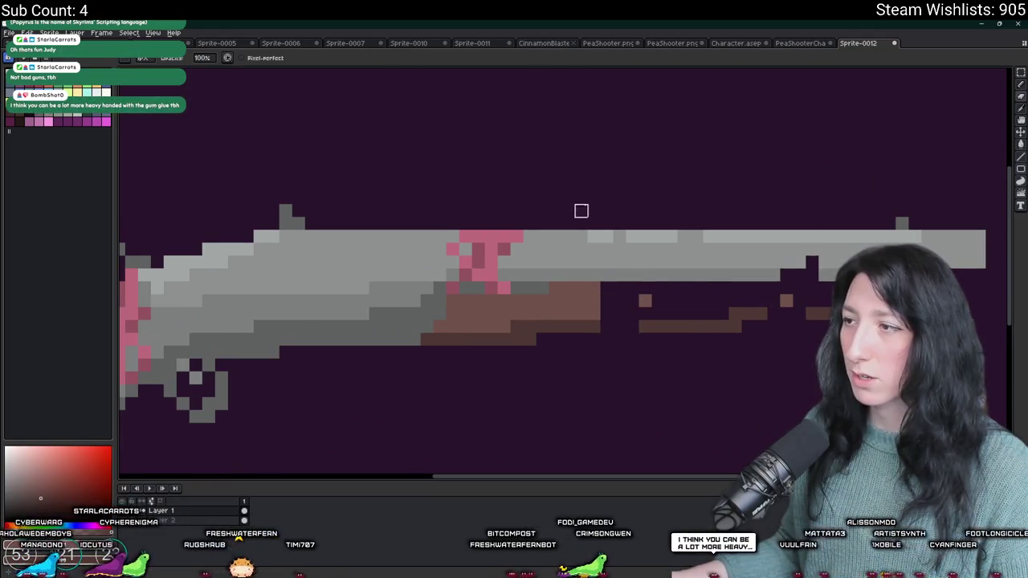
pyautogui.hotkey('ctrl', 'z')
# Step: Open ShotgunBody.png from the Art folder as a reference, then return to Sprite-0012
pyautogui.click(9, 33)
pyautogui.hotkey('ctrl', 'o')
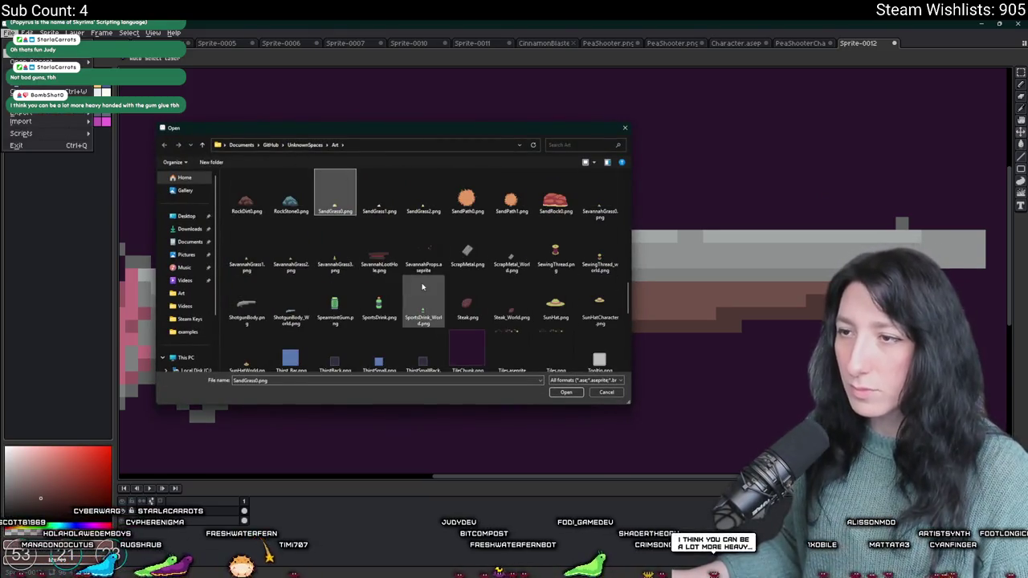
pyautogui.click(511, 250)
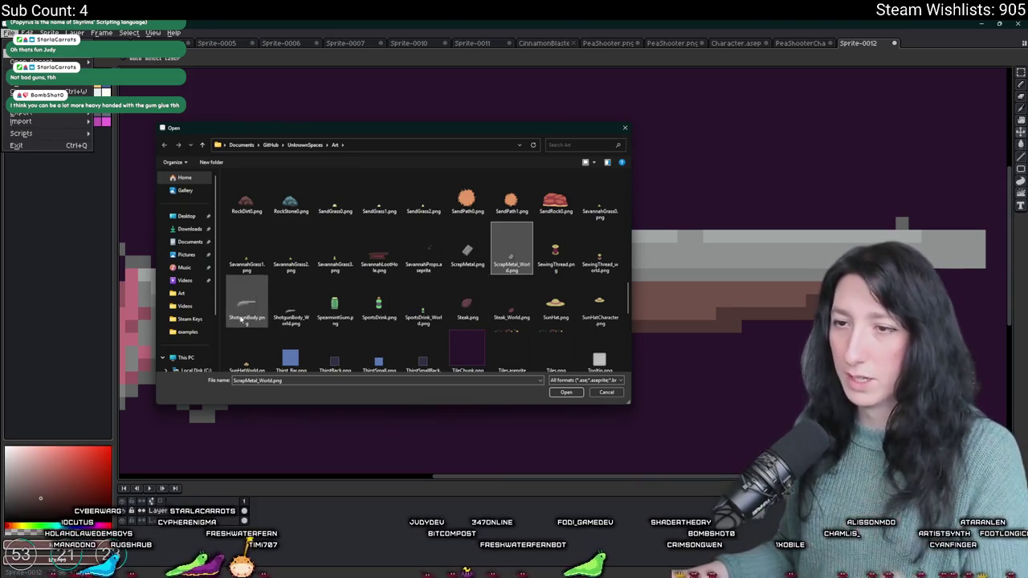
pyautogui.doubleClick(246, 305)
pyautogui.hotkey('ctrl', 'shift', 'Tab')
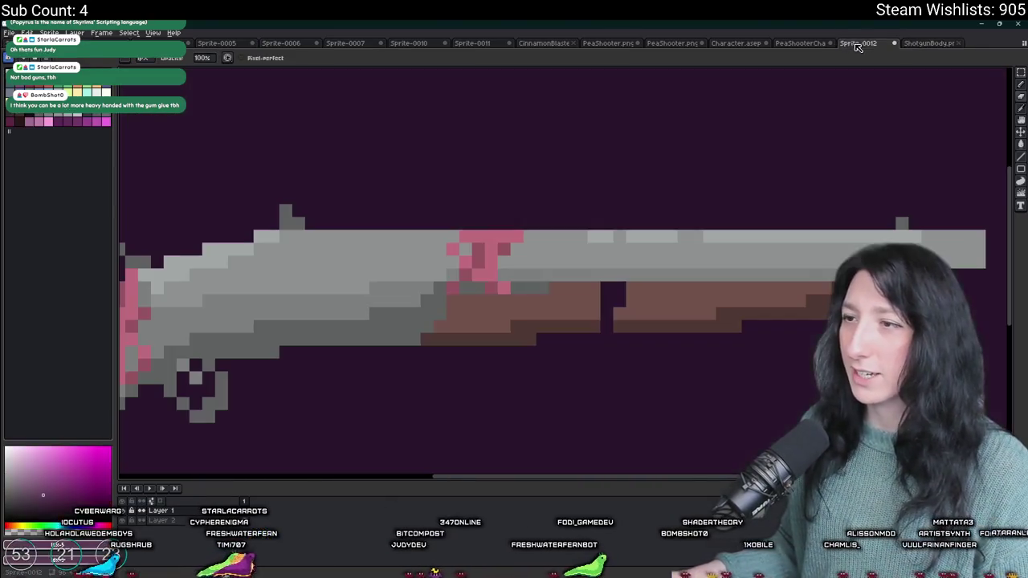
pyautogui.scroll(-3, 642, 217)
pyautogui.scroll(3, 650, 204)
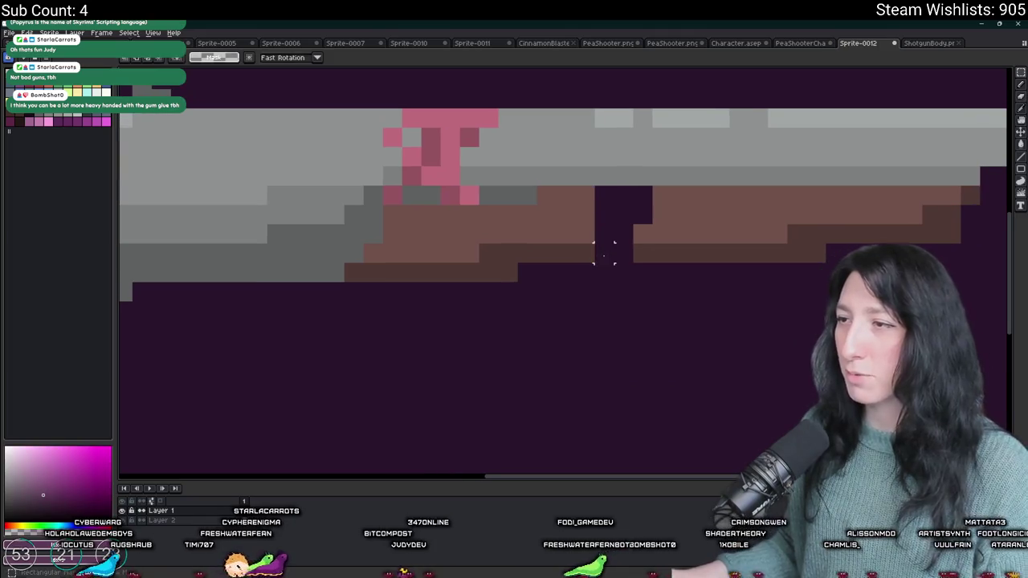
# Step: Select and delete the brown stock piece right of the barrel, then pick the band's pink
pyautogui.press('m')
pyautogui.moveTo(595, 264)
pyautogui.mouseDown()
pyautogui.moveTo(941, 207)
pyautogui.moveTo(983, 184)
pyautogui.mouseUp()
pyautogui.press('Delete')
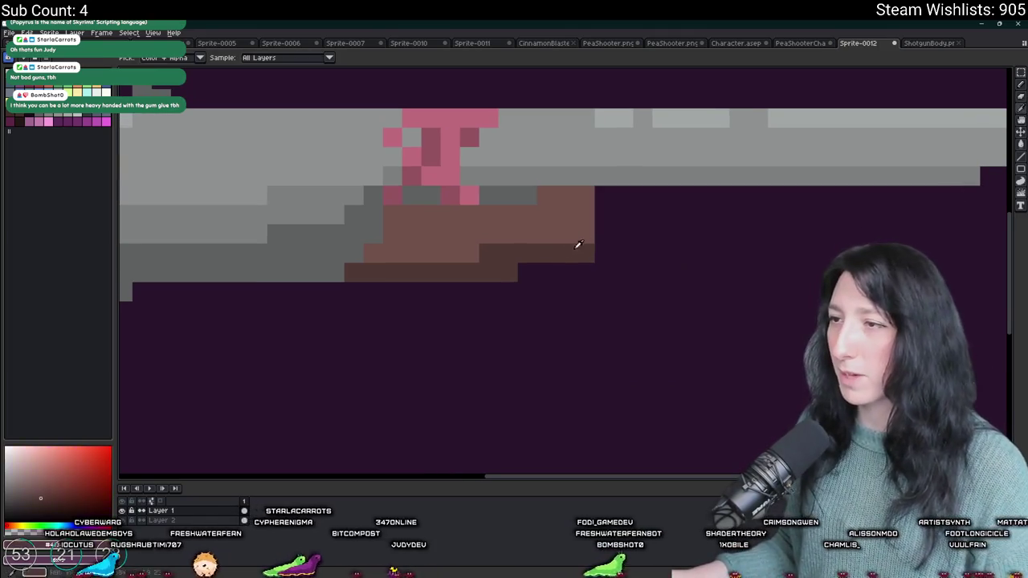
pyautogui.press('b')
pyautogui.scroll(-5, 612, 249)
pyautogui.scroll(3, 612, 249)
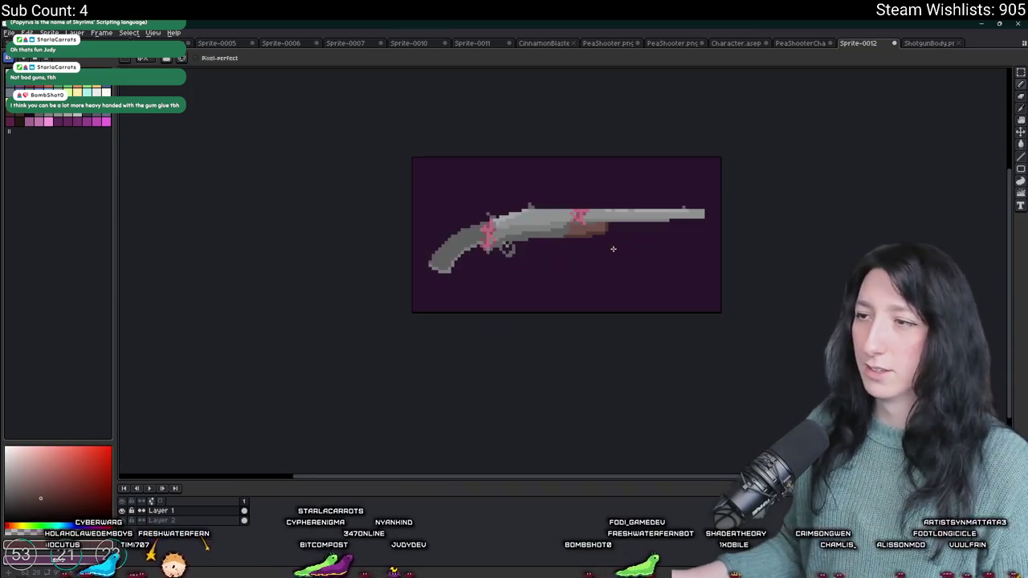
pyautogui.press('i')
pyautogui.scroll(3, 589, 224)
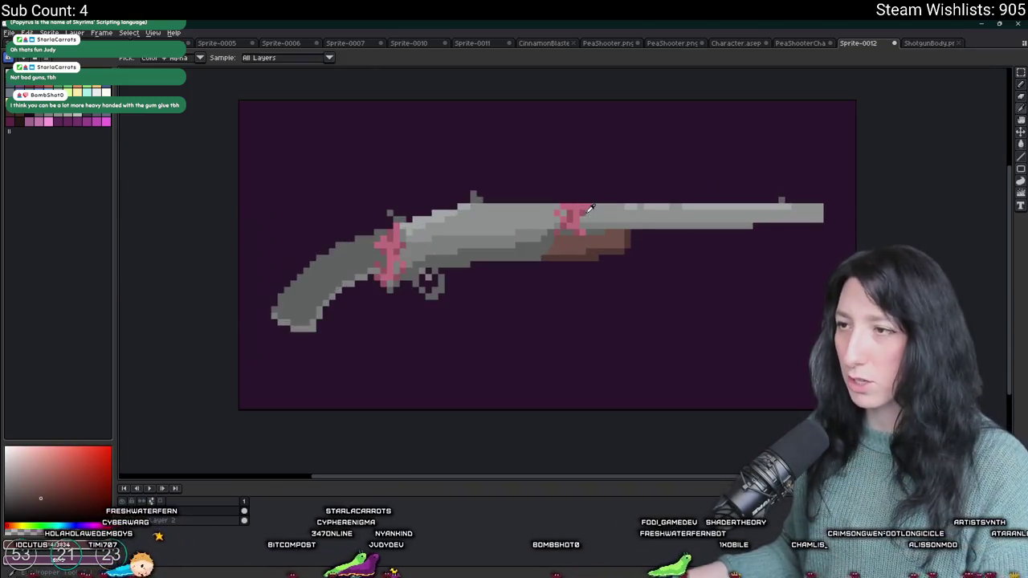
pyautogui.click(588, 209)
# Step: Pencil the pink band further along the shotgun's barrel
pyautogui.press('b')
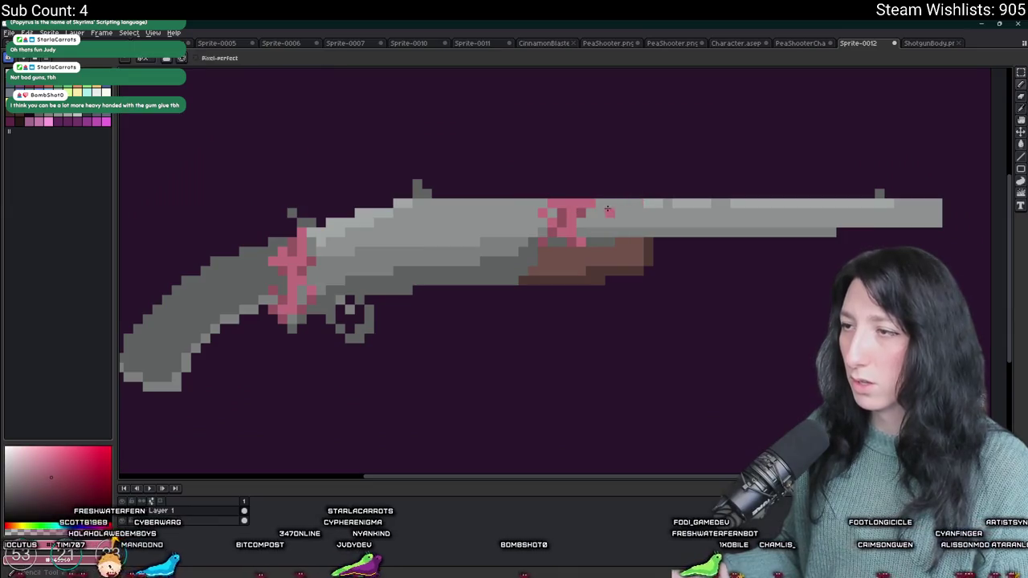
pyautogui.moveTo(596, 204); pyautogui.dragTo(650, 233)
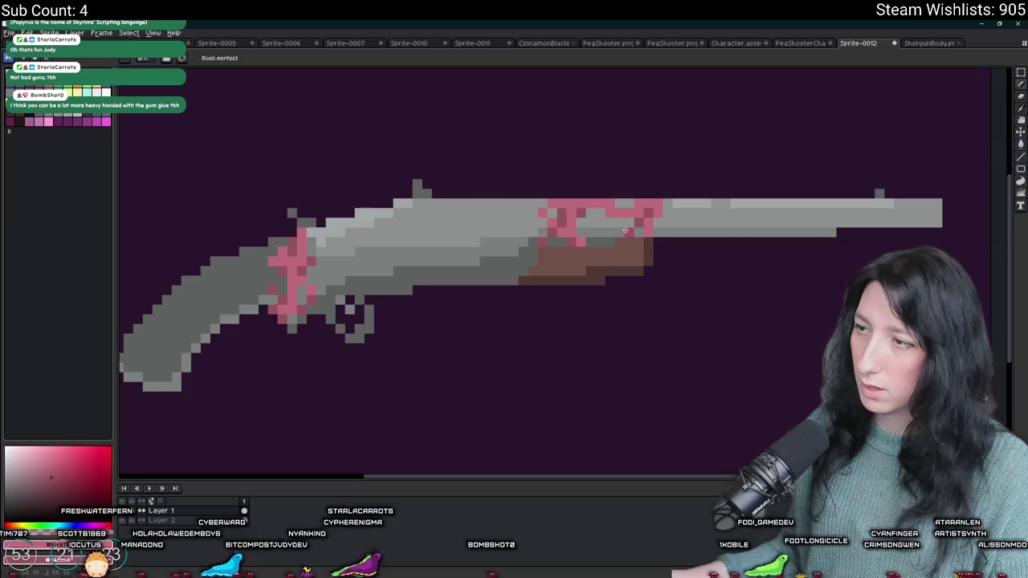
pyautogui.scroll(-3, 632, 240)
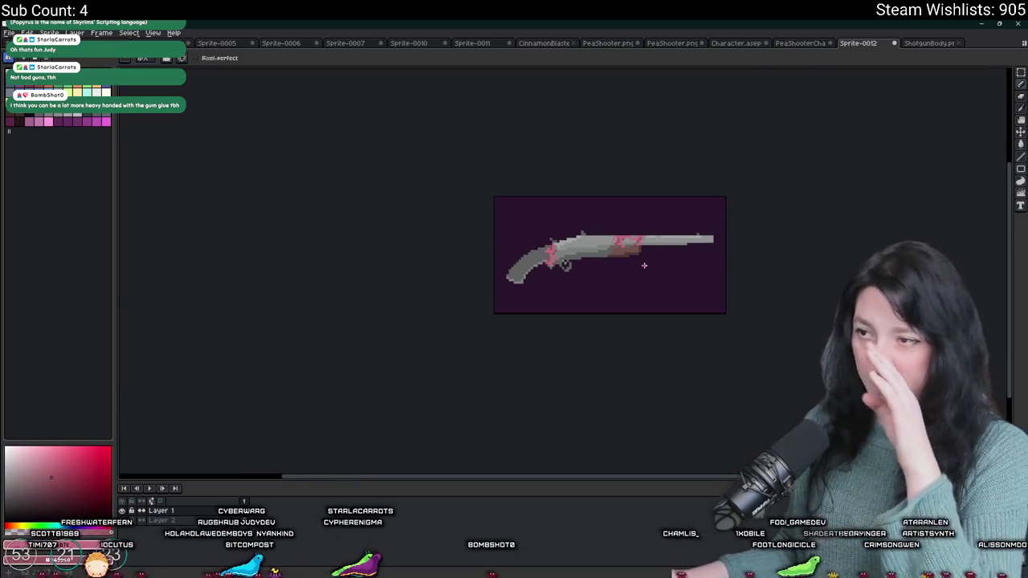
pyautogui.scroll(2, 541, 277)
pyautogui.scroll(2, 588, 244)
# Step: Bucket-fill the grip pink and turn its grey bottom strip darker pink
pyautogui.press('g')
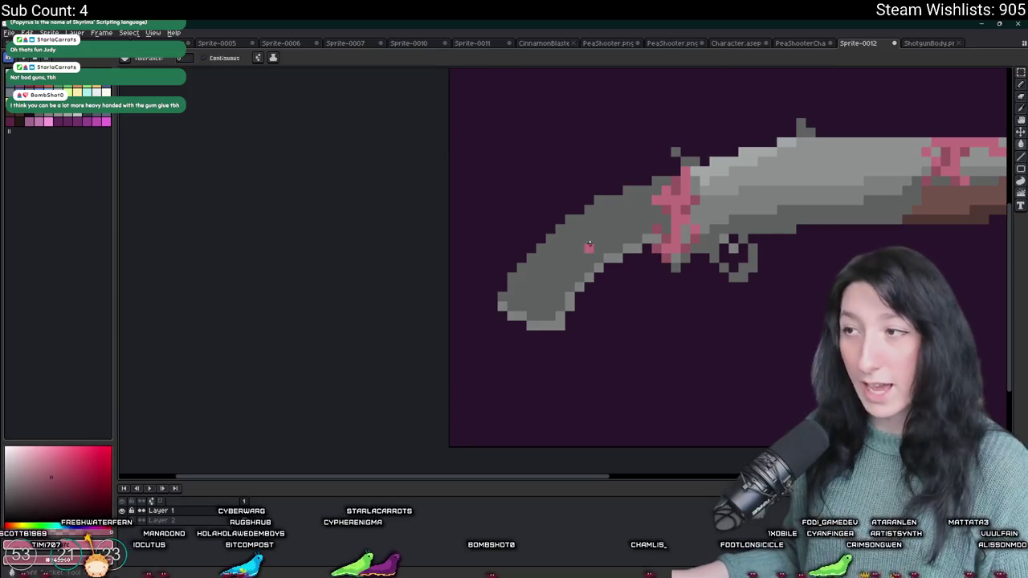
pyautogui.scroll(1, 514, 237)
pyautogui.click(555, 265)
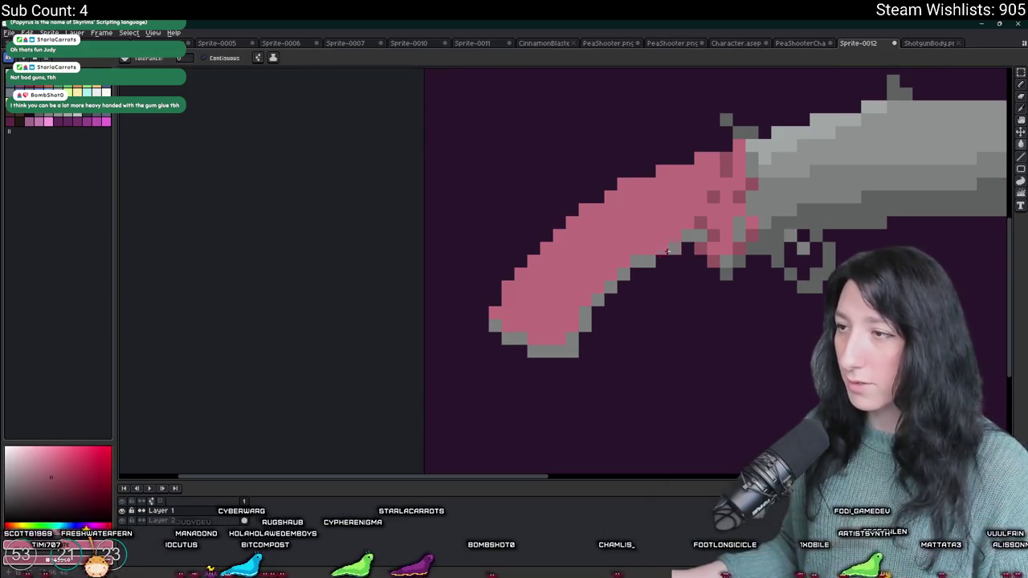
pyautogui.click(643, 261)
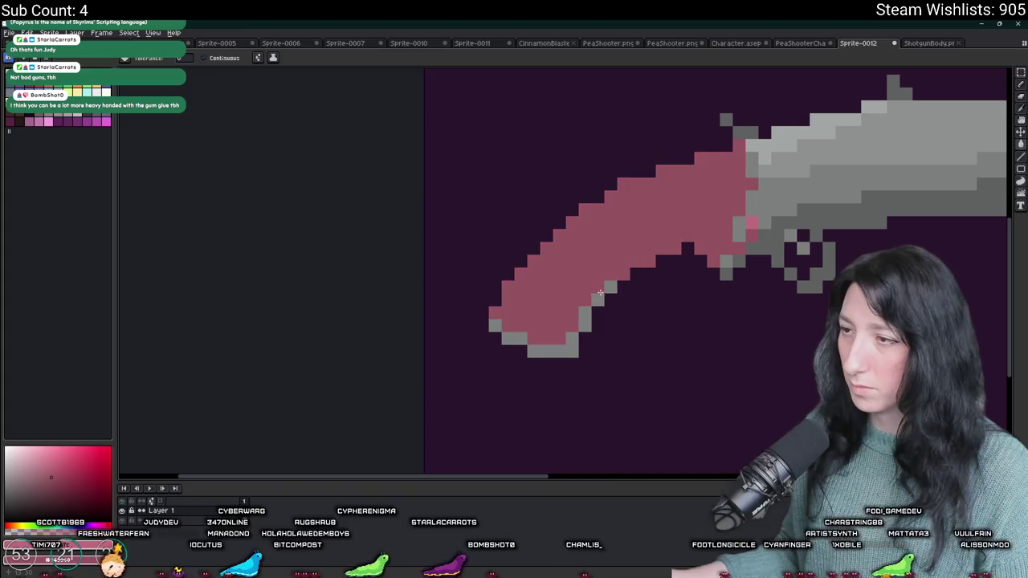
pyautogui.click(630, 273)
pyautogui.hotkey('ctrl', 'z')
pyautogui.click(599, 299)
pyautogui.hotkey('ctrl', 'z')
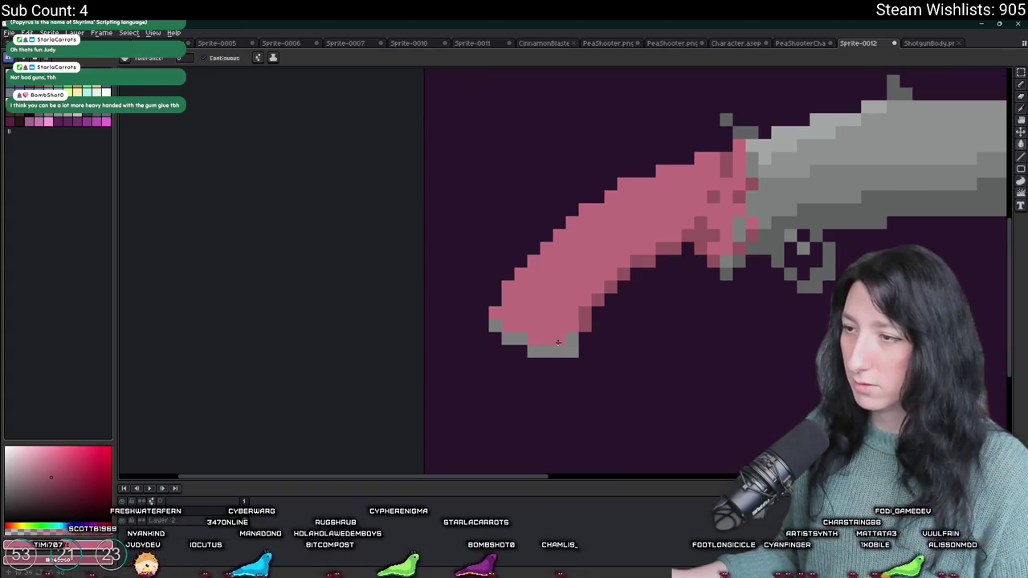
pyautogui.click(538, 351)
pyautogui.scroll(-4, 488, 323)
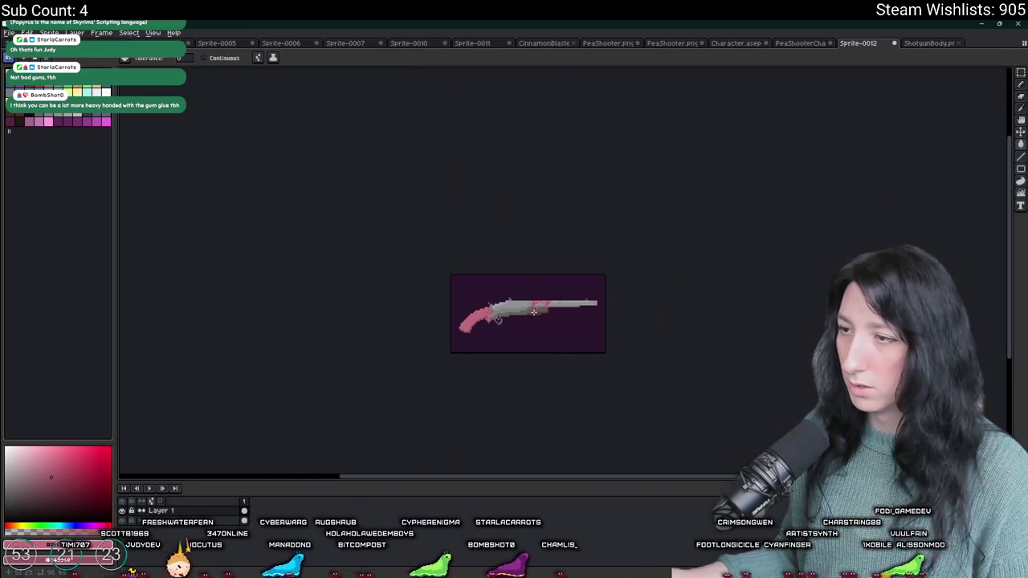
pyautogui.scroll(3, 560, 258)
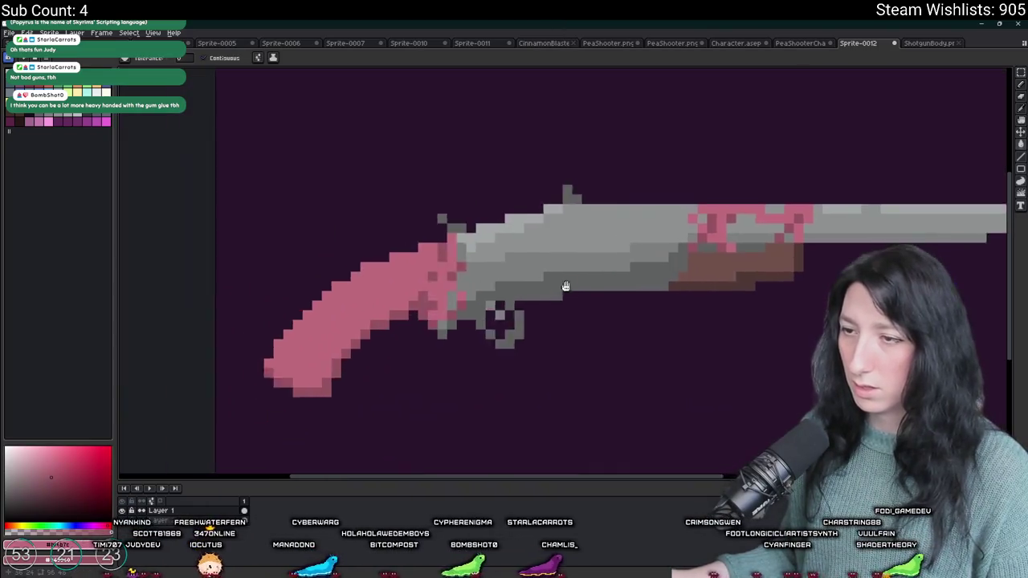
pyautogui.scroll(-4, 550, 296)
pyautogui.scroll(2, 551, 296)
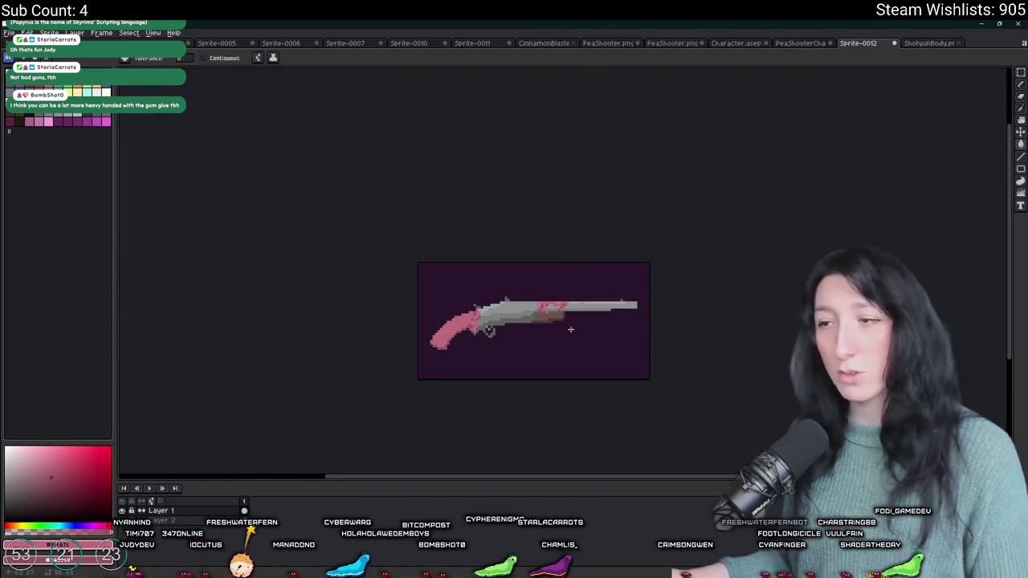
pyautogui.scroll(2, 462, 337)
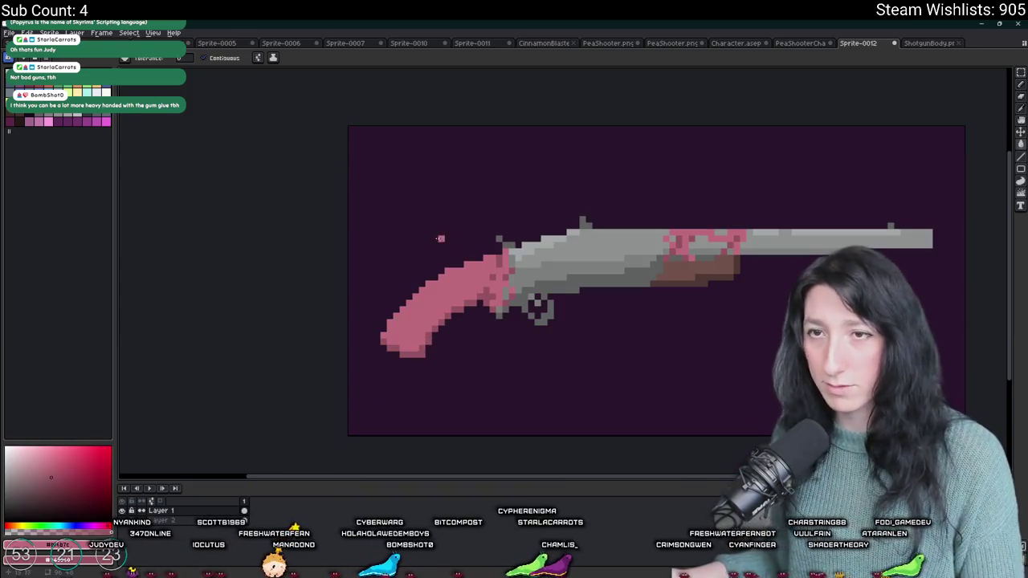
# Step: Shade the grip's junction with the gun body in dark purple
pyautogui.press('b')
pyautogui.scroll(2, 378, 338)
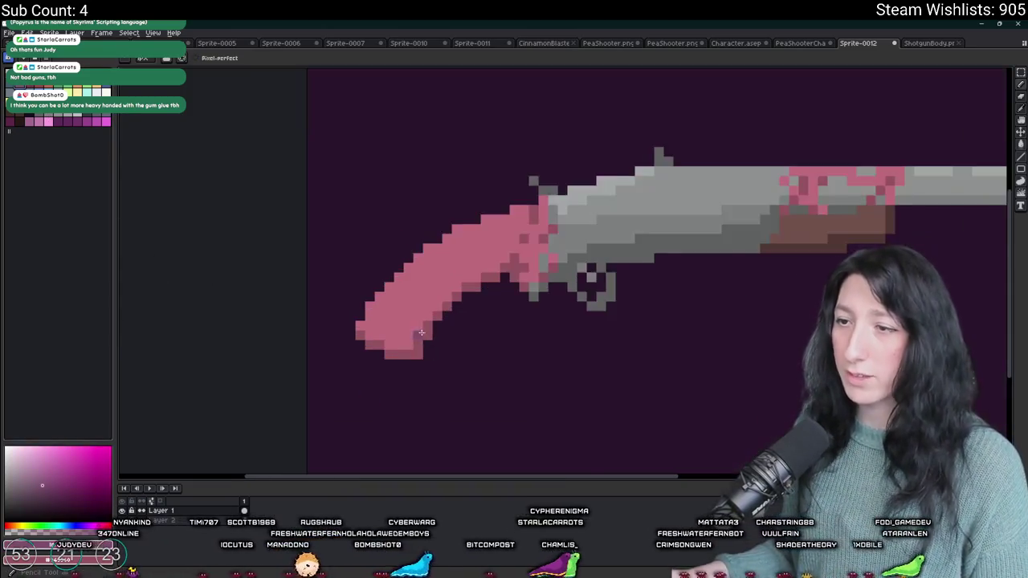
pyautogui.scroll(-1, 379, 337)
pyautogui.scroll(3, 500, 295)
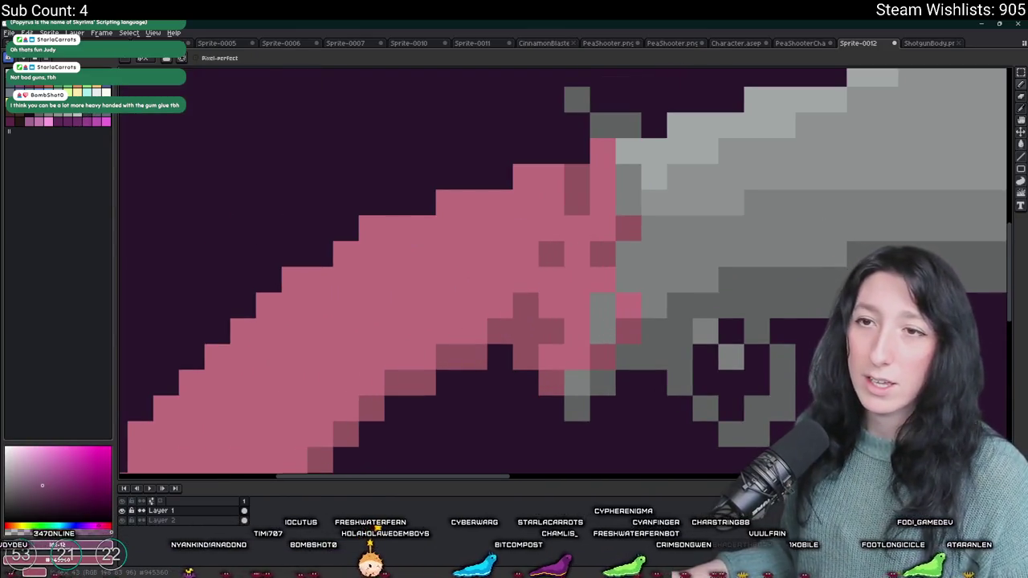
pyautogui.click(107, 117)
pyautogui.scroll(2, 563, 298)
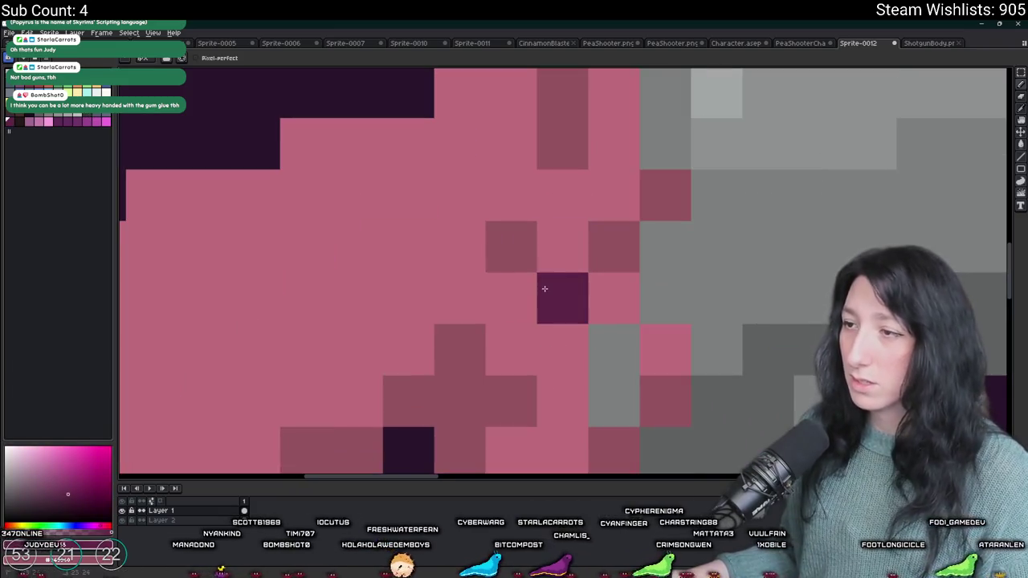
pyautogui.moveTo(562, 298)
pyautogui.mouseDown()
pyautogui.moveTo(510, 184)
pyautogui.moveTo(496, 123)
pyautogui.moveTo(576, 156)
pyautogui.mouseUp()
pyautogui.scroll(-3, 576, 156)
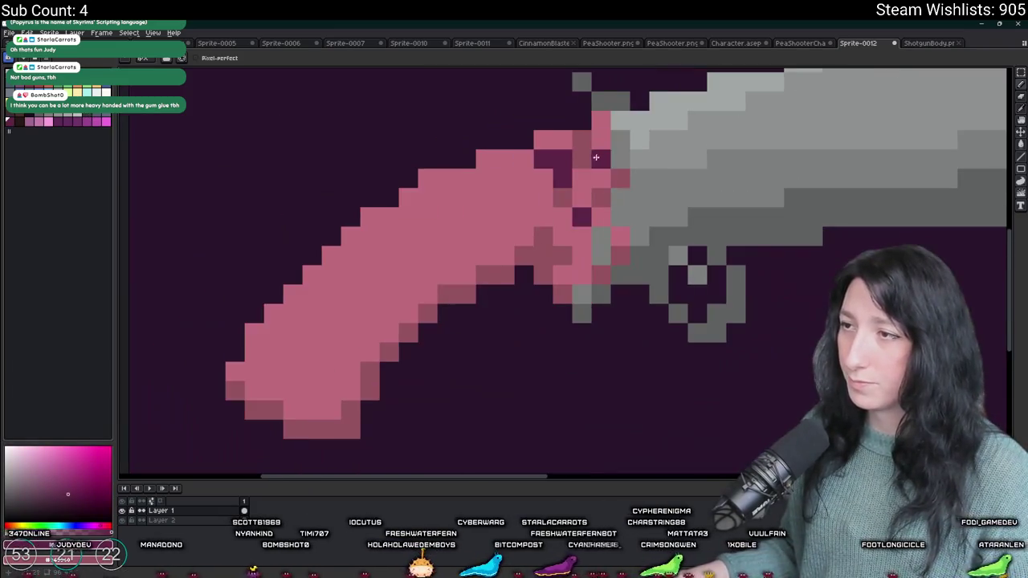
pyautogui.click(536, 212)
pyautogui.scroll(-5, 526, 265)
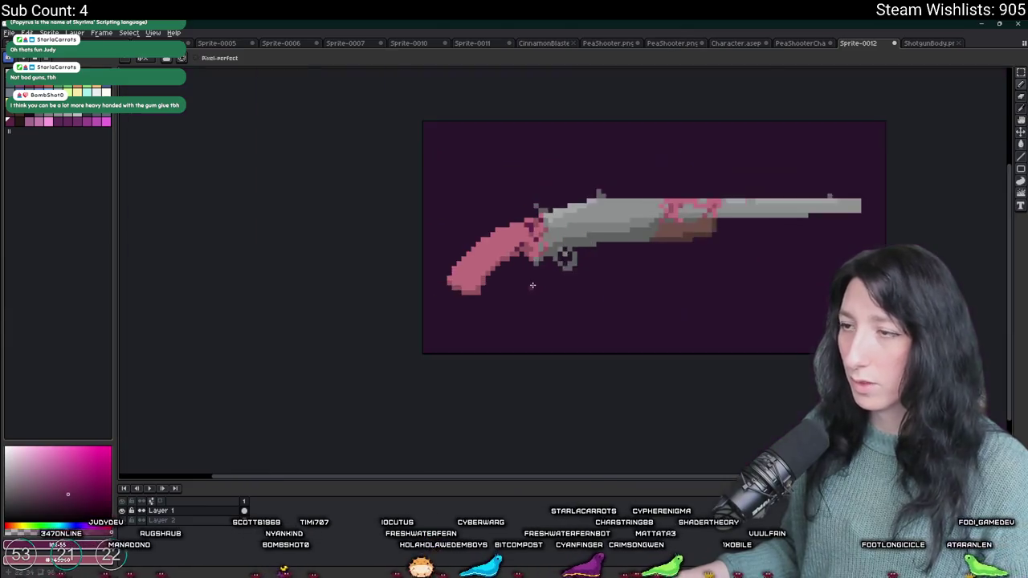
pyautogui.scroll(2, 592, 260)
pyautogui.scroll(2, 464, 255)
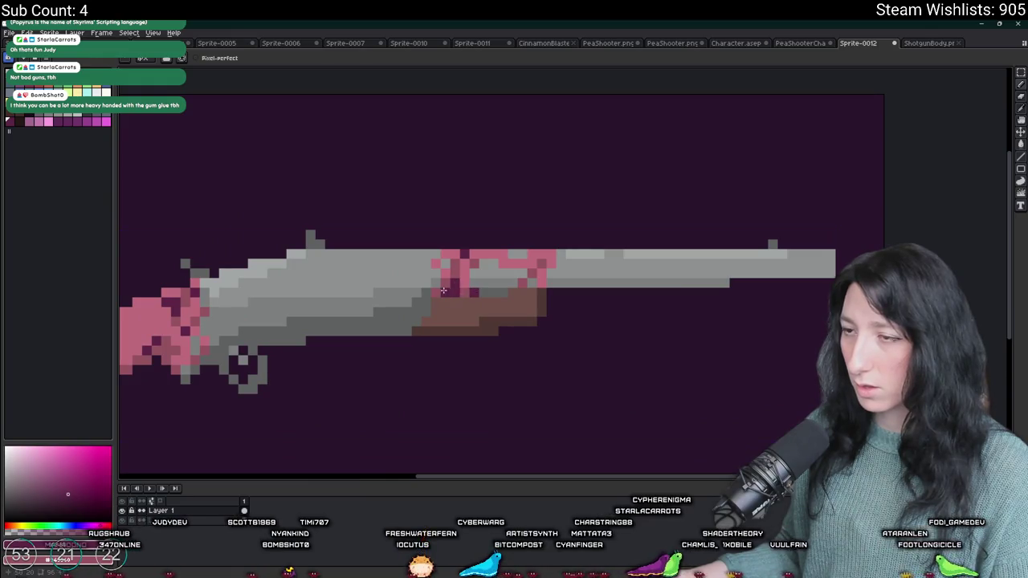
pyautogui.scroll(-3, 522, 262)
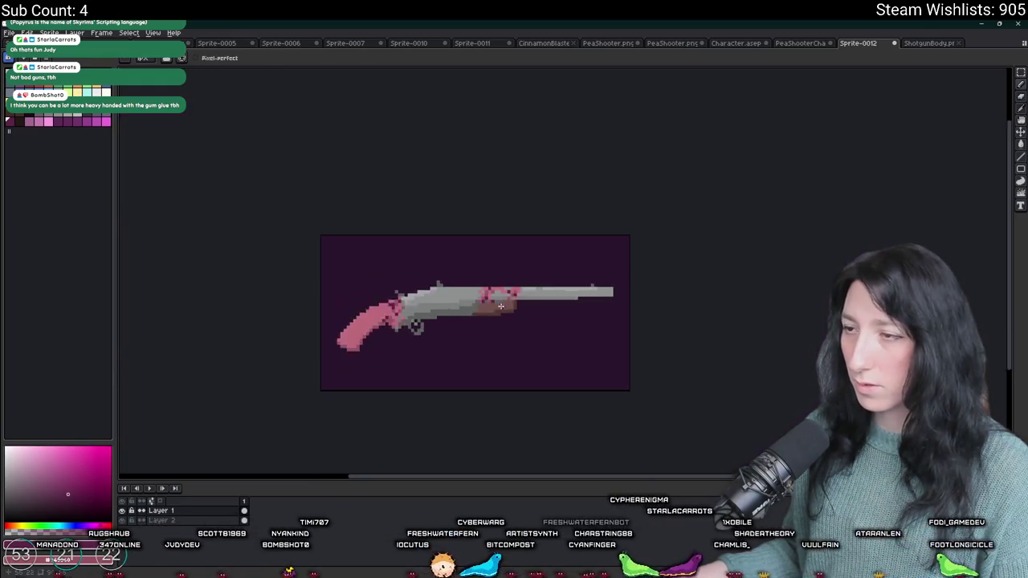
pyautogui.scroll(-1, 617, 217)
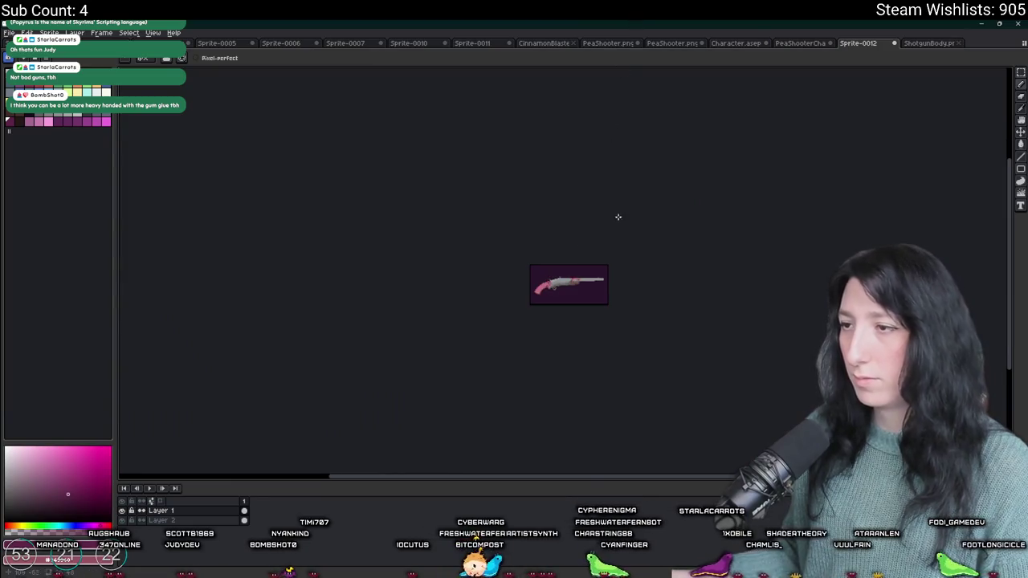
pyautogui.scroll(1, 602, 281)
# Step: Pick a colour from the sprite and open the current-colour editor
pyautogui.press('ctrl')
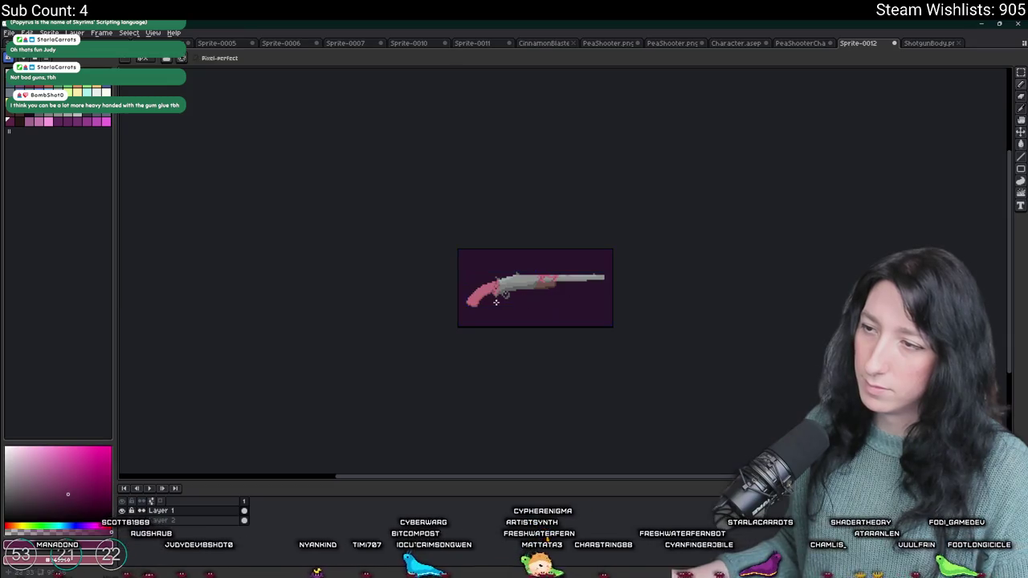
pyautogui.scroll(3, 485, 310)
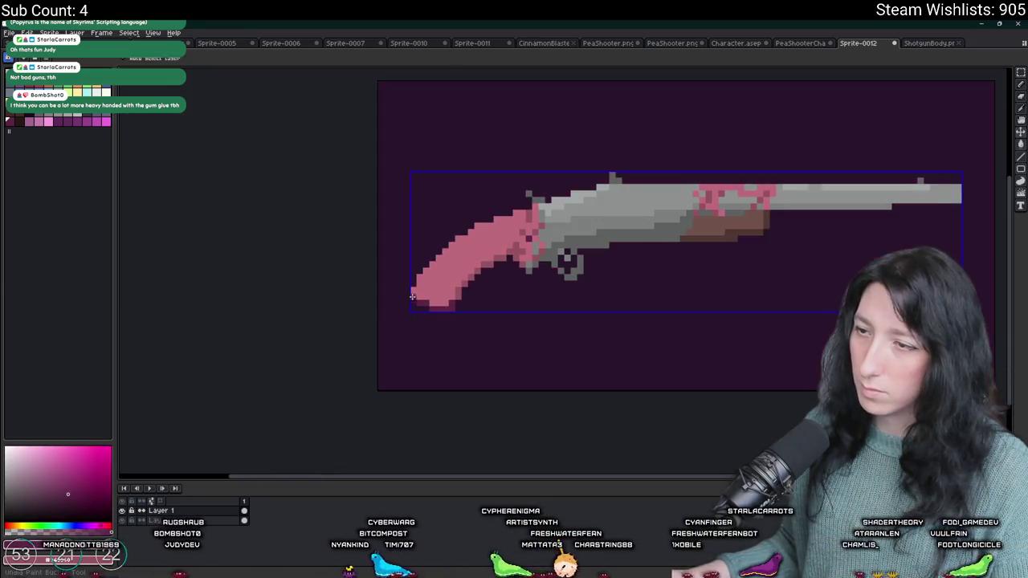
pyautogui.scroll(4, 516, 273)
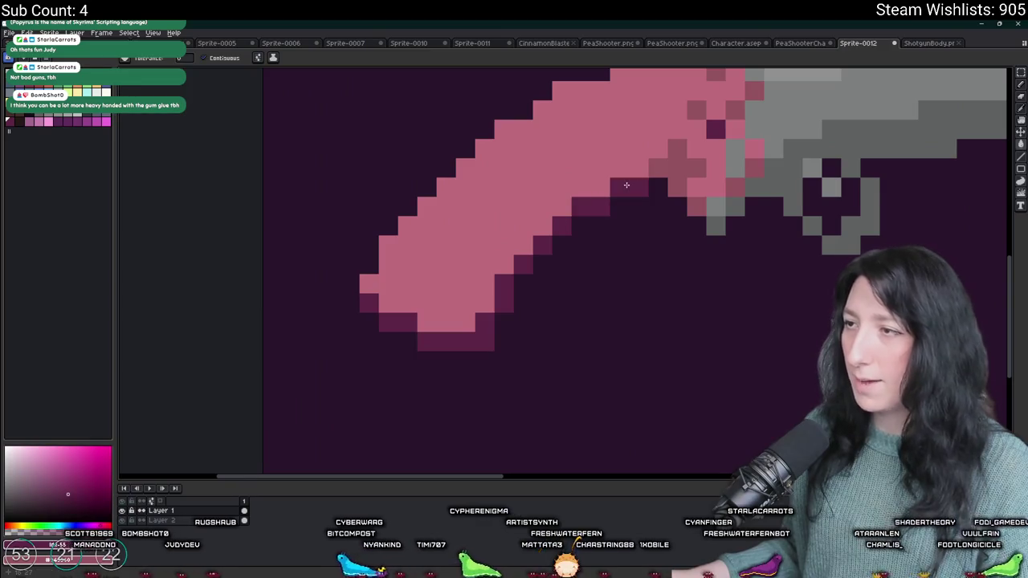
pyautogui.press('b')
pyautogui.scroll(-5, 705, 239)
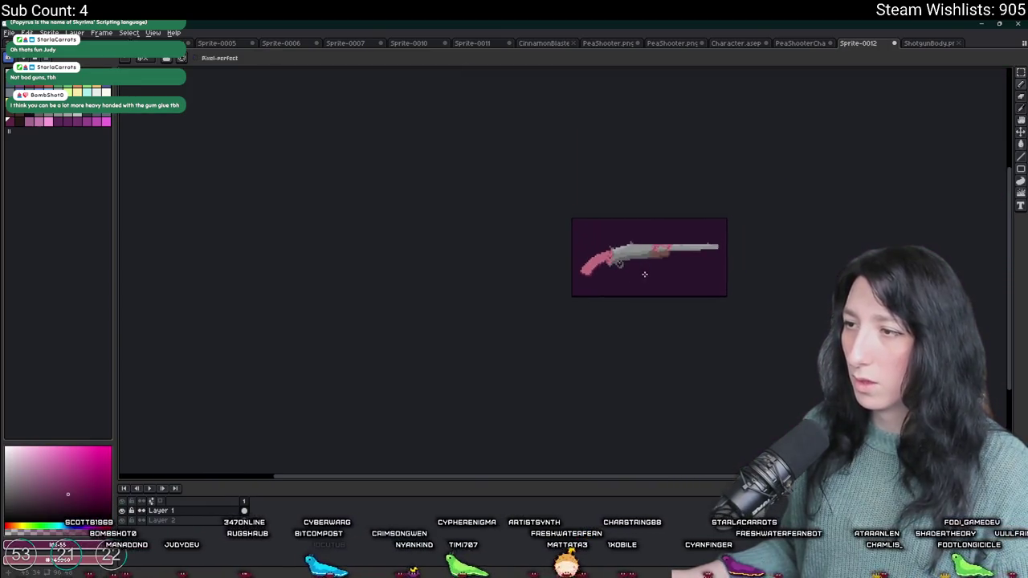
pyautogui.scroll(5, 678, 223)
pyautogui.press('i')
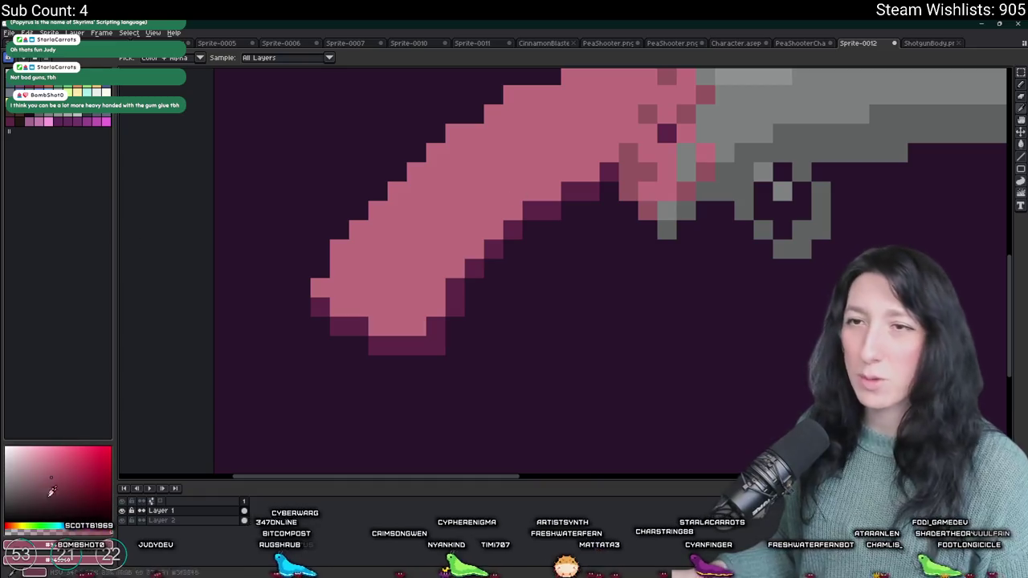
pyautogui.click(56, 558)
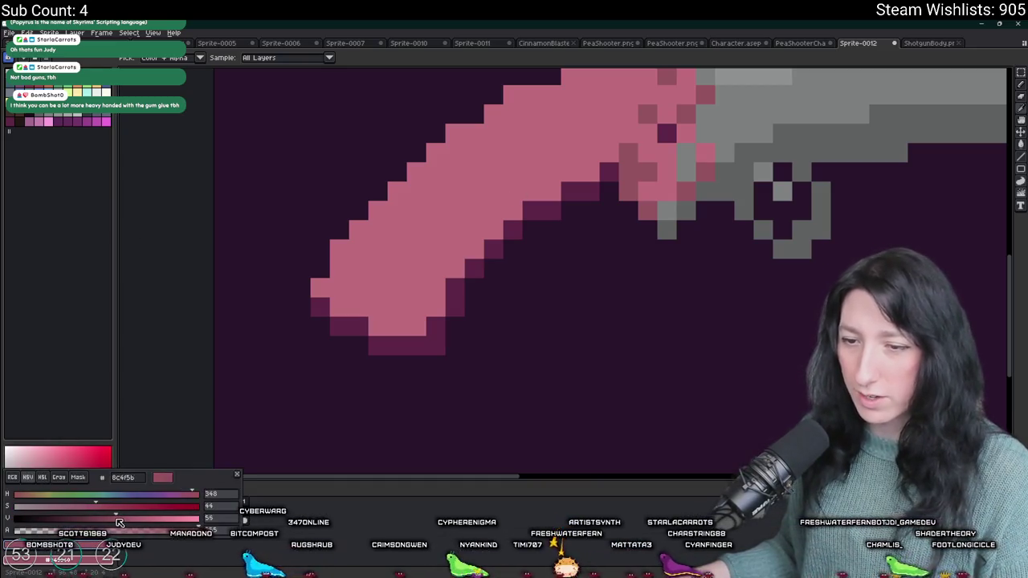
pyautogui.click(394, 336)
pyautogui.hotkey('shift', 'r')
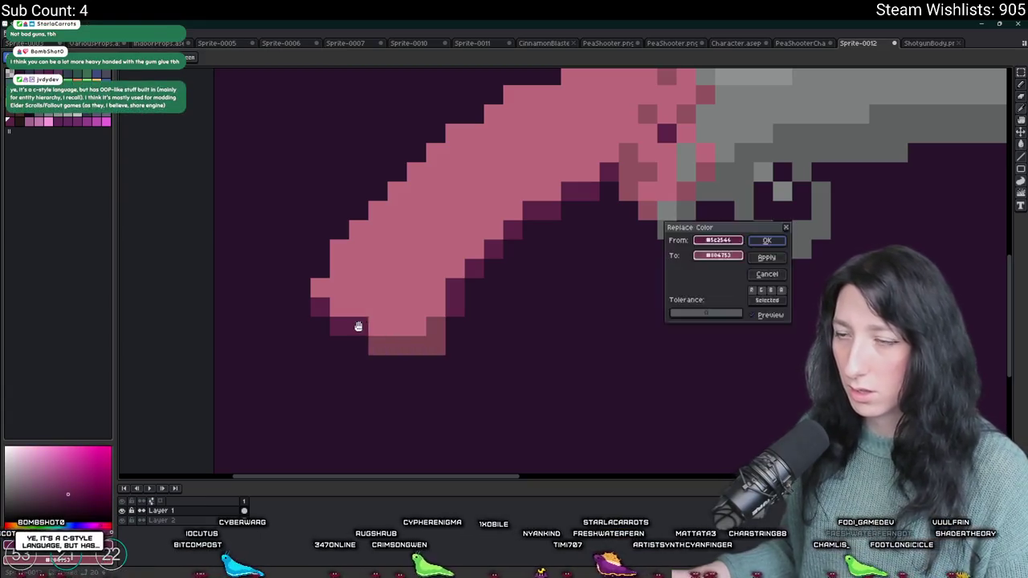
pyautogui.press('Return')
pyautogui.scroll(-4, 362, 323)
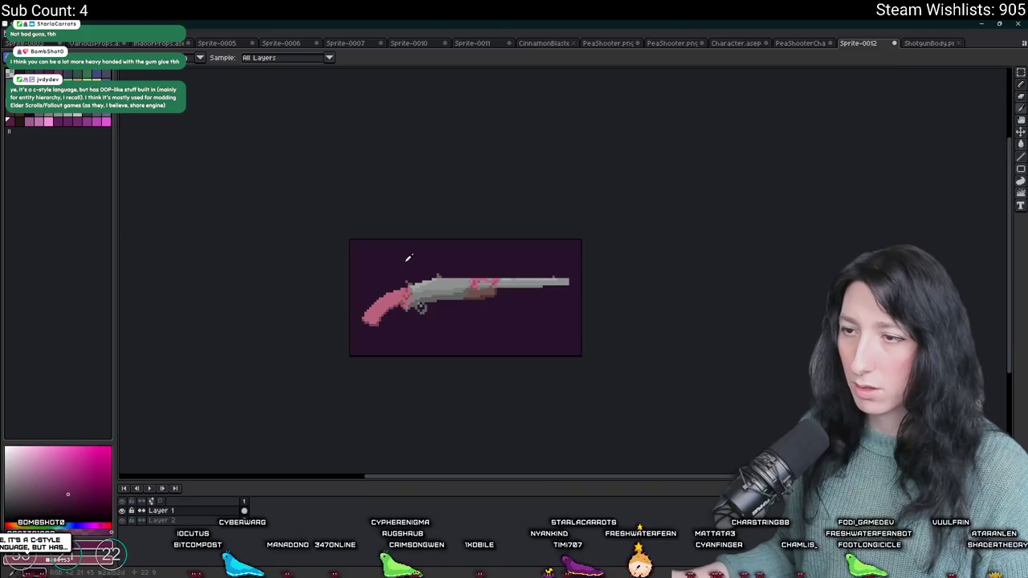
pyautogui.scroll(3, 405, 269)
pyautogui.scroll(-2, 413, 287)
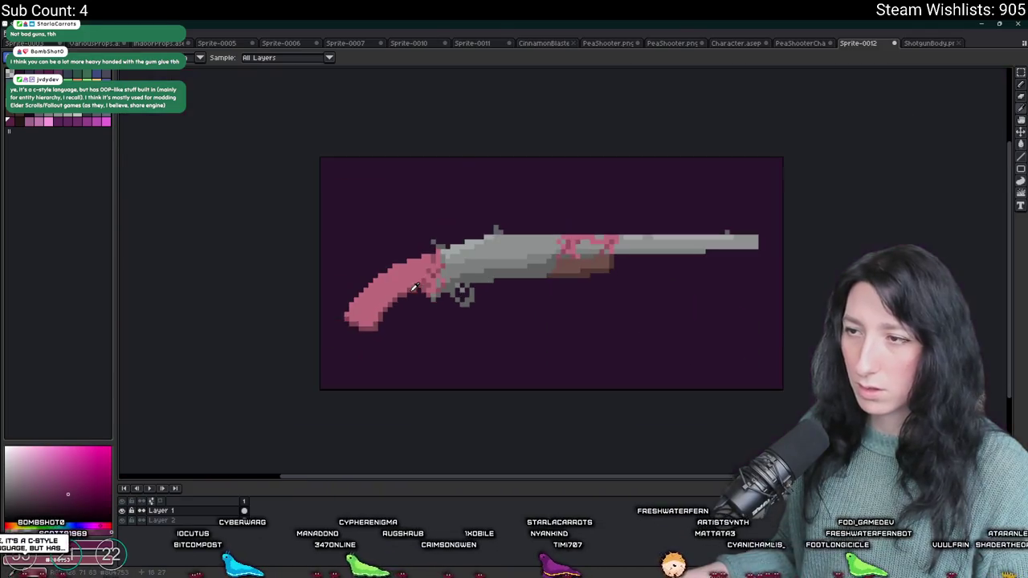
pyautogui.scroll(3, 404, 302)
pyautogui.scroll(2, 438, 255)
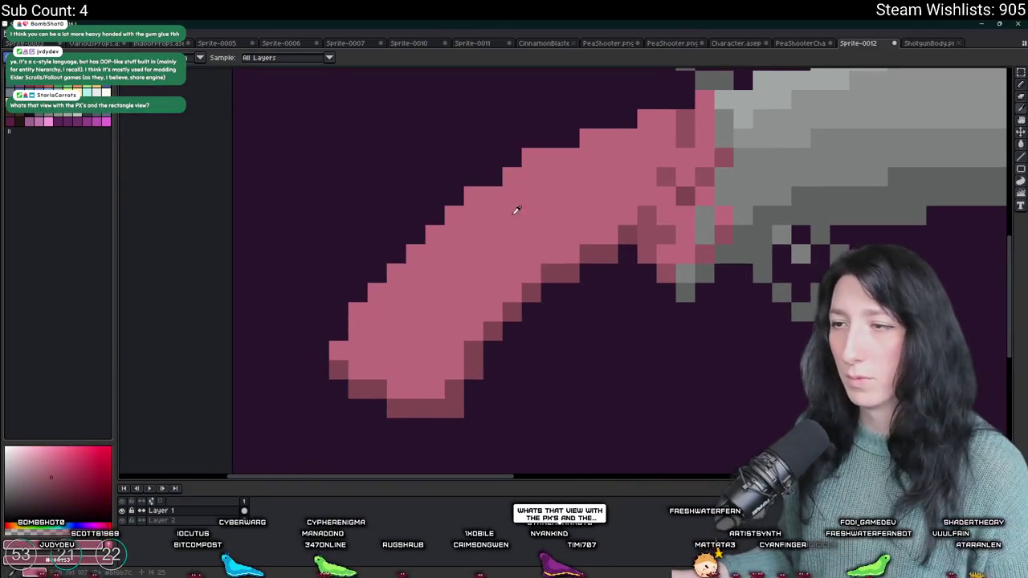
pyautogui.press('b')
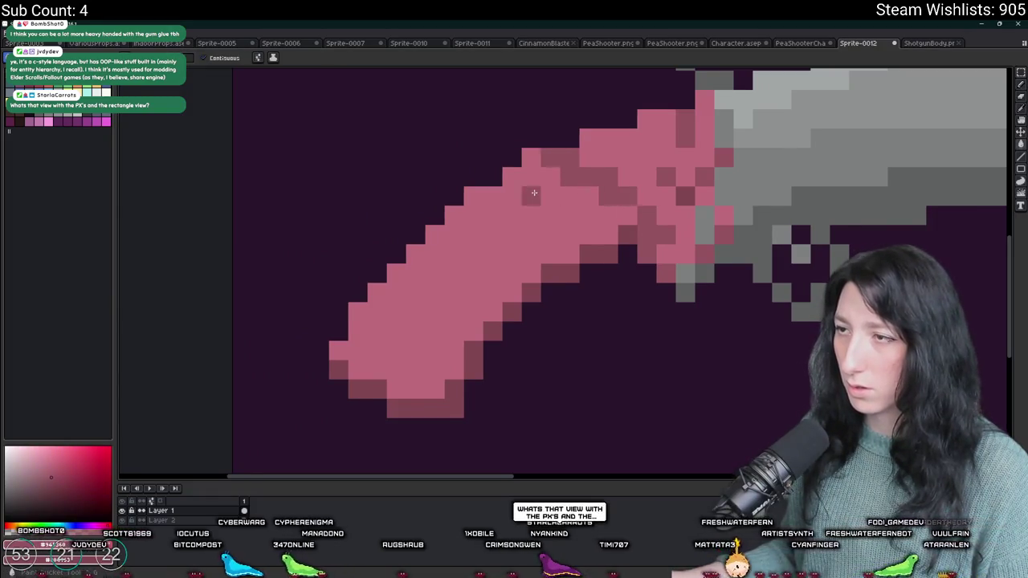
pyautogui.press('g')
pyautogui.scroll(-6, 531, 201)
pyautogui.moveTo(558, 65); pyautogui.dragTo(533, 136)
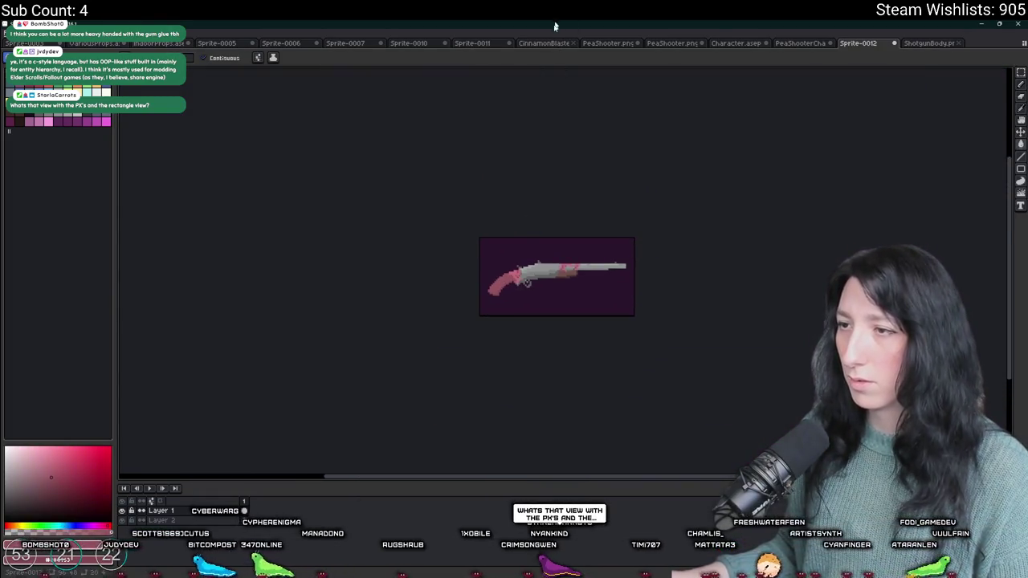
pyautogui.scroll(-1, 542, 239)
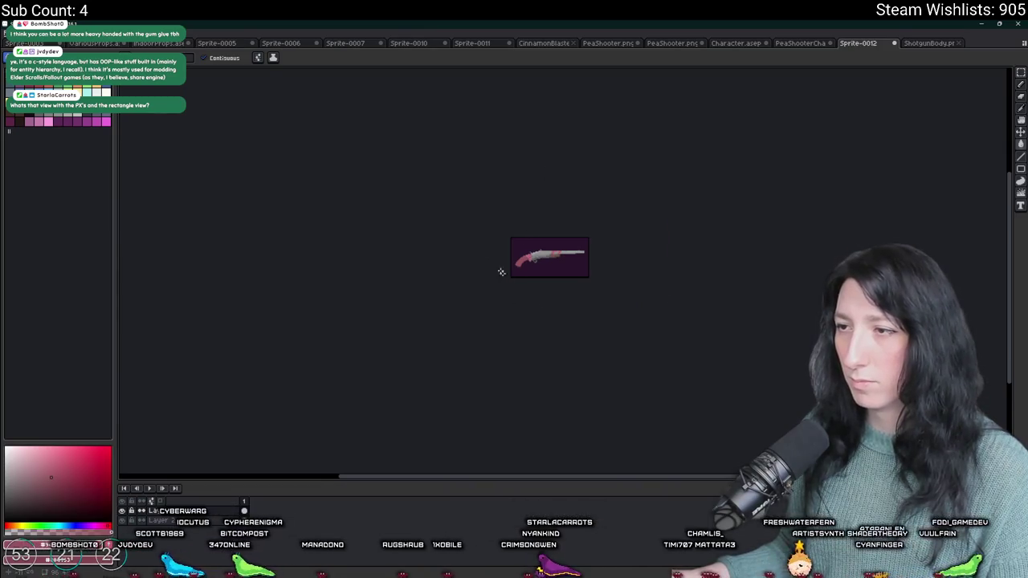
pyautogui.scroll(5, 501, 270)
pyautogui.scroll(-3, 500, 271)
pyautogui.scroll(4, 571, 253)
pyautogui.scroll(2, 571, 253)
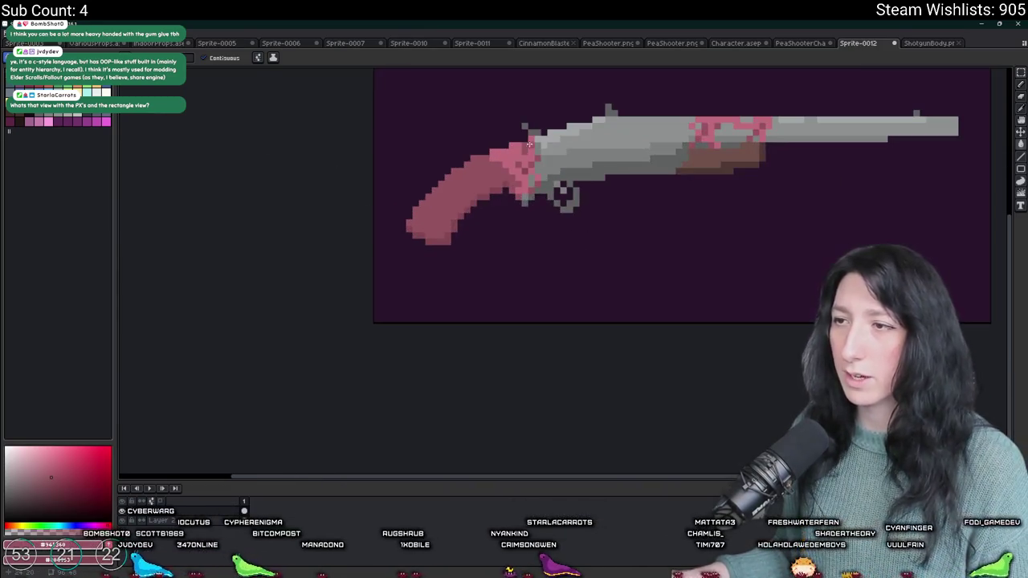
# Step: Add lighter-pink highlight pixels along the grip's top edge
pyautogui.press('b')
pyautogui.scroll(3, 382, 185)
pyautogui.click(480, 171)
pyautogui.click(461, 191)
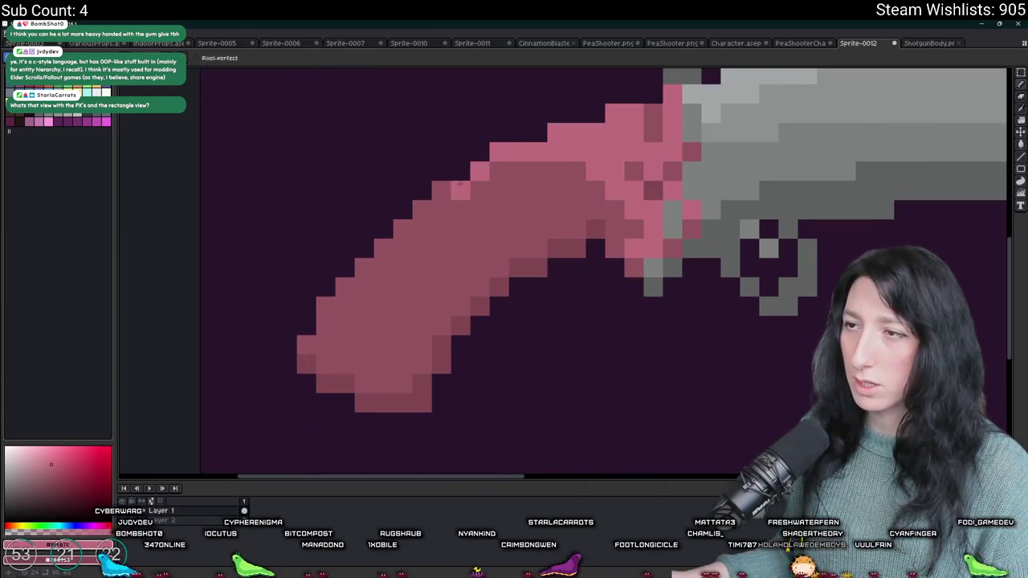
pyautogui.click(442, 190)
pyautogui.click(423, 210)
pyautogui.click(405, 228)
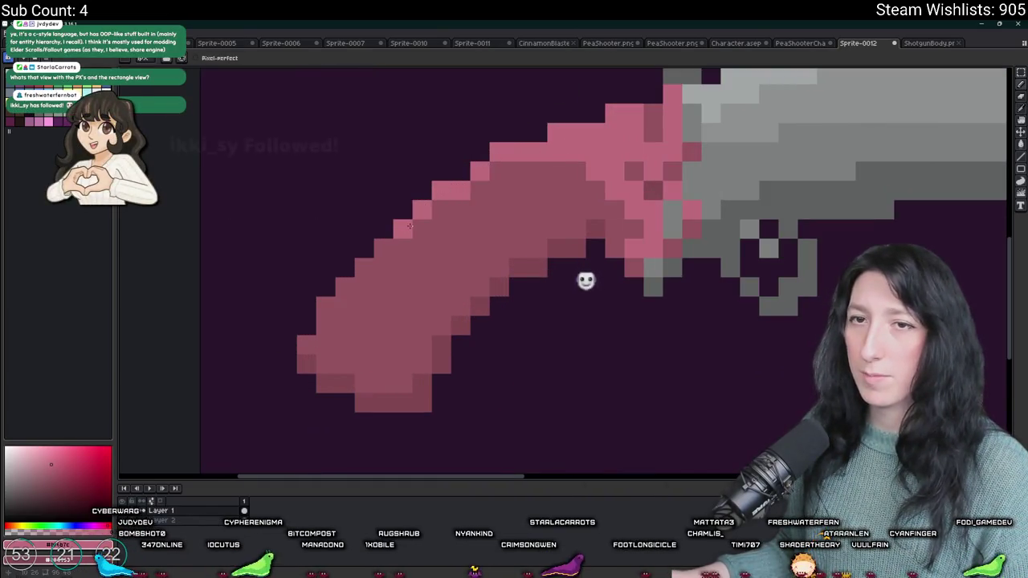
pyautogui.press('v')
pyautogui.press('b')
# Step: Continue the lighter-pink highlight down the grip to its lower-left corner pixel
pyautogui.click(384, 248)
pyautogui.click(364, 267)
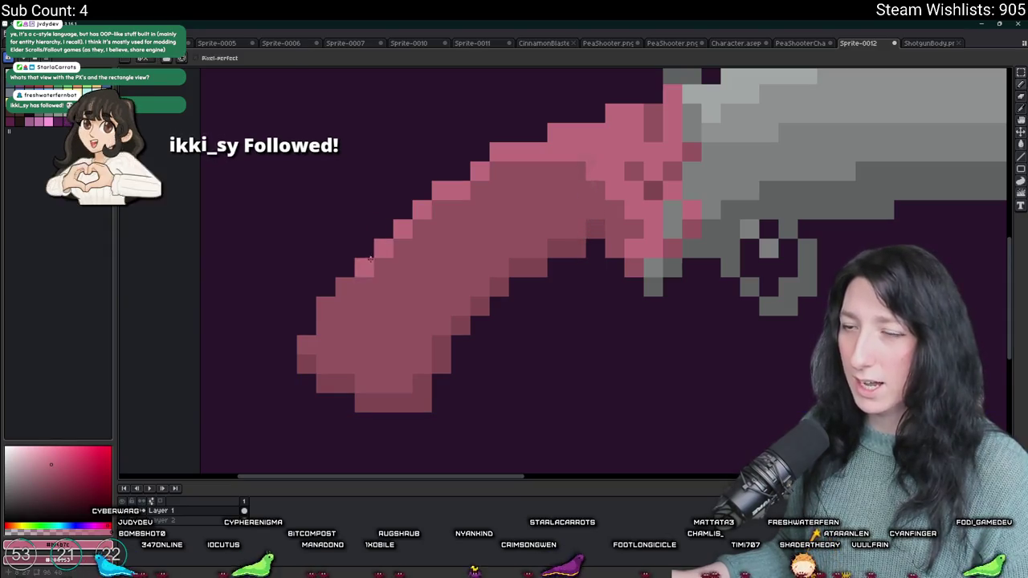
pyautogui.click(345, 287)
pyautogui.click(327, 306)
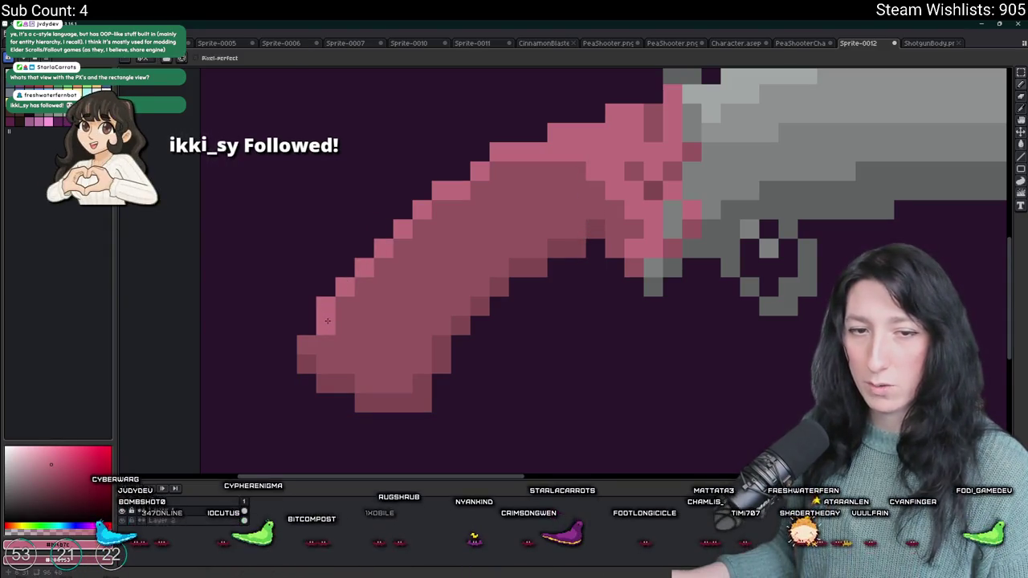
pyautogui.moveTo(327, 320); pyautogui.dragTo(363, 296)
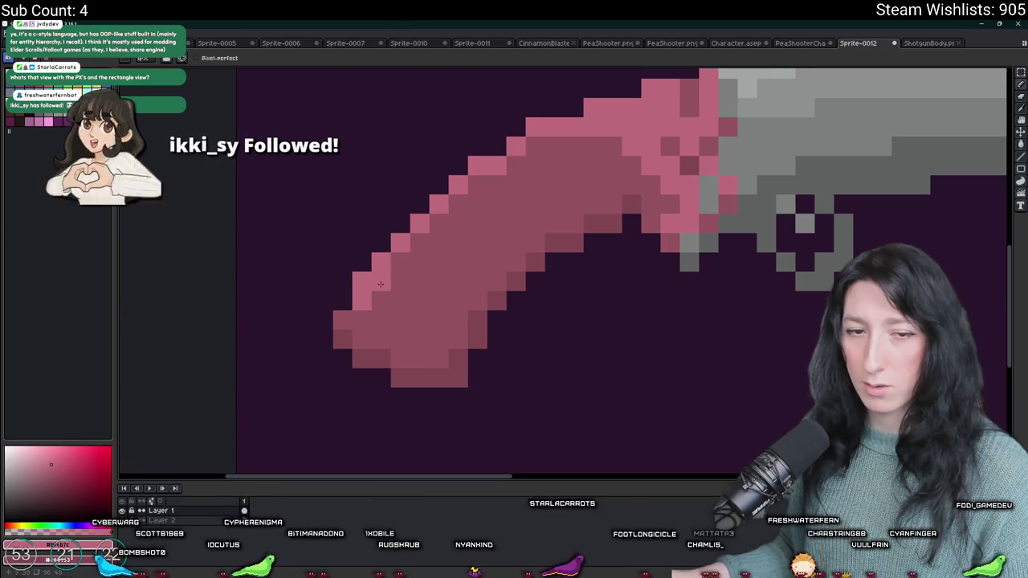
pyautogui.click(350, 321)
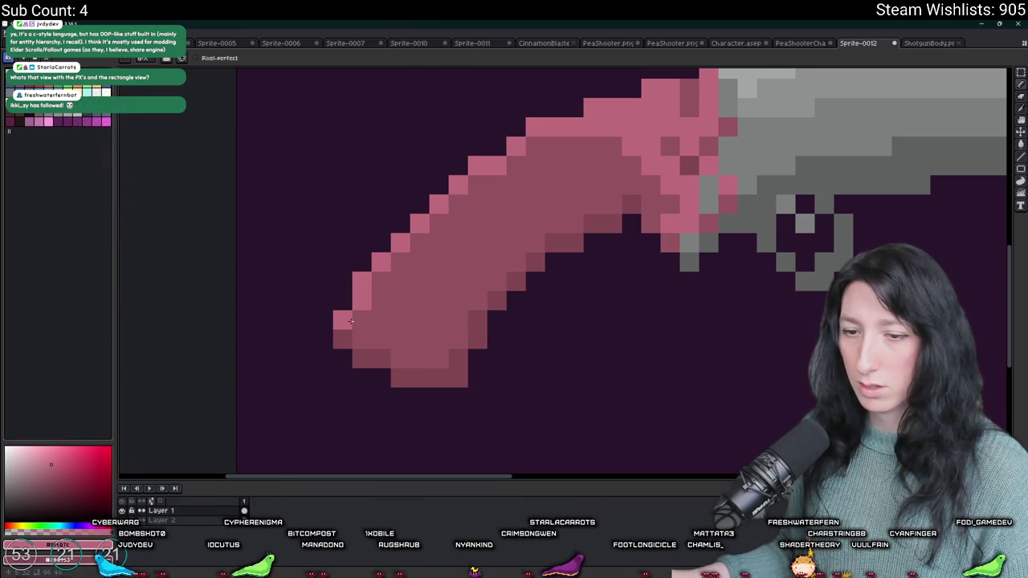
pyautogui.scroll(-3, 350, 322)
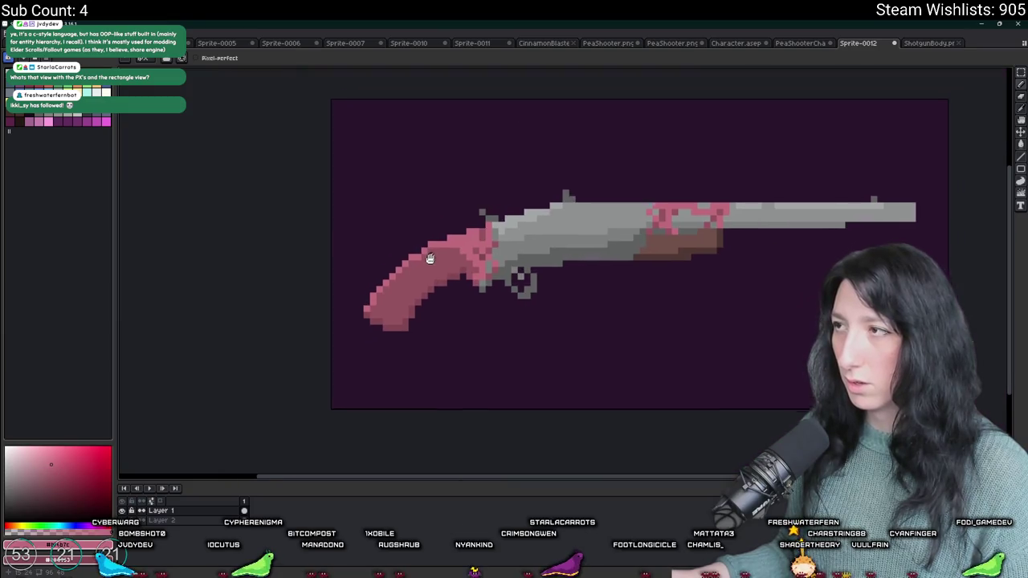
# Step: Marquee-select the rear of the gun around the grip, then clear the selection
pyautogui.press('m')
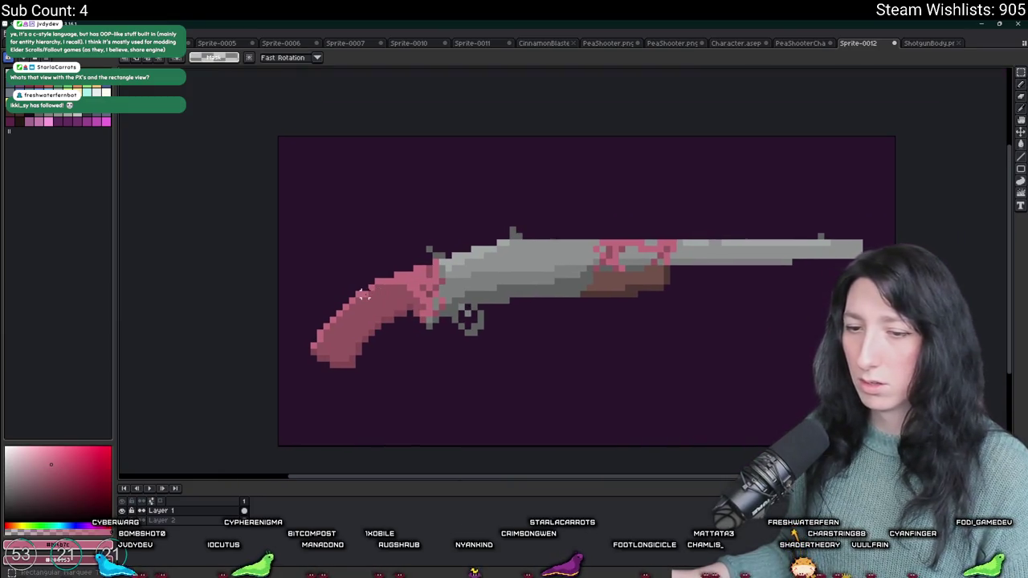
pyautogui.moveTo(341, 142); pyautogui.dragTo(550, 326)
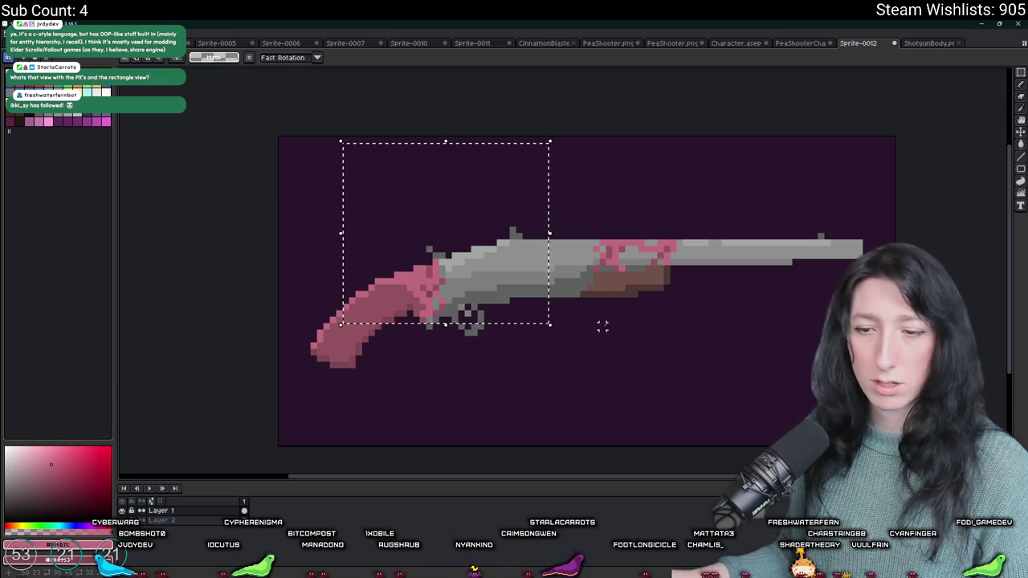
pyautogui.click(621, 306)
pyautogui.press('b')
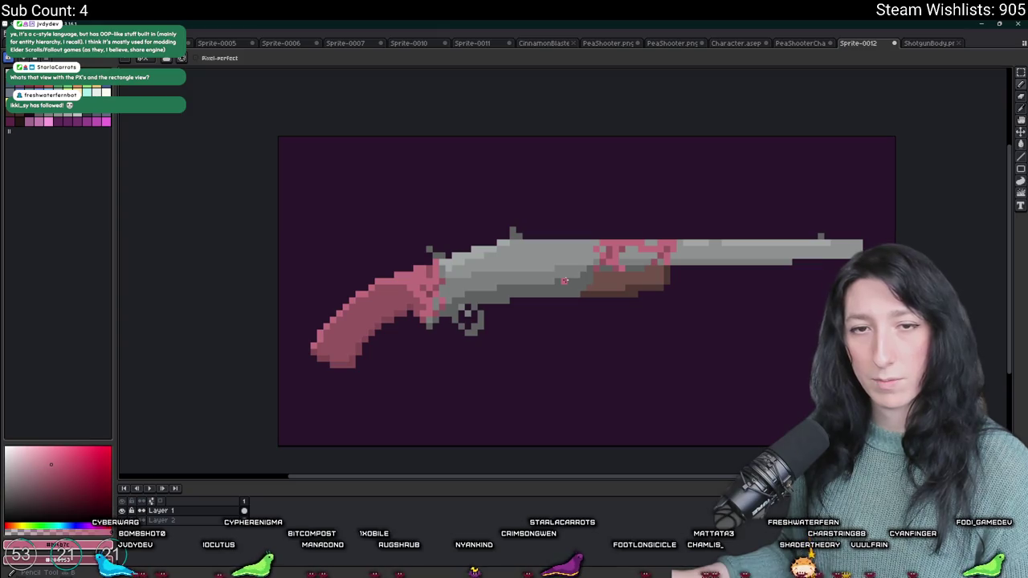
pyautogui.scroll(-1, 565, 281)
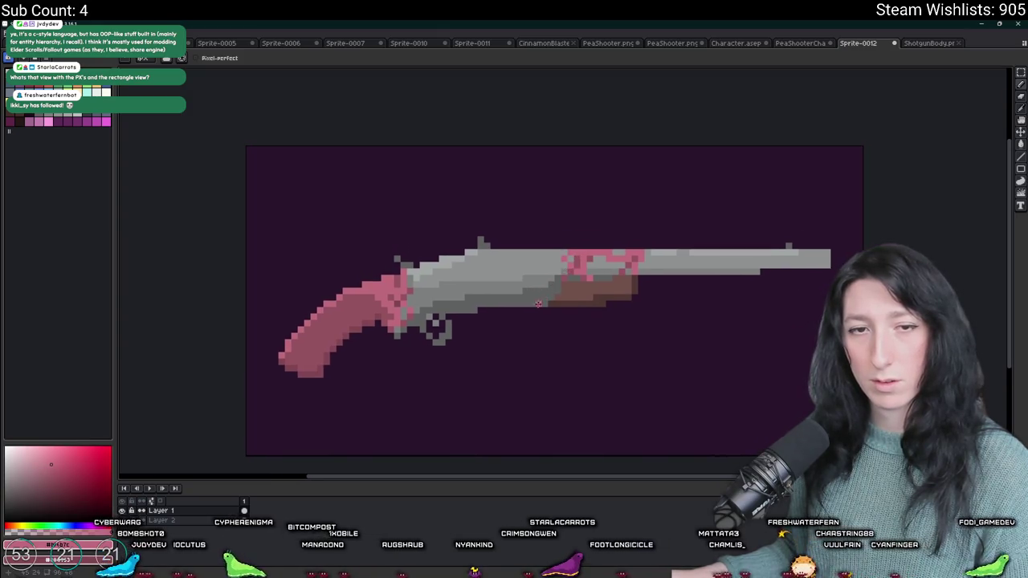
pyautogui.scroll(-2, 514, 265)
pyautogui.scroll(6, 530, 281)
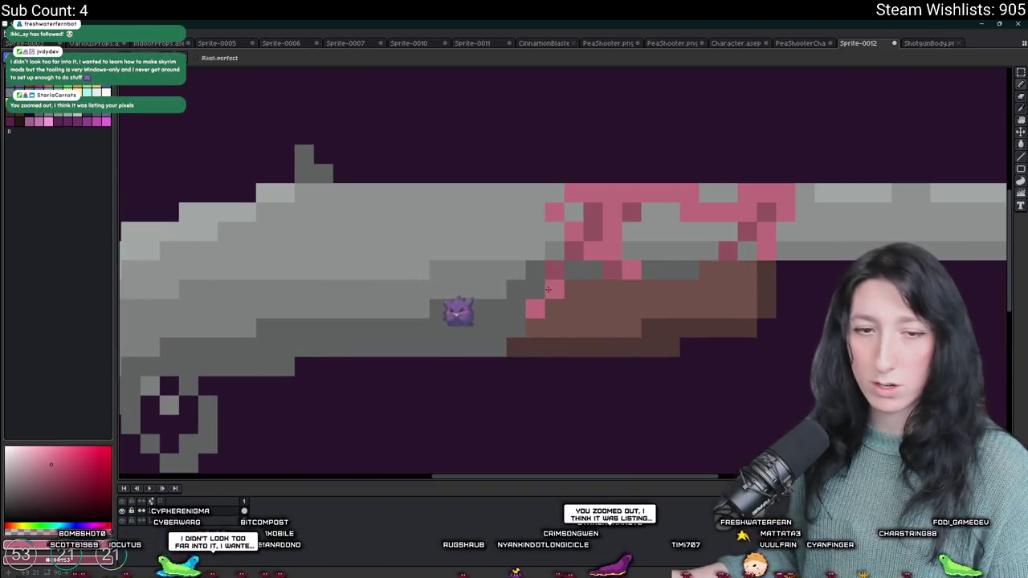
pyautogui.scroll(-5, 549, 290)
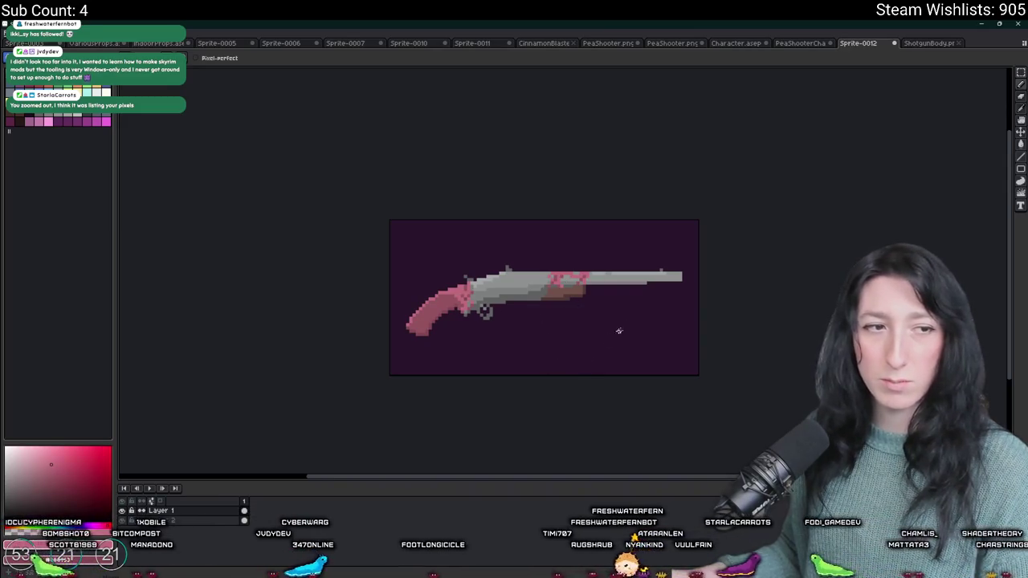
# Step: Undo the stray pink stroke over the gun and compare with the ShotgunBody sprite
pyautogui.hotkey('ctrl', 'z')
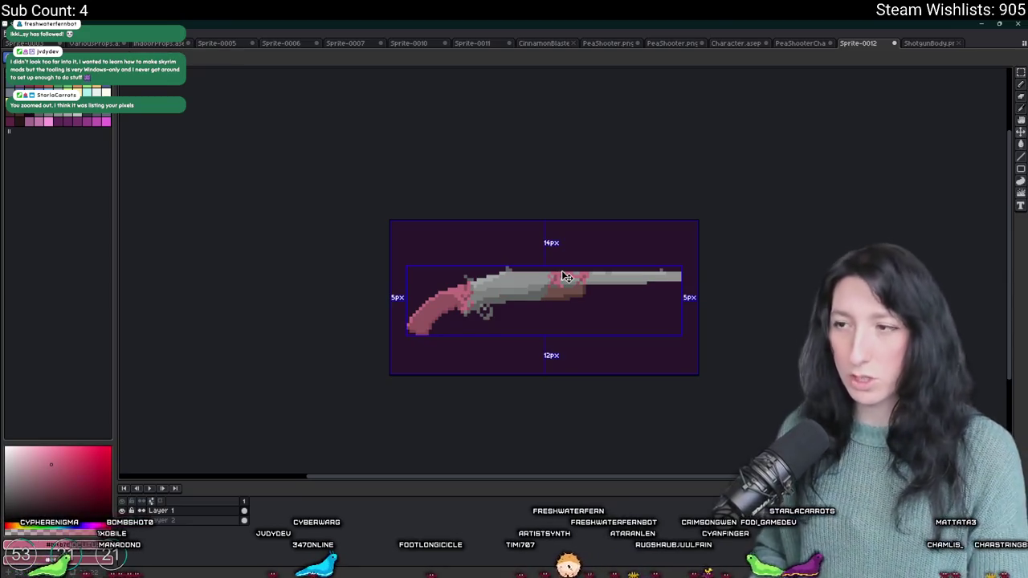
pyautogui.hotkey('ctrl', 'e')
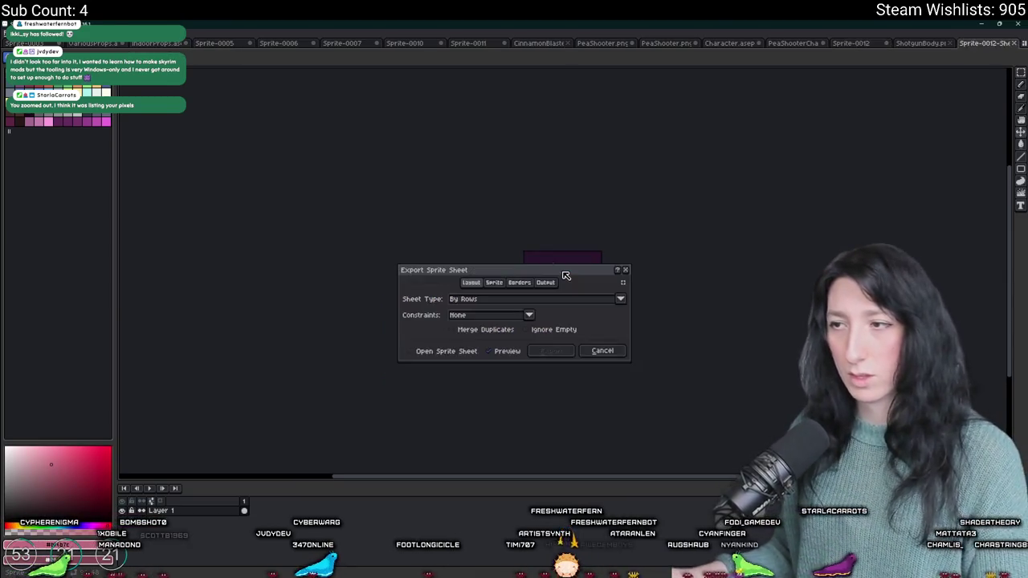
pyautogui.press('Escape')
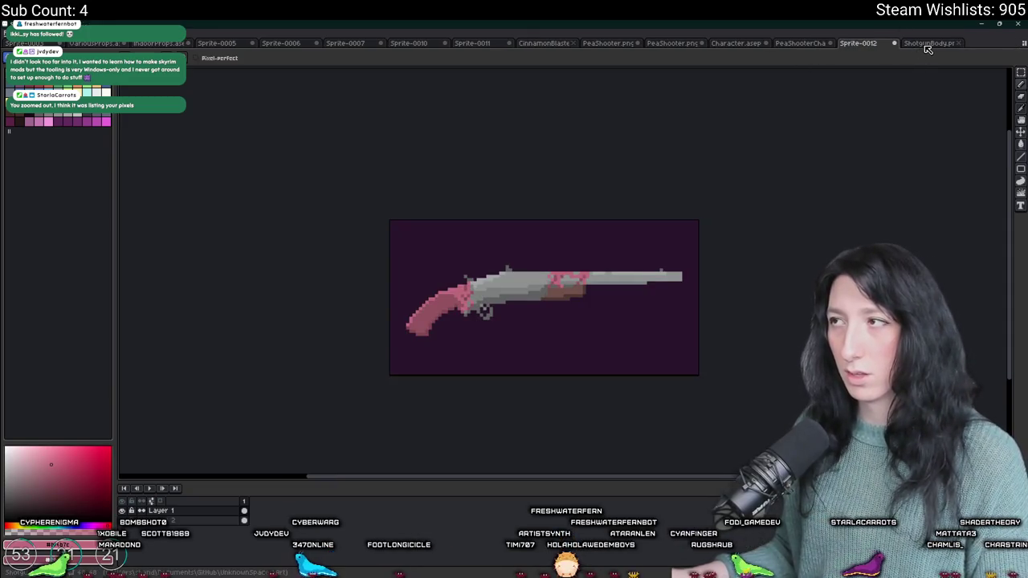
pyautogui.click(928, 43)
pyautogui.click(858, 43)
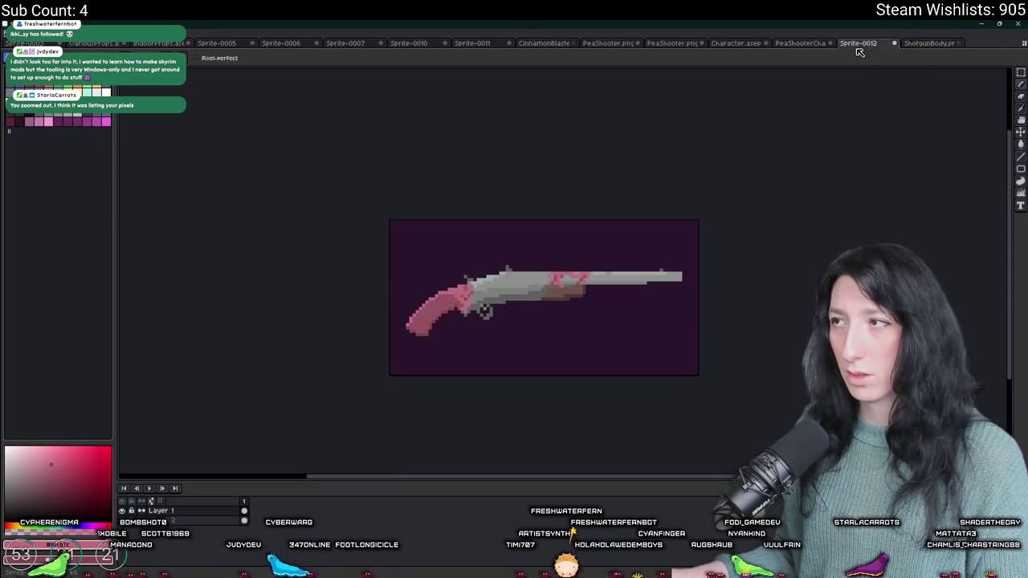
pyautogui.hotkey('ctrl', 'e')
pyautogui.press('Escape')
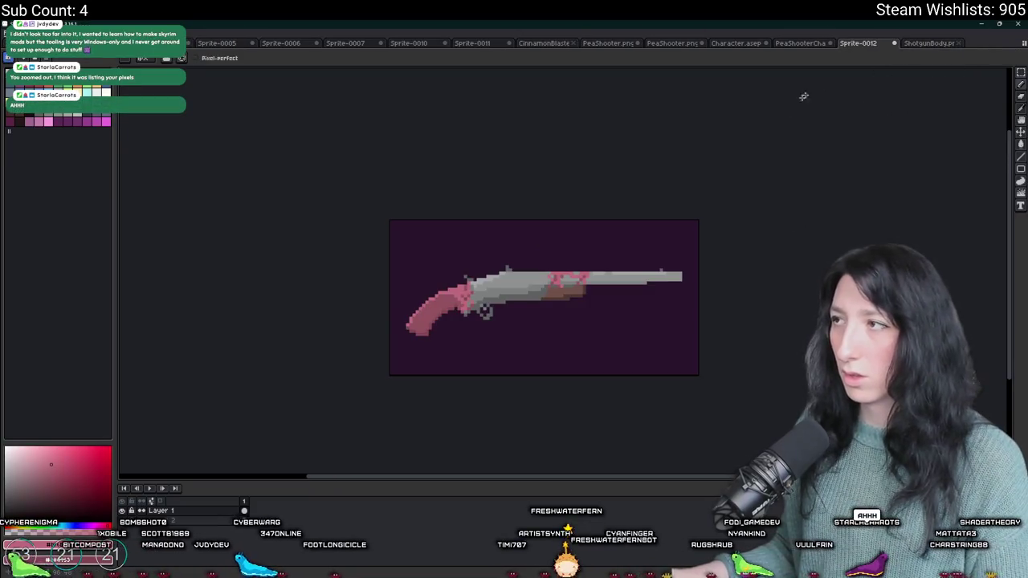
# Step: Hide the dark purple background layer and undo the stray pink line under the gun
pyautogui.press('ctrl')
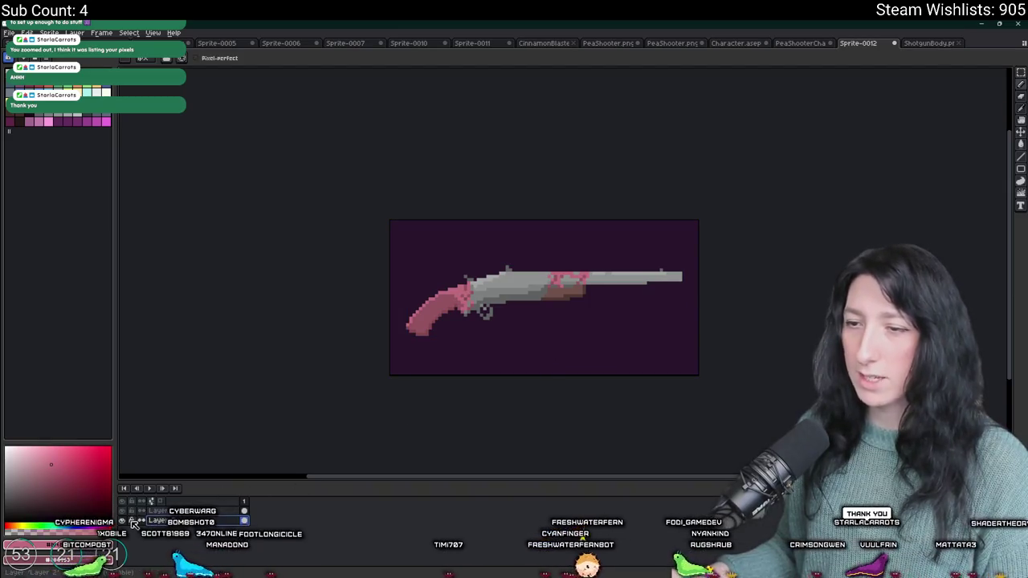
pyautogui.click(132, 521)
pyautogui.press('ctrl')
pyautogui.press('ctrl')
pyautogui.press('ctrl')
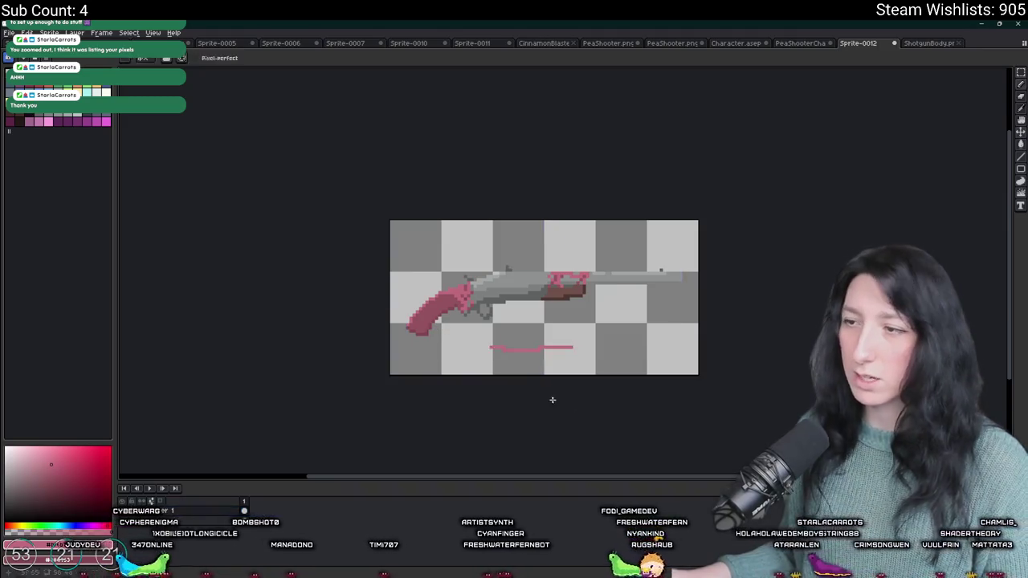
pyautogui.hotkey('ctrl', 'z')
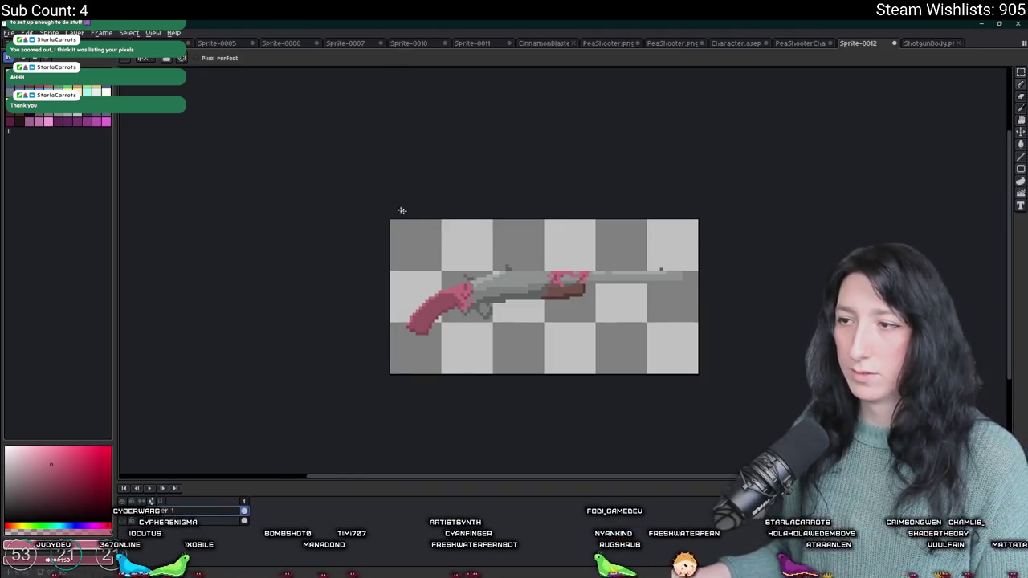
pyautogui.hotkey('ctrl', 'alt', 'shift', 's')
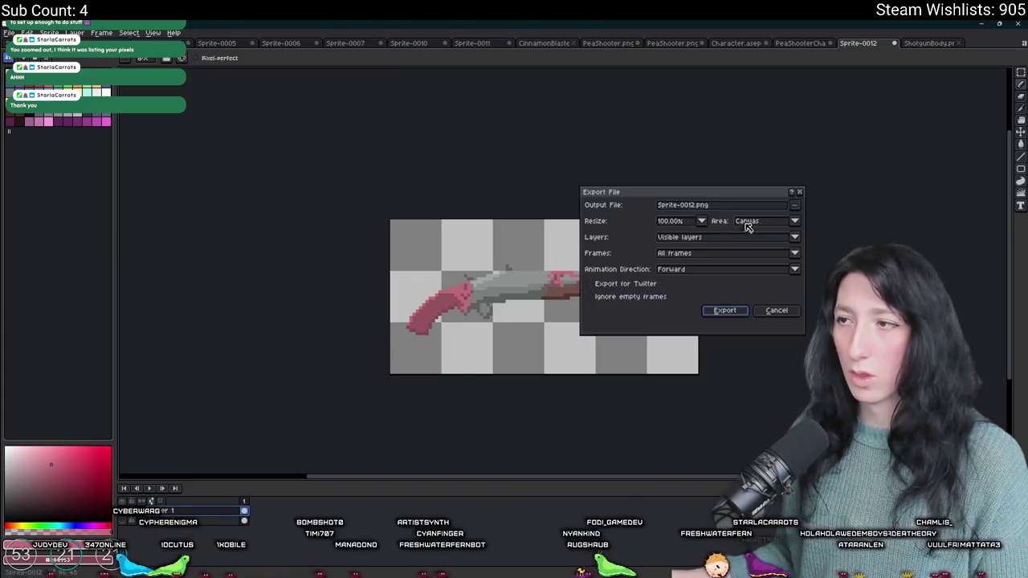
# Step: Export the sprite as MakeshiftShotgun.png into the UnknownSpaces Art folder
pyautogui.click(795, 204)
pyautogui.click(731, 217)
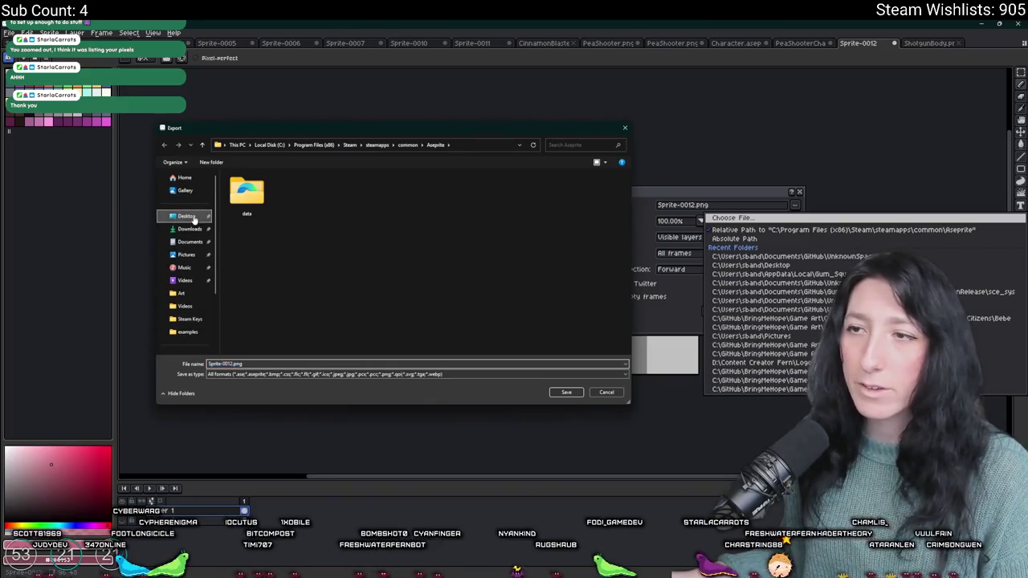
pyautogui.click(186, 217)
pyautogui.scroll(-2, 251, 253)
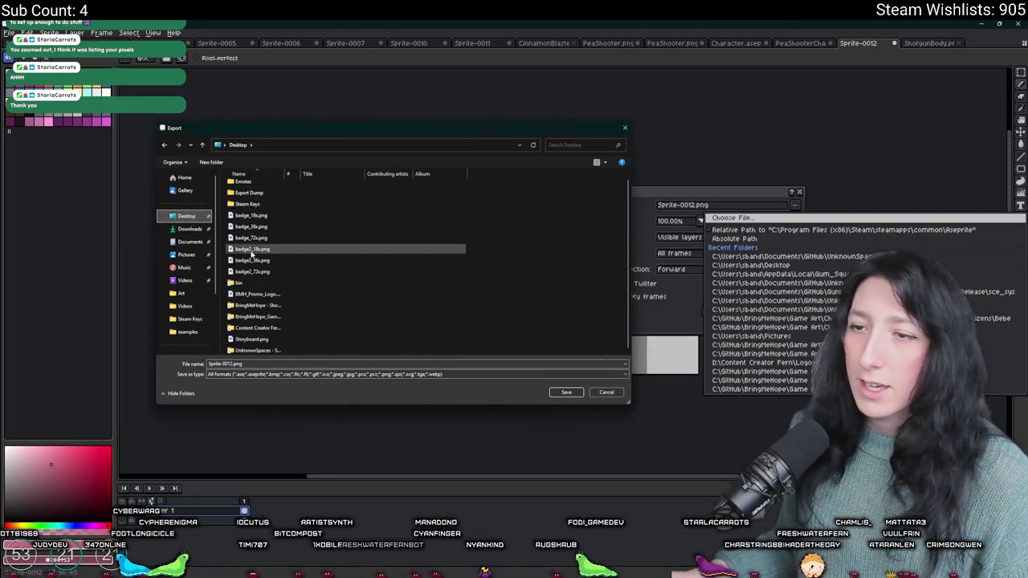
pyautogui.doubleClick(253, 350)
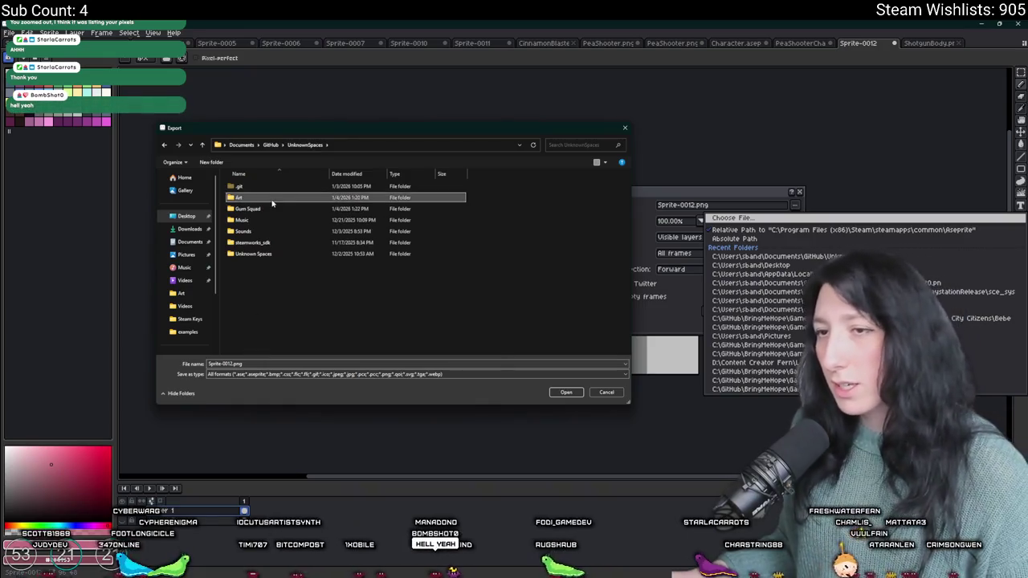
pyautogui.doubleClick(272, 198)
pyautogui.click(229, 364)
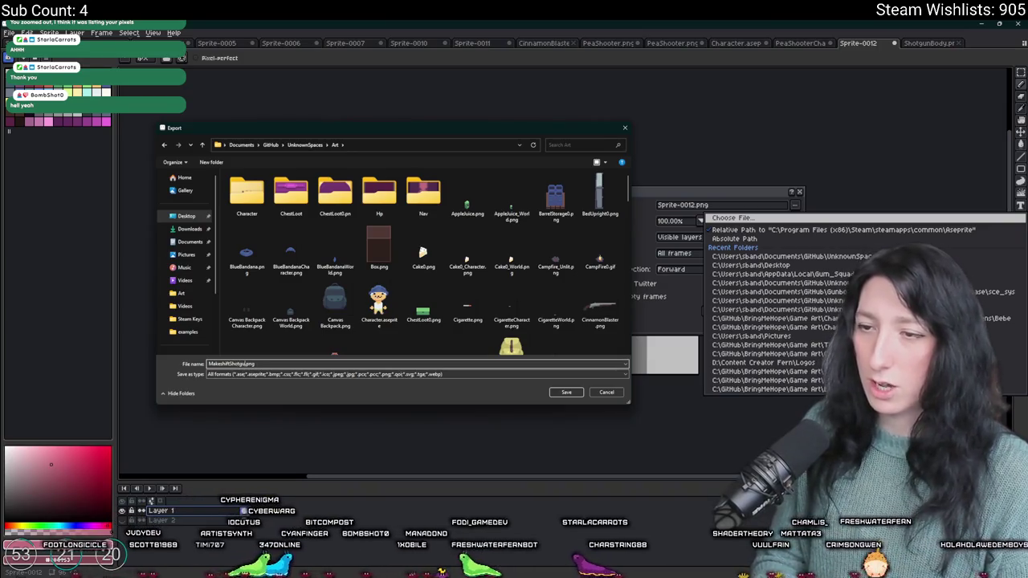
pyautogui.press('Return')
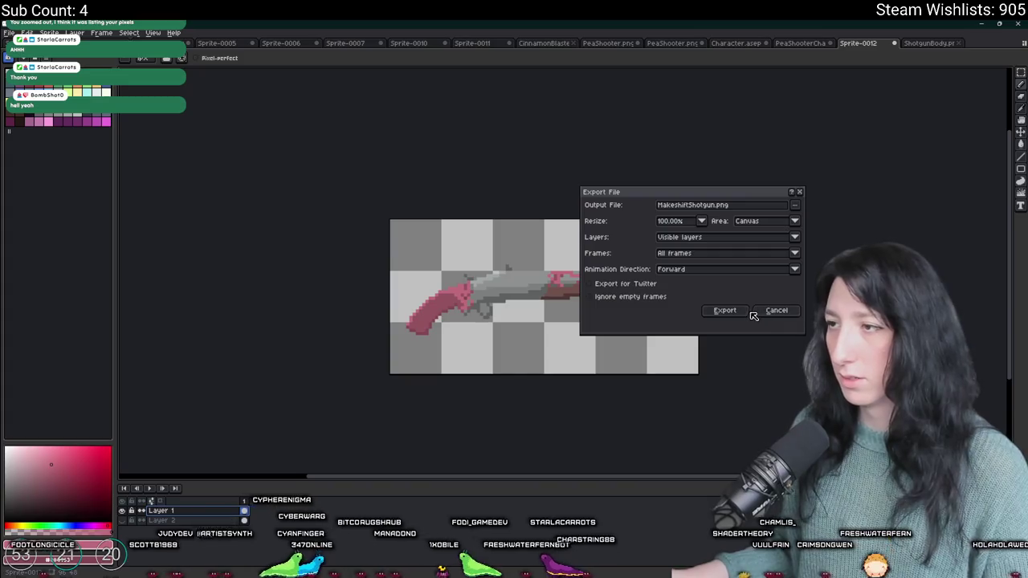
pyautogui.click(743, 312)
pyautogui.click(50, 33)
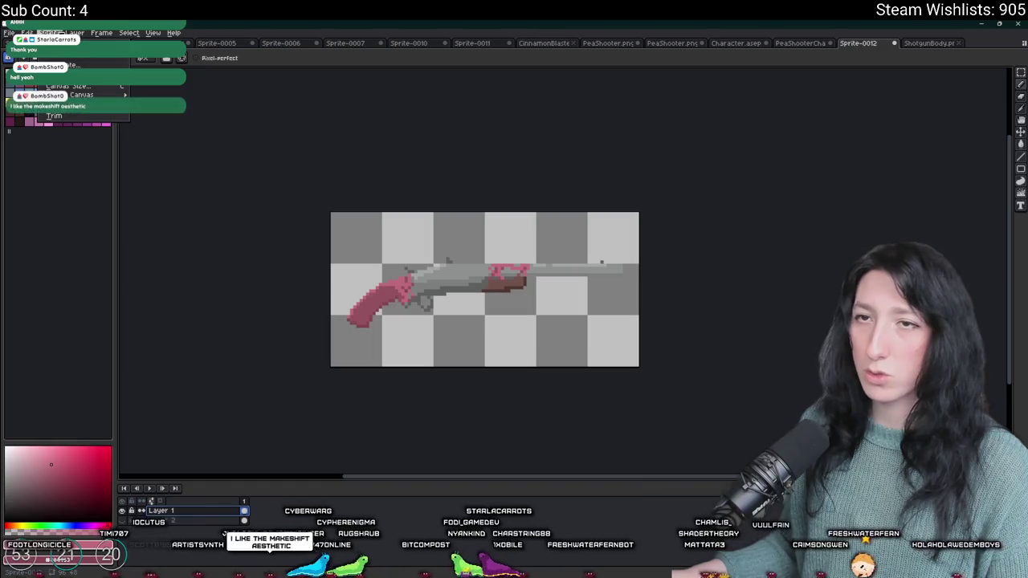
# Step: Trim the canvas to the gun and shrink the sprite to a smaller percentage
pyautogui.click(54, 115)
pyautogui.hotkey('ctrl', 'p')
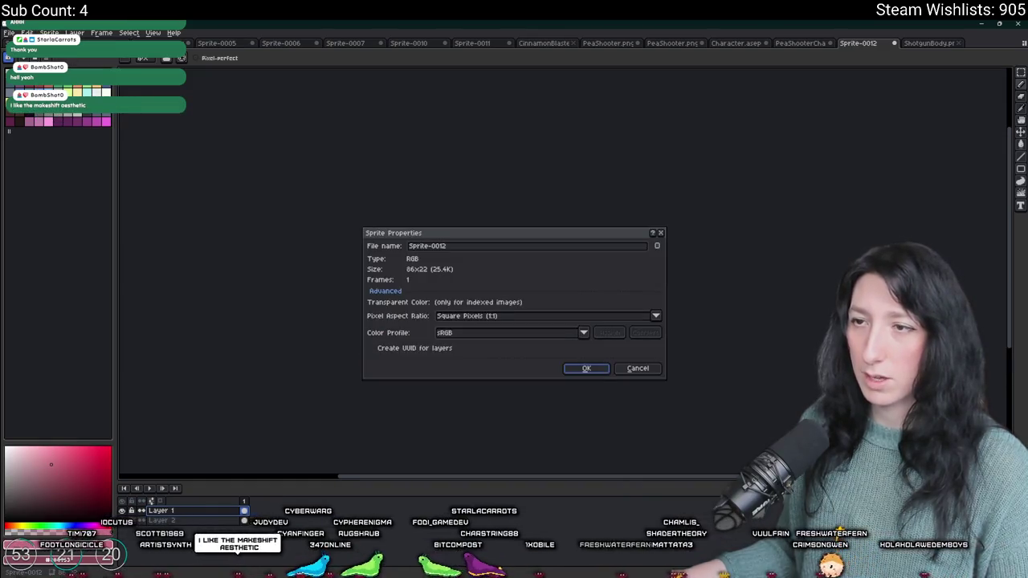
pyautogui.press('Return')
pyautogui.hotkey('ctrl', 'alt', 'i')
pyautogui.click(492, 308)
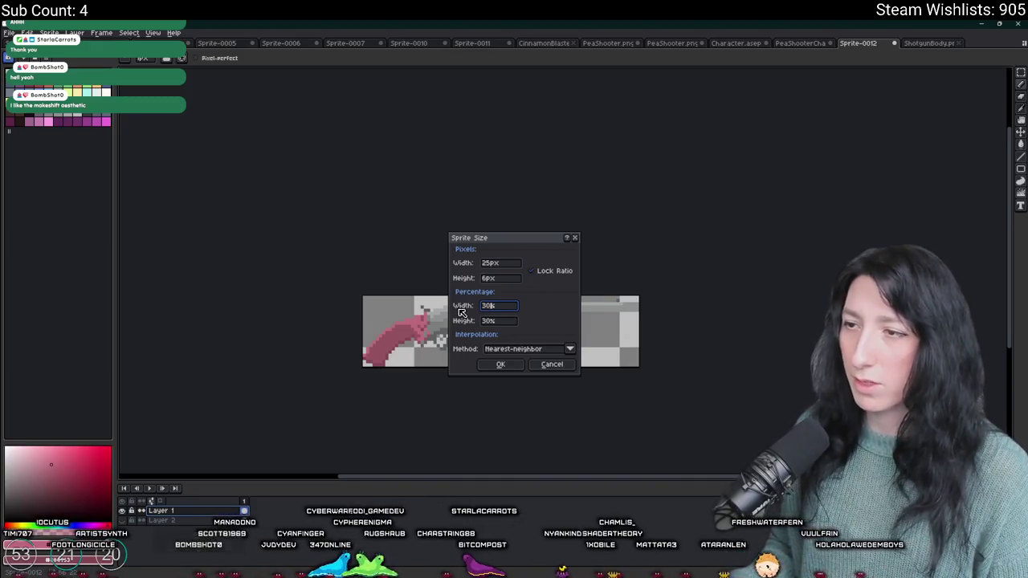
pyautogui.write('0')
pyautogui.press('Return')
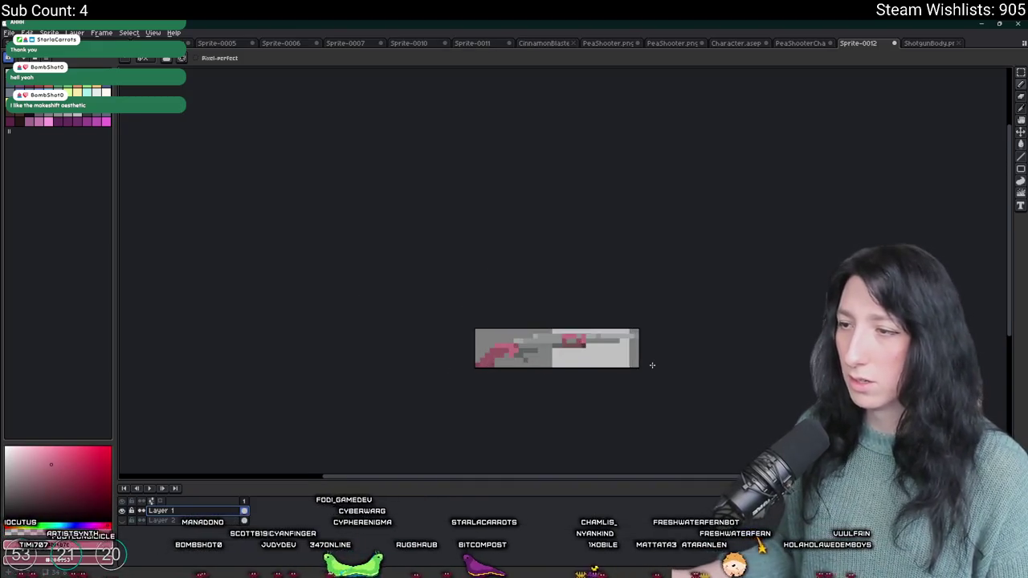
# Step: Re-export as MakeshiftShotgun.png, then begin exporting a MakeshiftShotgun_World.png copy
pyautogui.hotkey('ctrl', 'alt', 'shift', 's')
pyautogui.press('Return')
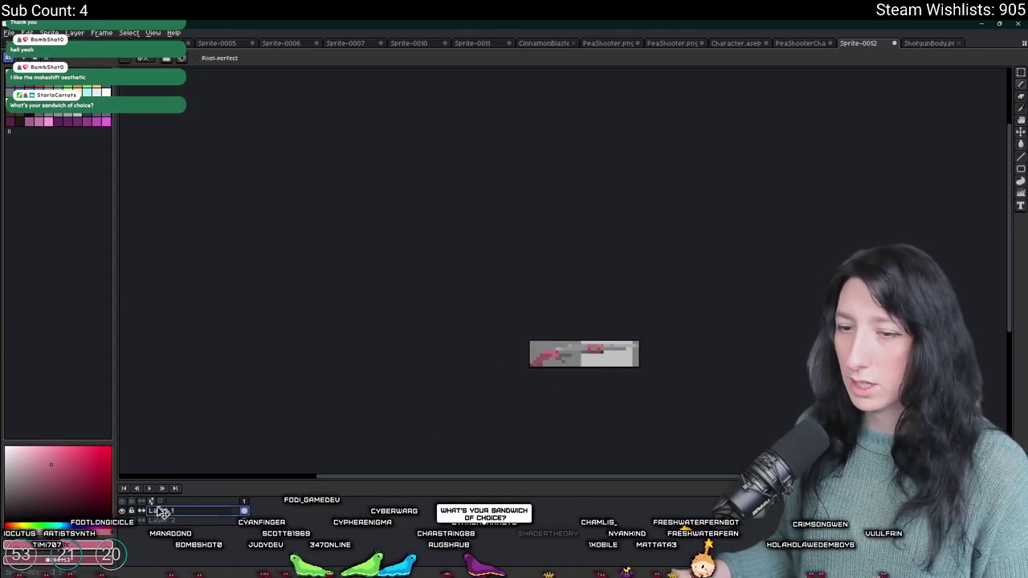
pyautogui.scroll(3, 582, 374)
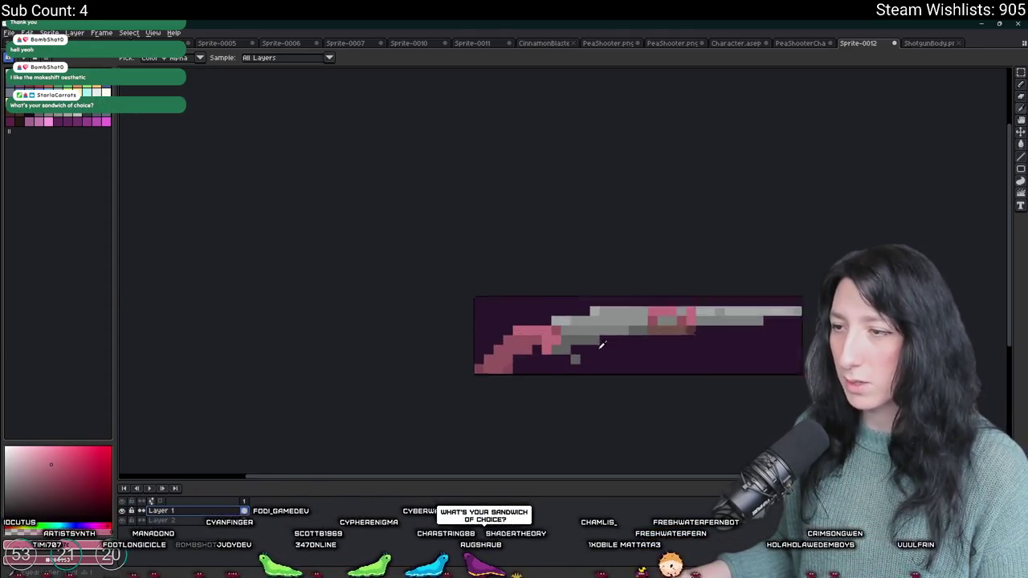
pyautogui.scroll(-3, 583, 373)
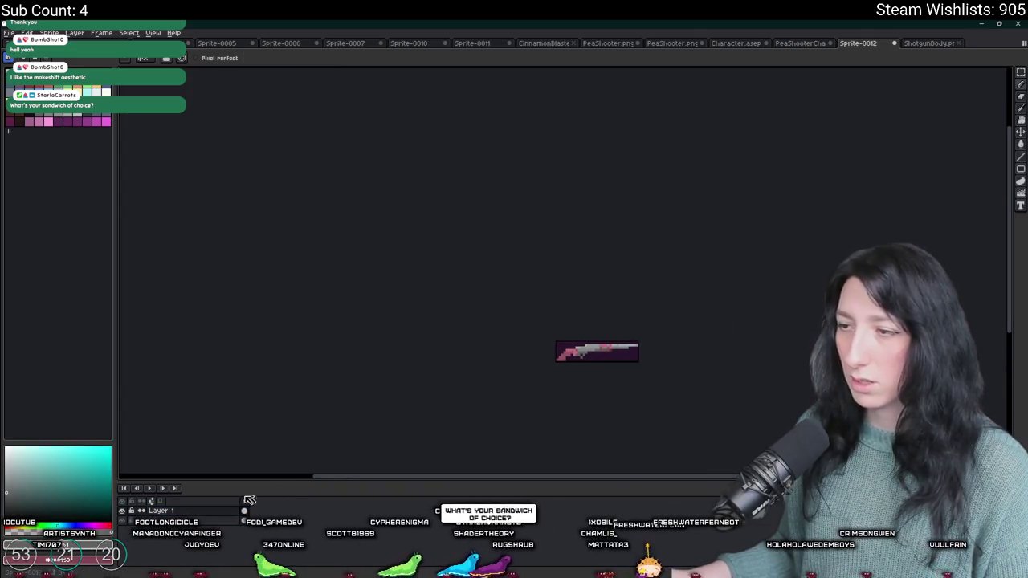
pyautogui.hotkey('ctrl', 'shift', 'e')
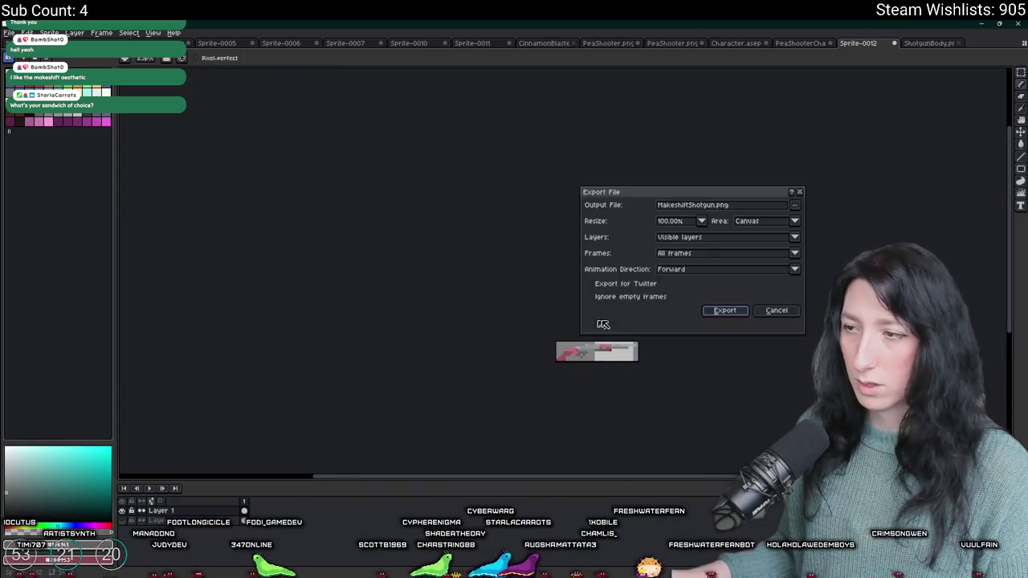
pyautogui.click(717, 207)
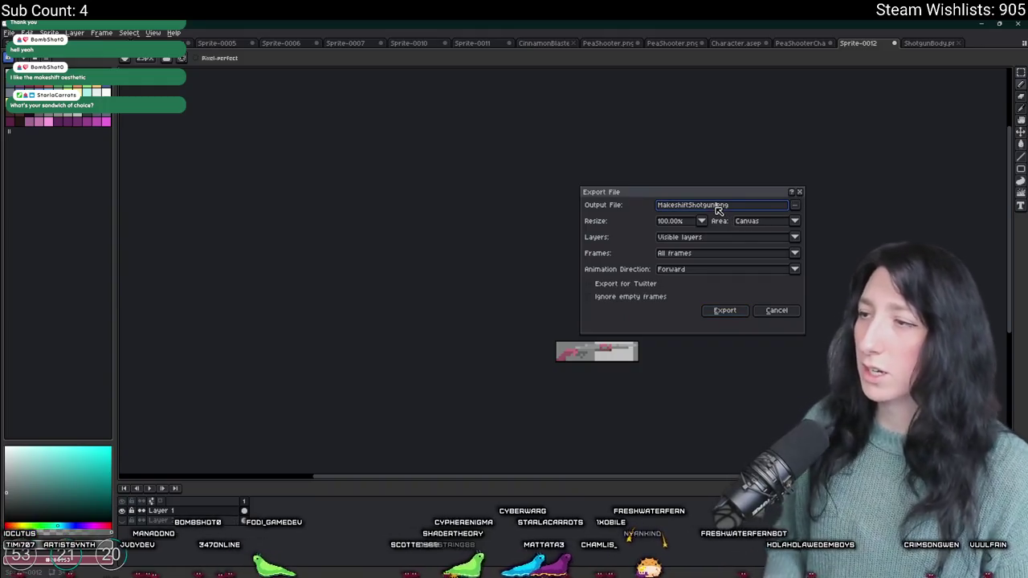
pyautogui.write('orld')
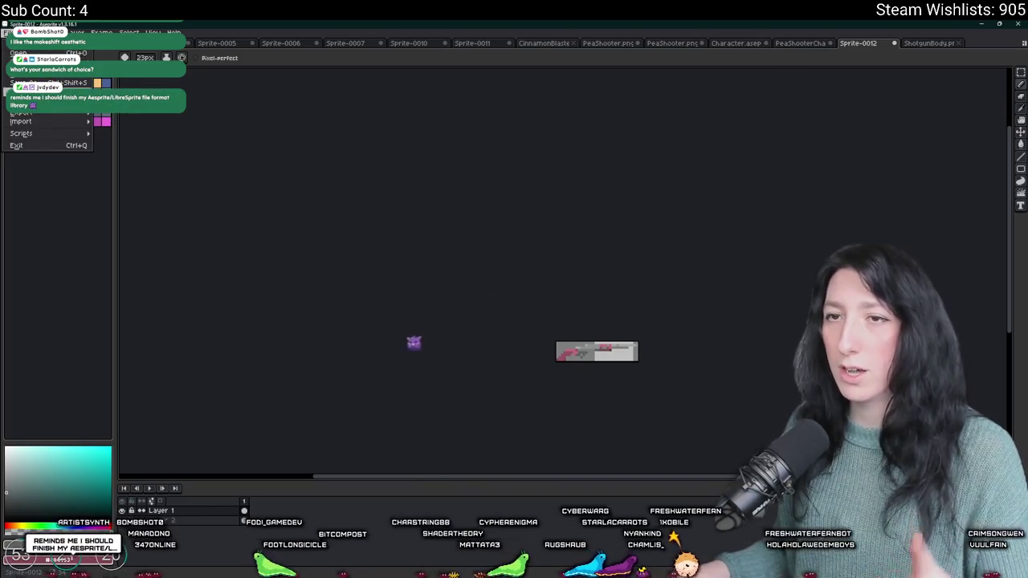
# Step: Save the palette over punolite-plus-fern-edition-1x.aseprite, confirming the overwrite
pyautogui.click(46, 67)
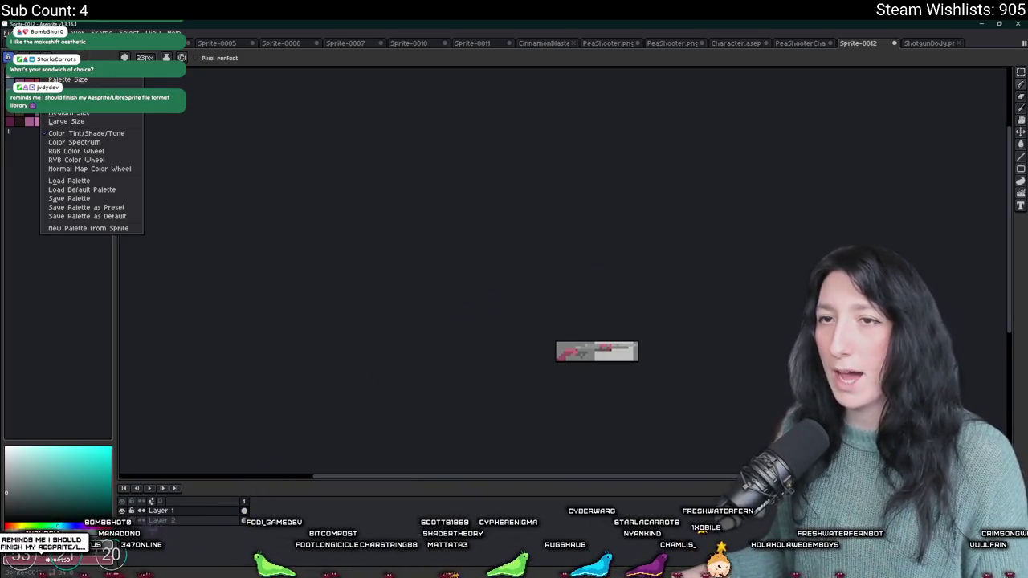
pyautogui.click(80, 199)
pyautogui.scroll(-5, 389, 241)
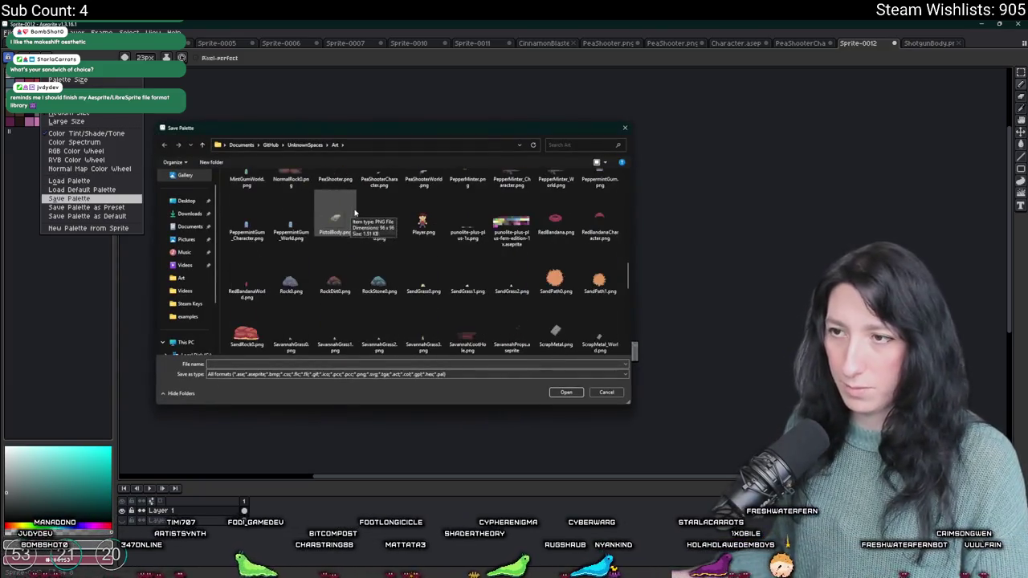
pyautogui.scroll(-3, 390, 233)
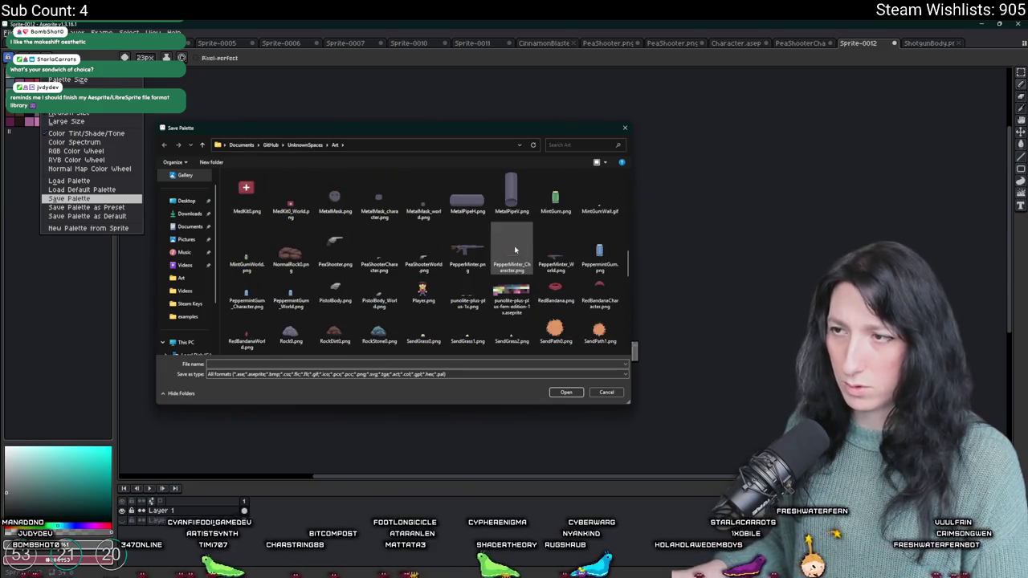
pyautogui.click(511, 296)
pyautogui.doubleClick(510, 302)
pyautogui.click(540, 303)
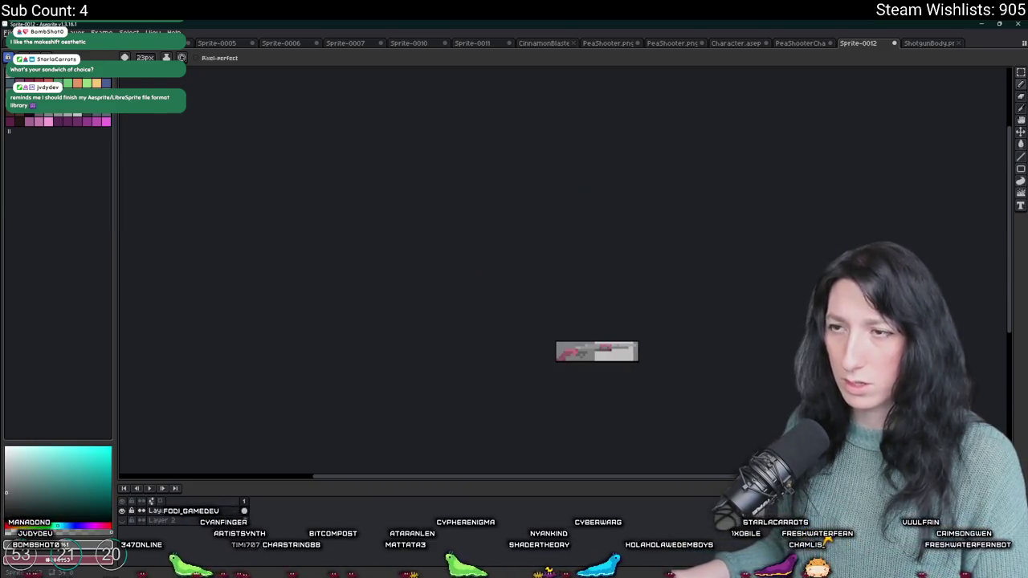
# Step: Start saving the palette as a preset, then cancel and dismiss the palette options
pyautogui.click(45, 58)
pyautogui.click(111, 208)
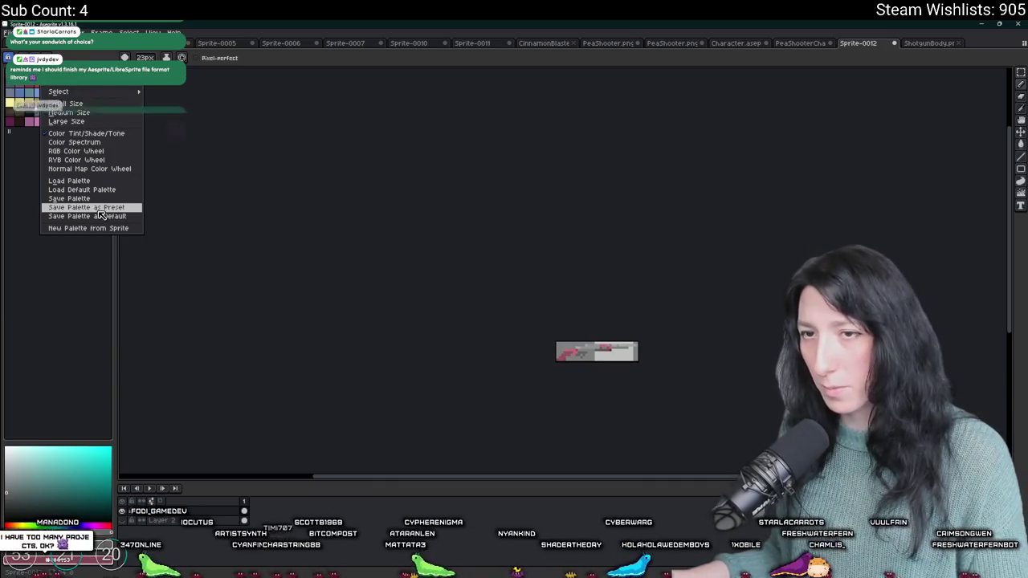
pyautogui.press('Escape')
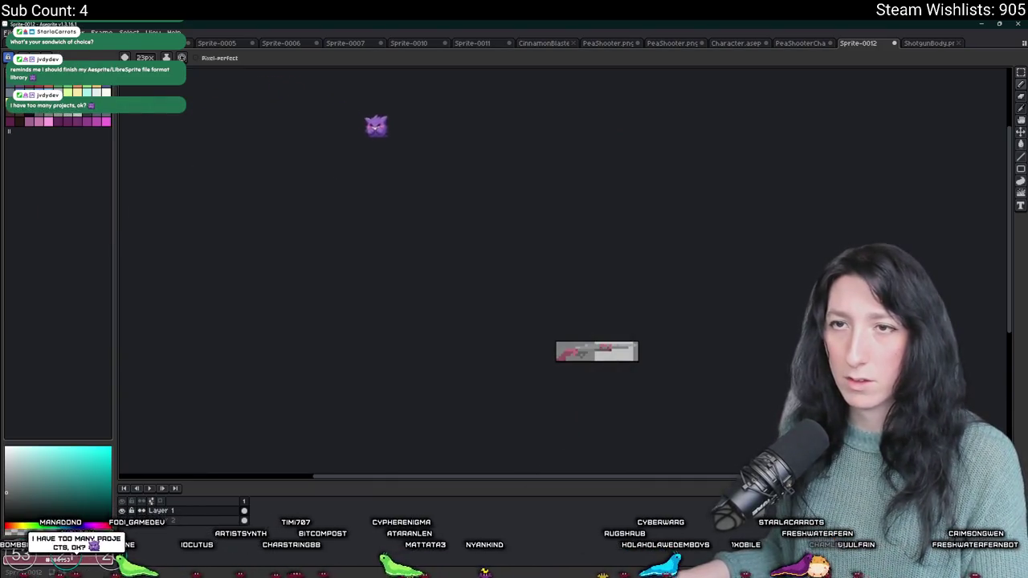
pyautogui.click(45, 58)
pyautogui.click(213, 215)
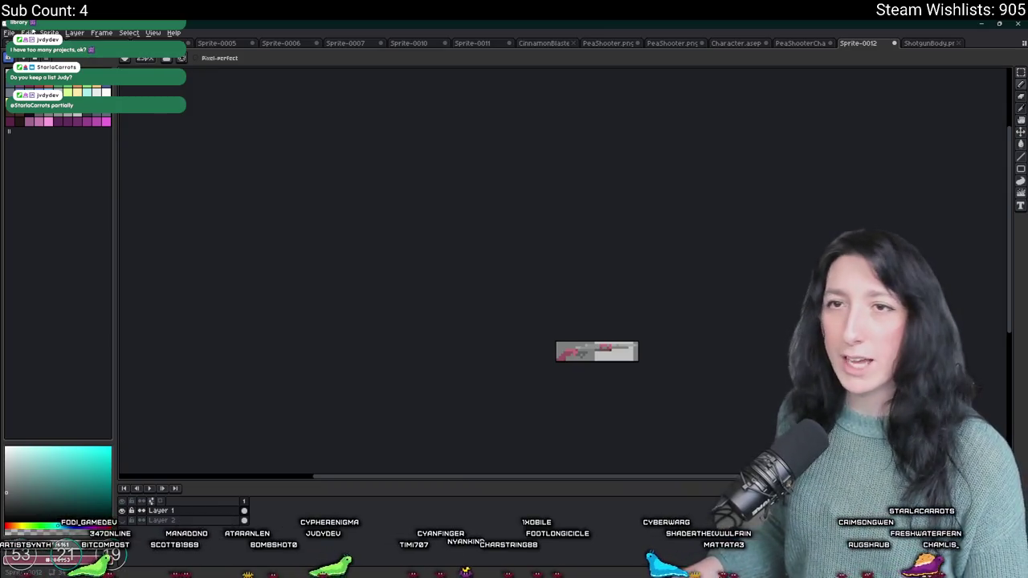
# Step: Browse the Art folder for a sprite to open, passing MakeshiftShotgun.png
pyautogui.click(10, 33)
pyautogui.click(19, 58)
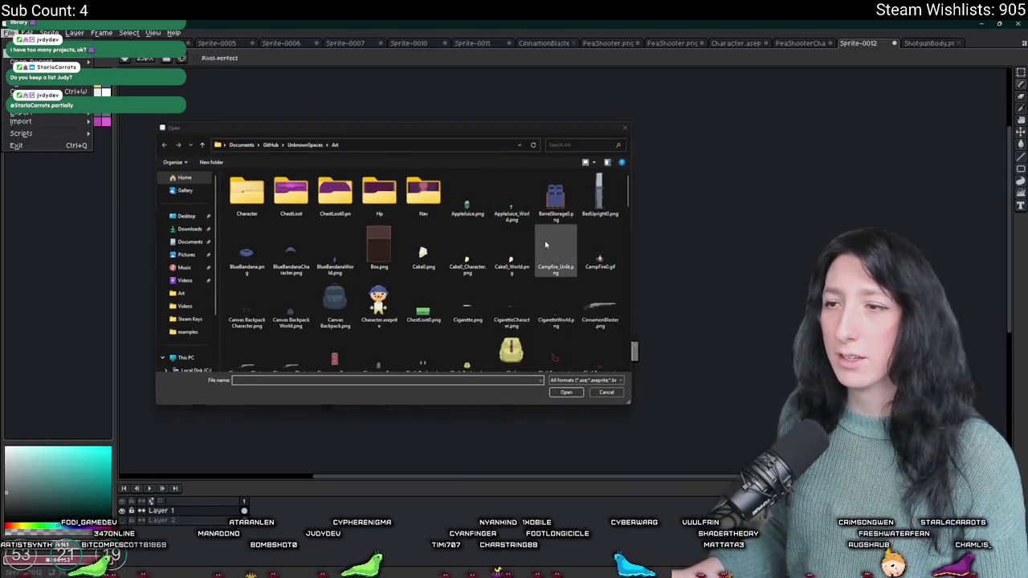
pyautogui.scroll(-3, 558, 297)
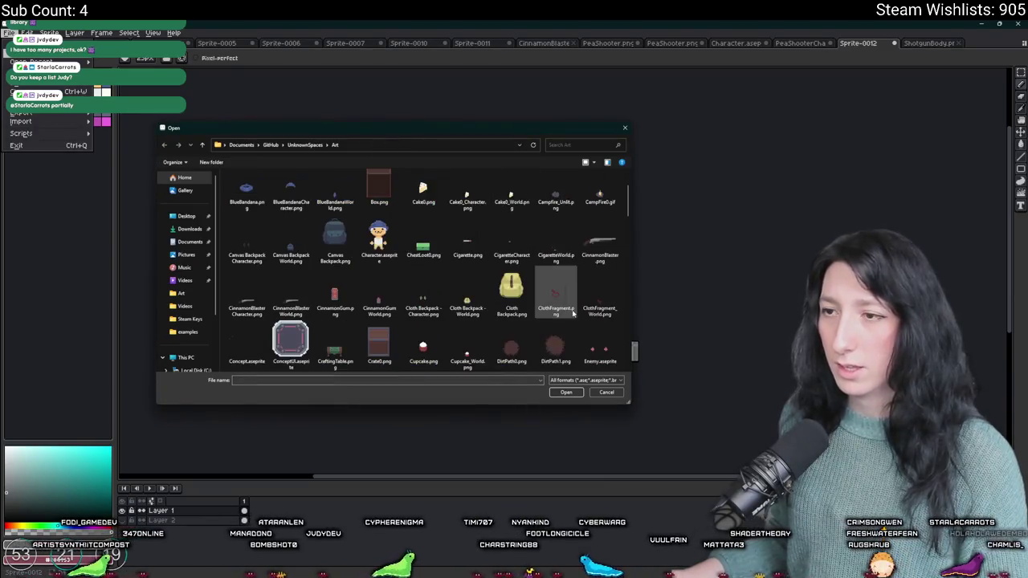
pyautogui.click(591, 319)
pyautogui.scroll(-4, 592, 319)
pyautogui.click(556, 297)
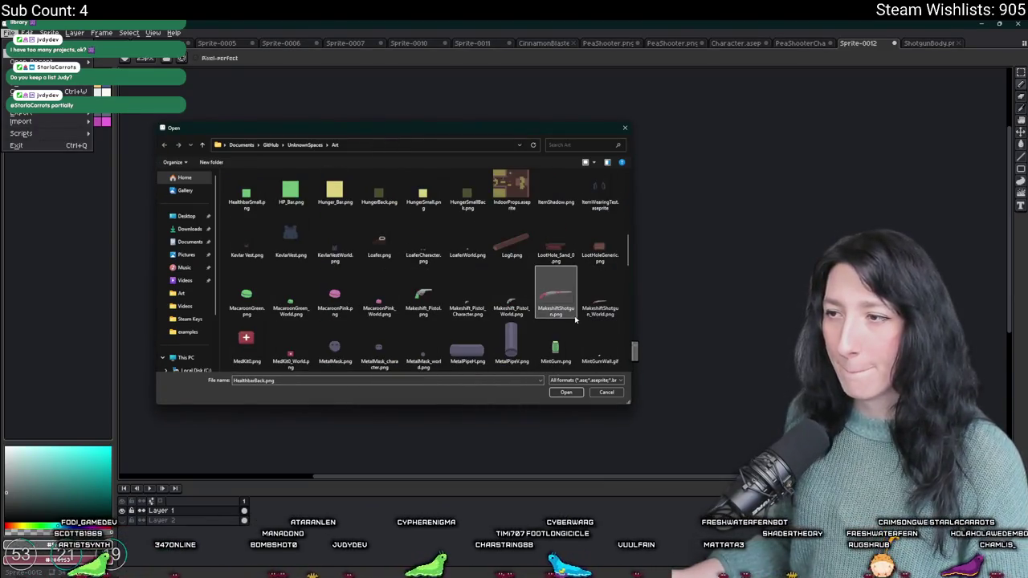
# Step: Jump to the cinnamon files and open CinnamonBlasterCharacter.png
pyautogui.press('s')
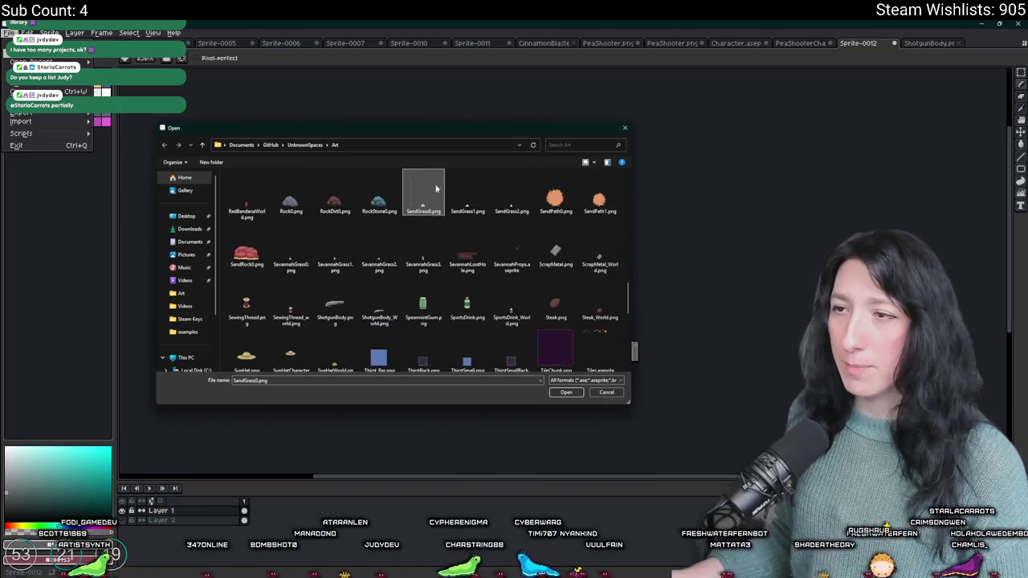
pyautogui.press('Right')
pyautogui.press('Right')
pyautogui.press('Right')
pyautogui.press('Right')
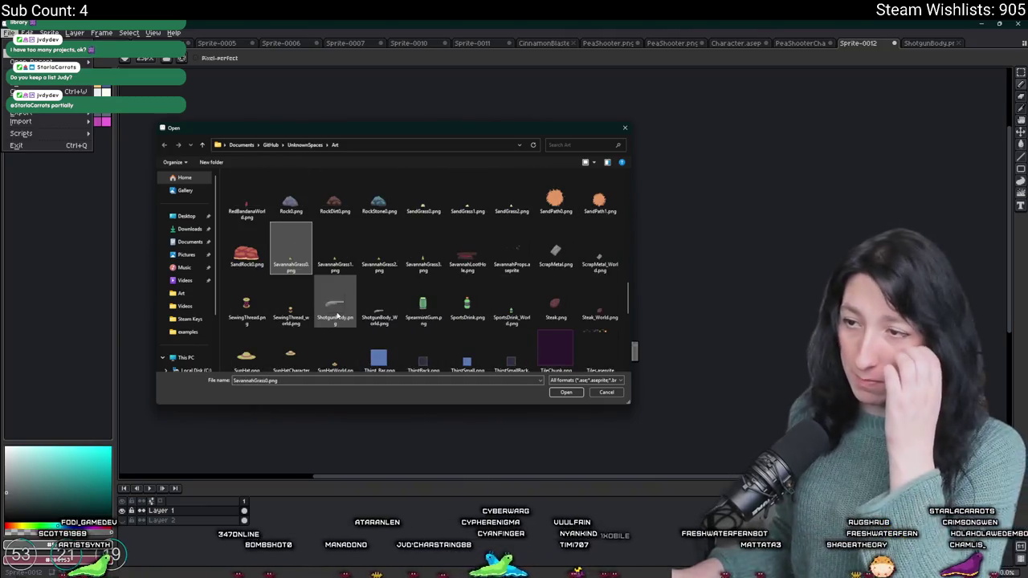
pyautogui.write('c')
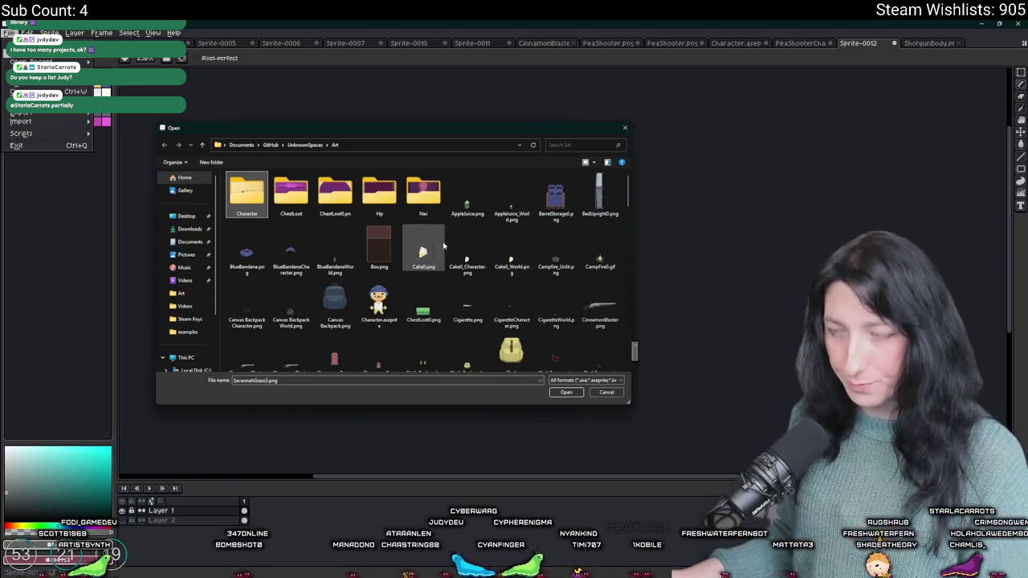
pyautogui.write('can')
pyautogui.scroll(-1, 261, 287)
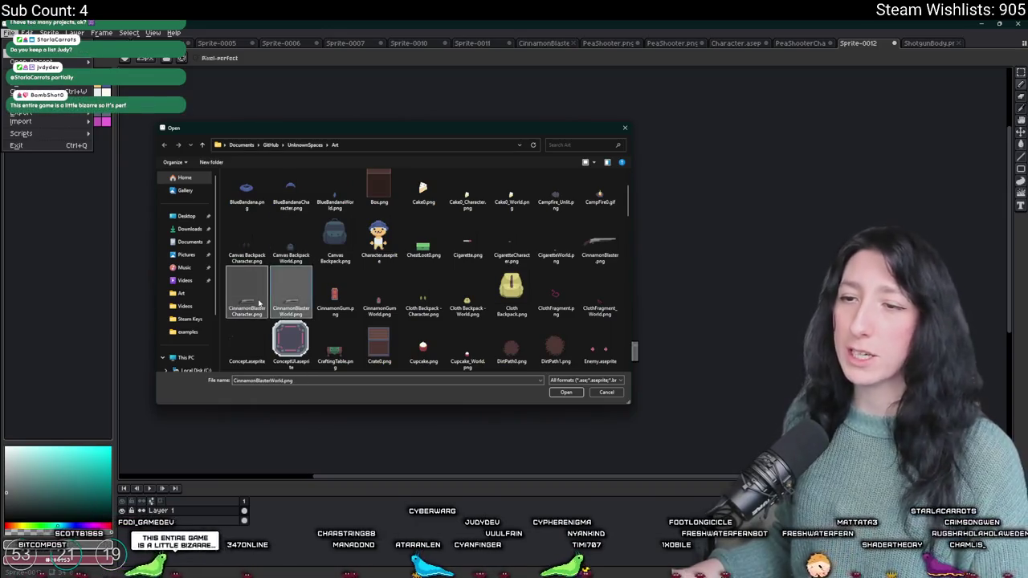
pyautogui.doubleClick(249, 293)
pyautogui.scroll(3, 563, 269)
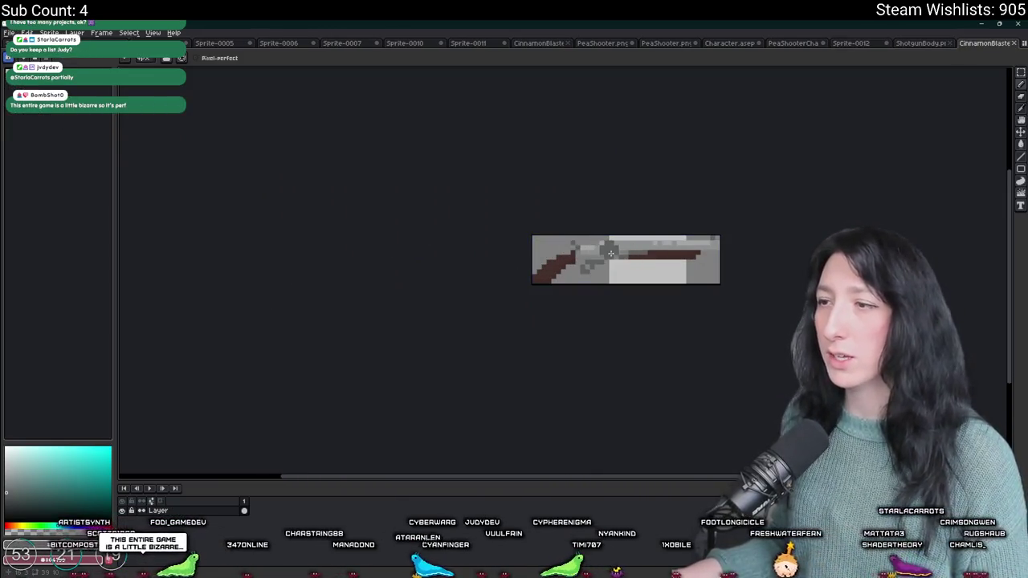
# Step: Load a different palette and bucket-fill the gun's brown stock dark pink
pyautogui.click(51, 59)
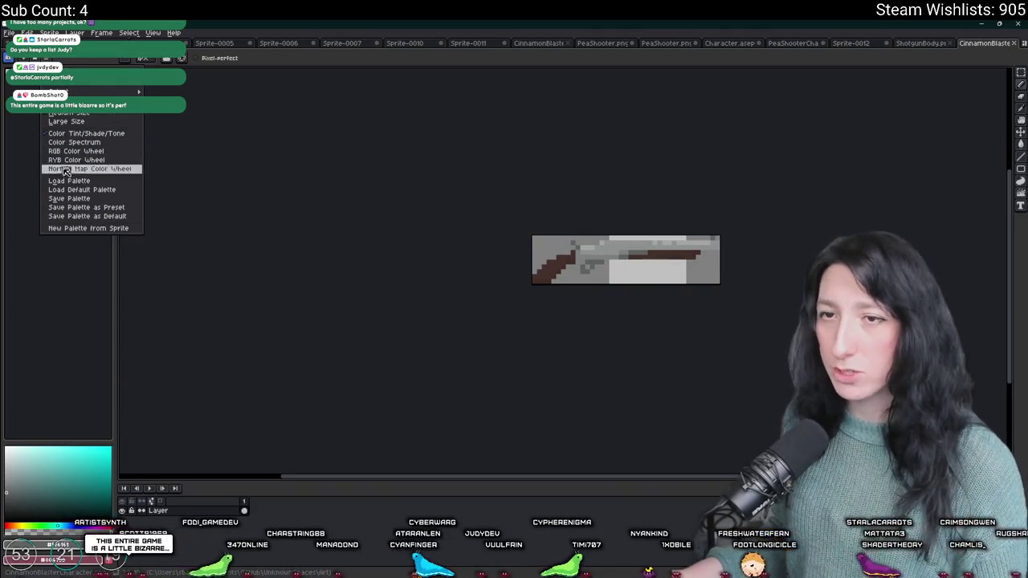
pyautogui.click(60, 188)
pyautogui.scroll(3, 623, 257)
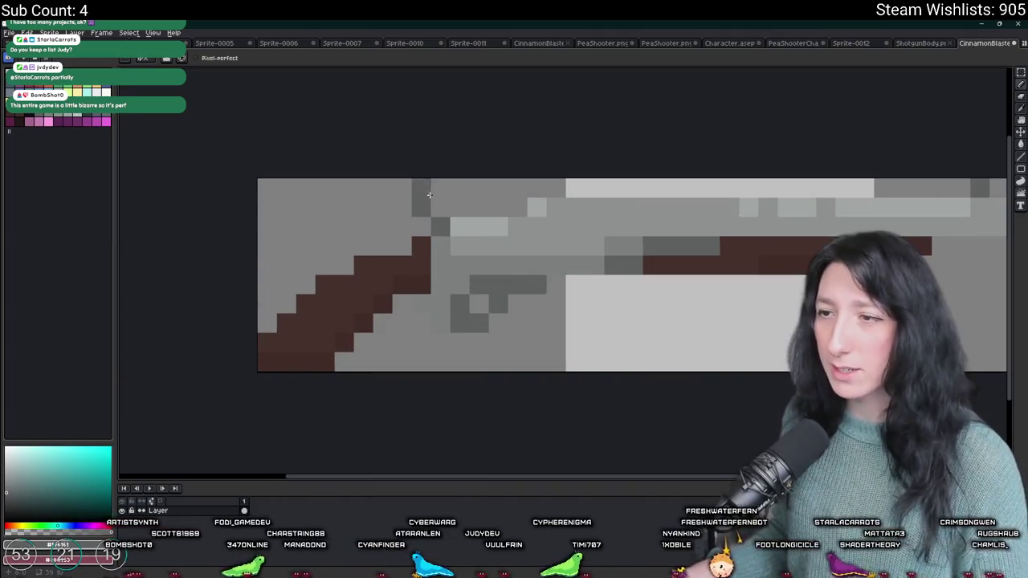
pyautogui.click(84, 119)
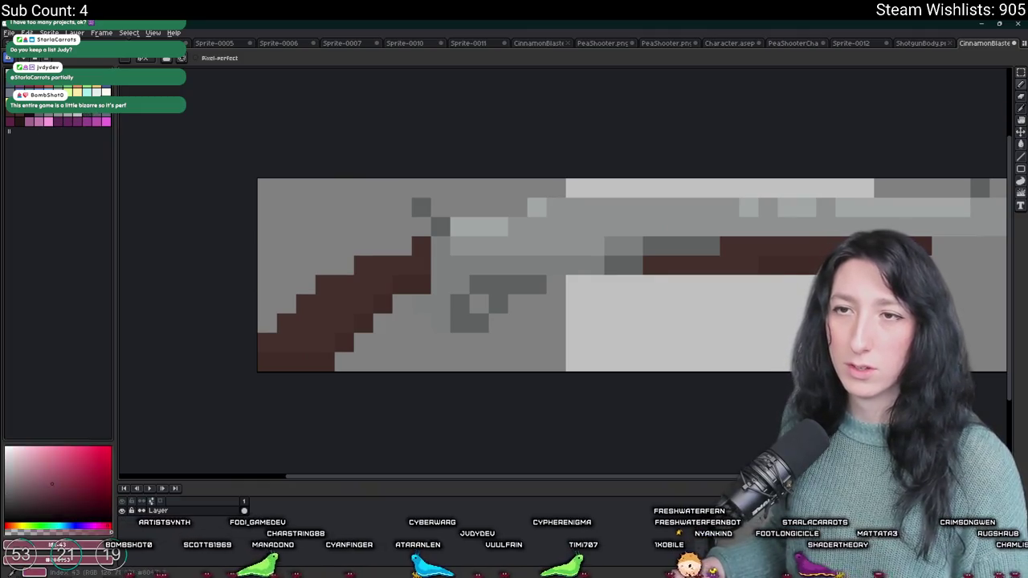
pyautogui.press('g')
pyautogui.click(279, 278)
pyautogui.hotkey('ctrl', 'z')
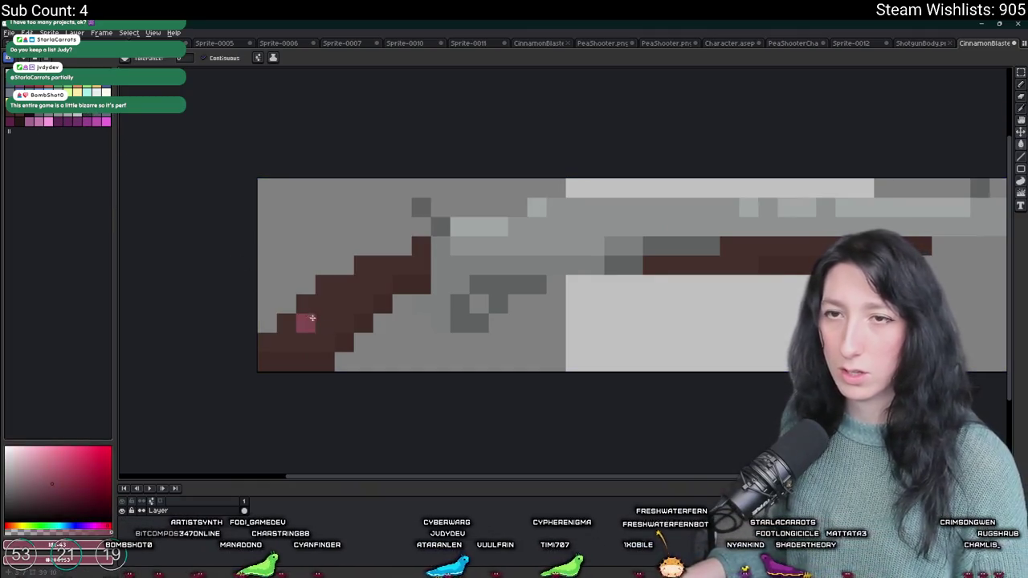
pyautogui.click(308, 315)
# Step: Recolour the dark bottom-left strip and stock edge pixels purple-magenta
pyautogui.click(13, 123)
pyautogui.click(295, 363)
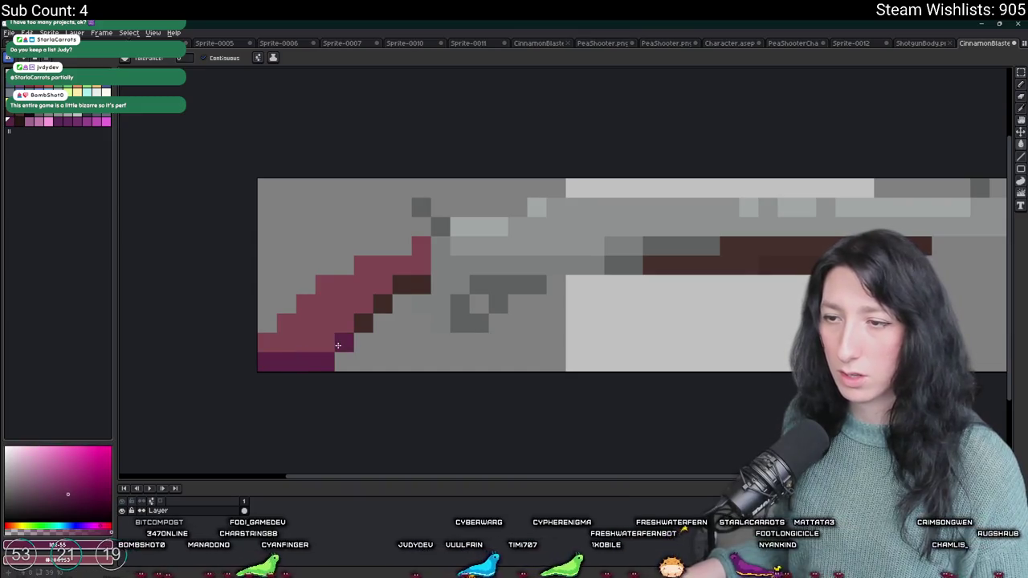
pyautogui.hotkey('ctrl', 'z')
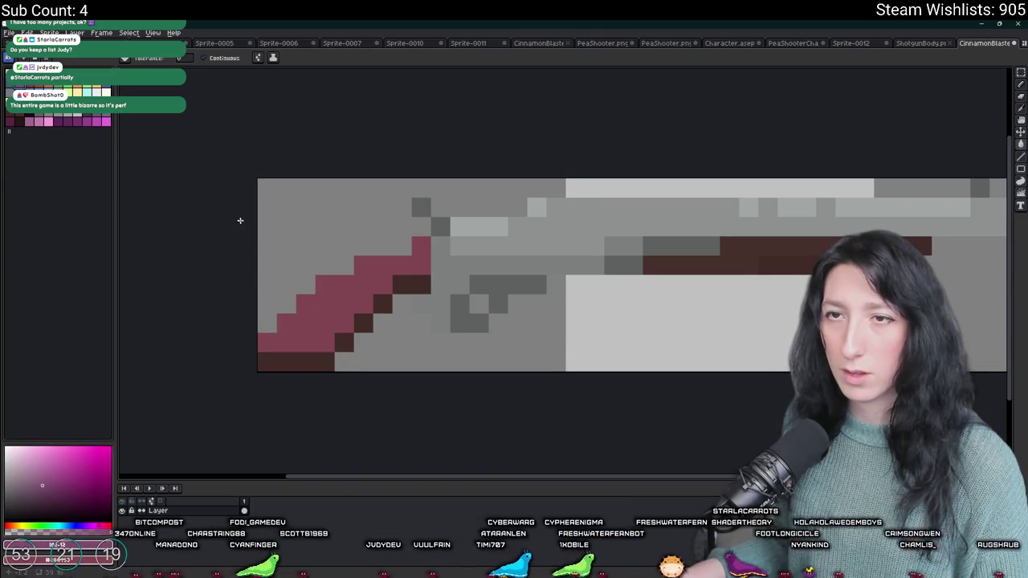
pyautogui.click(325, 362)
pyautogui.click(363, 324)
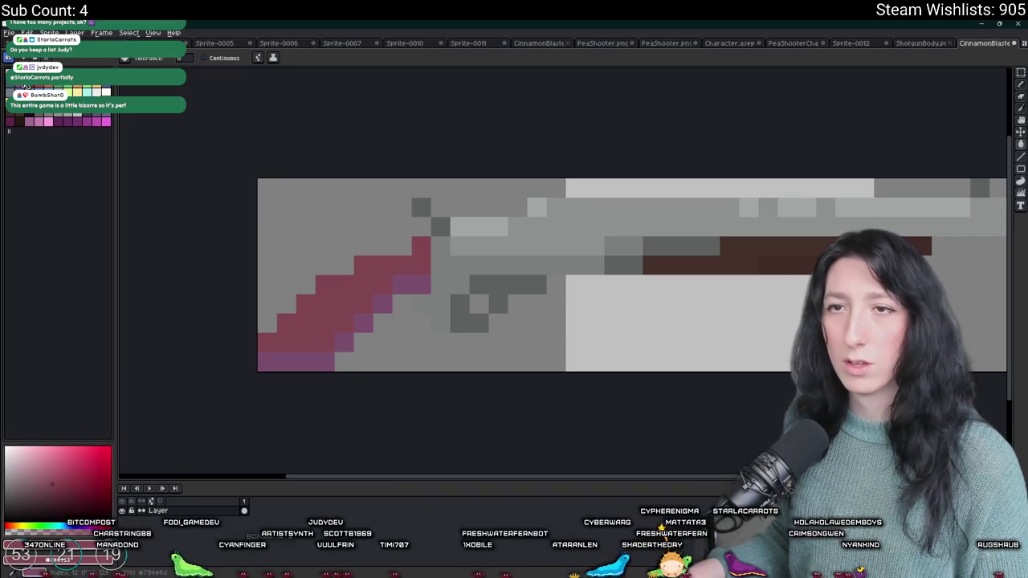
# Step: Recolour the pink stock red-pink and fill its two purple patches dark brown
pyautogui.click(374, 281)
pyautogui.scroll(-3, 373, 279)
pyautogui.scroll(1, 373, 280)
pyautogui.scroll(1, 374, 279)
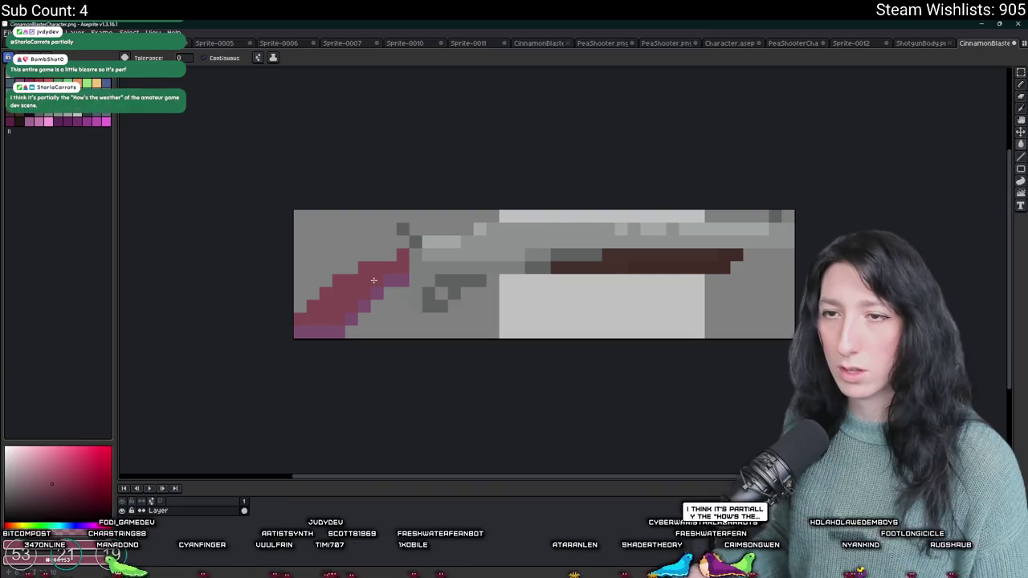
pyautogui.click(396, 280)
pyautogui.click(377, 293)
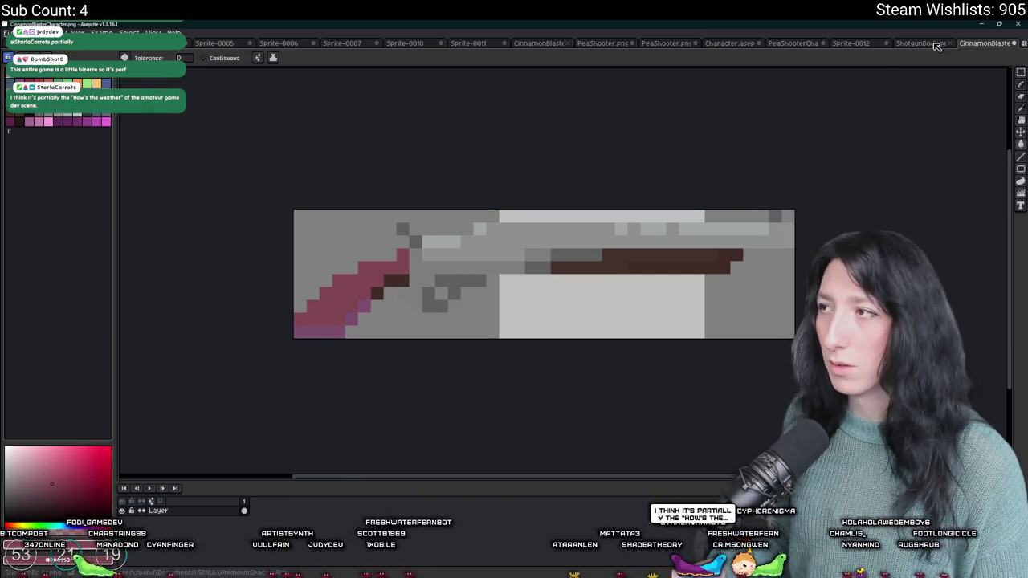
# Step: Switch over to the Sprite-0012 document
pyautogui.click(917, 42)
pyautogui.click(791, 45)
pyautogui.click(852, 42)
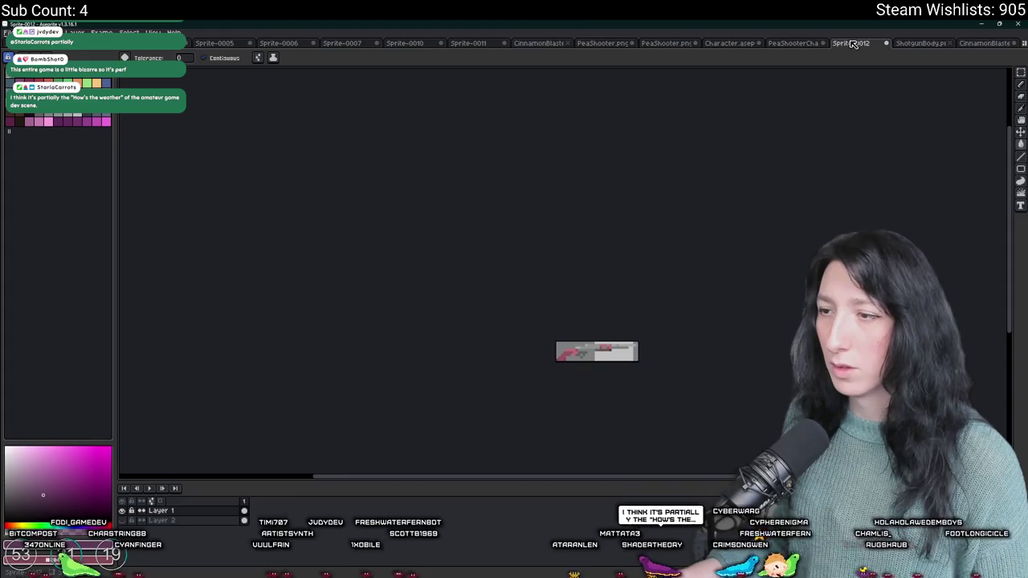
# Step: Eyedrop the pink from the Sprite-0012 shotgun and add it to the palette
pyautogui.scroll(4, 405, 351)
pyautogui.press('i')
pyautogui.click(298, 348)
pyautogui.moveTo(298, 348); pyautogui.dragTo(521, 237)
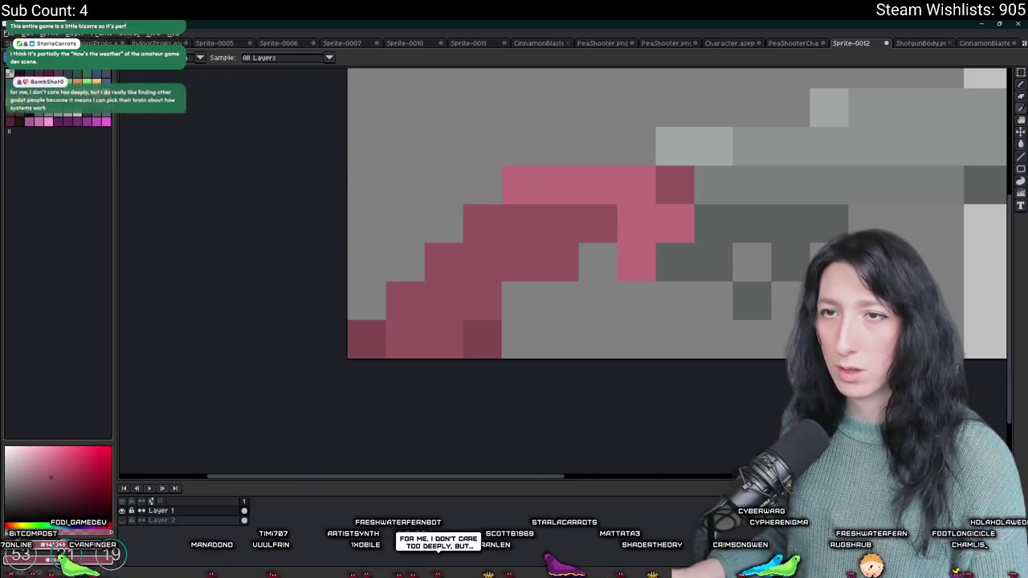
pyautogui.click(67, 72)
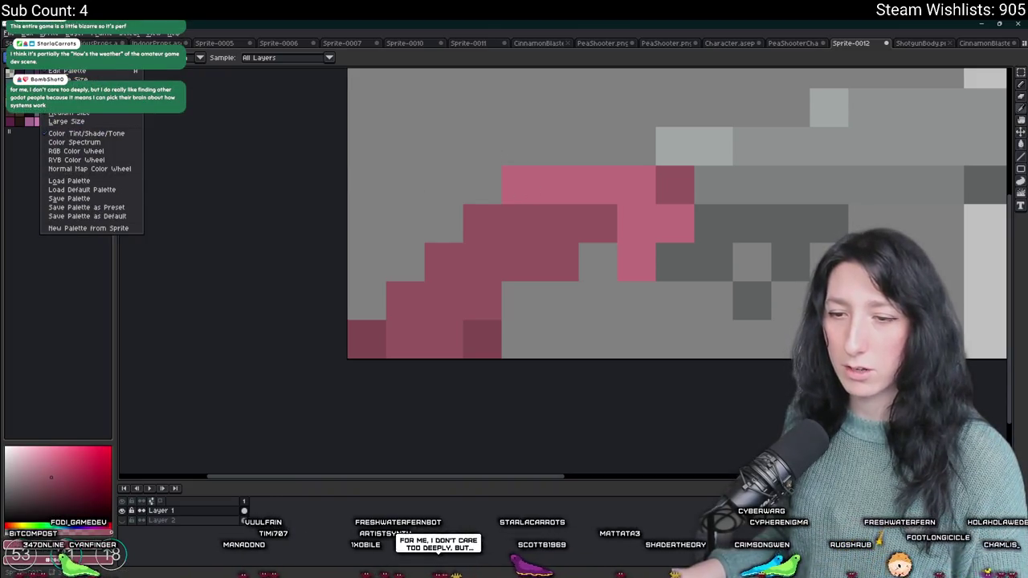
pyautogui.press('Escape')
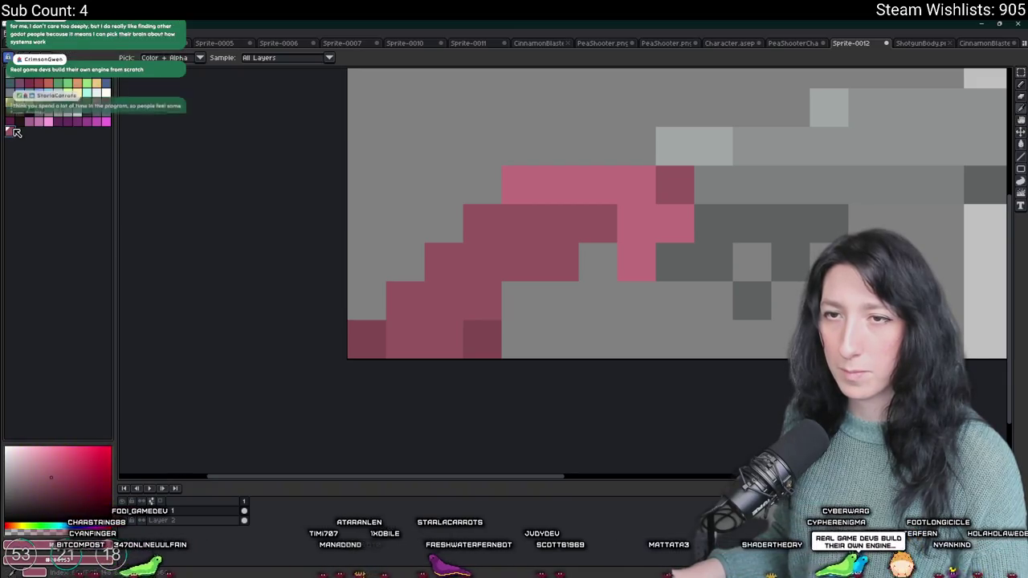
pyautogui.moveTo(18, 134); pyautogui.dragTo(104, 114)
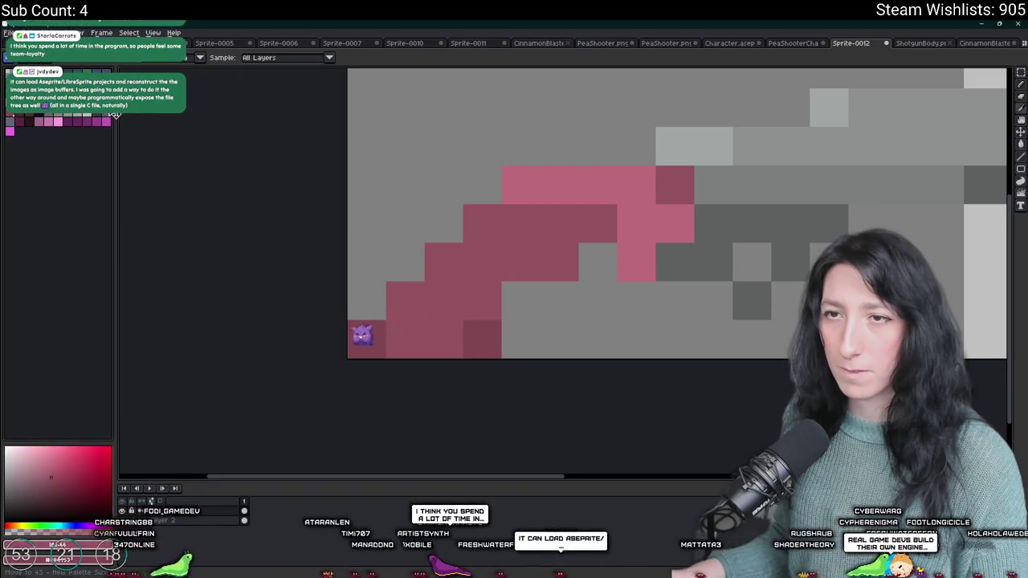
# Step: Save the palette over the existing palette file
pyautogui.click(8, 58)
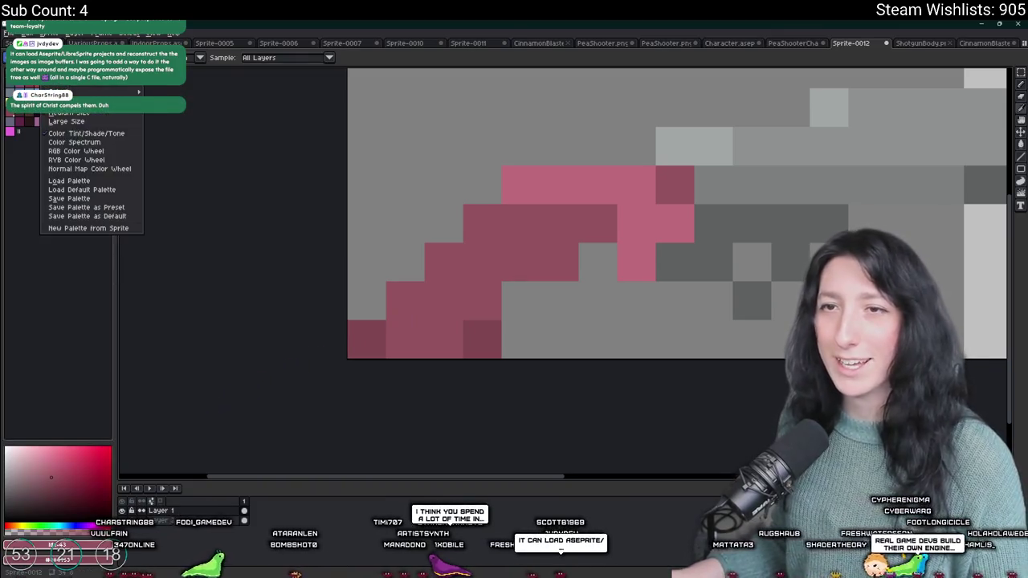
pyautogui.click(69, 198)
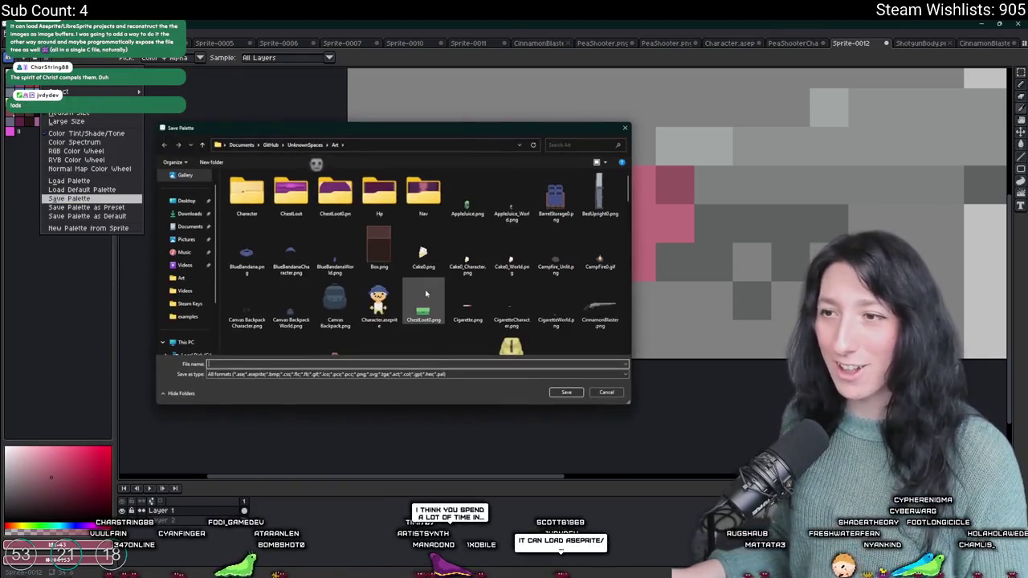
pyautogui.scroll(-10, 507, 225)
pyautogui.doubleClick(507, 225)
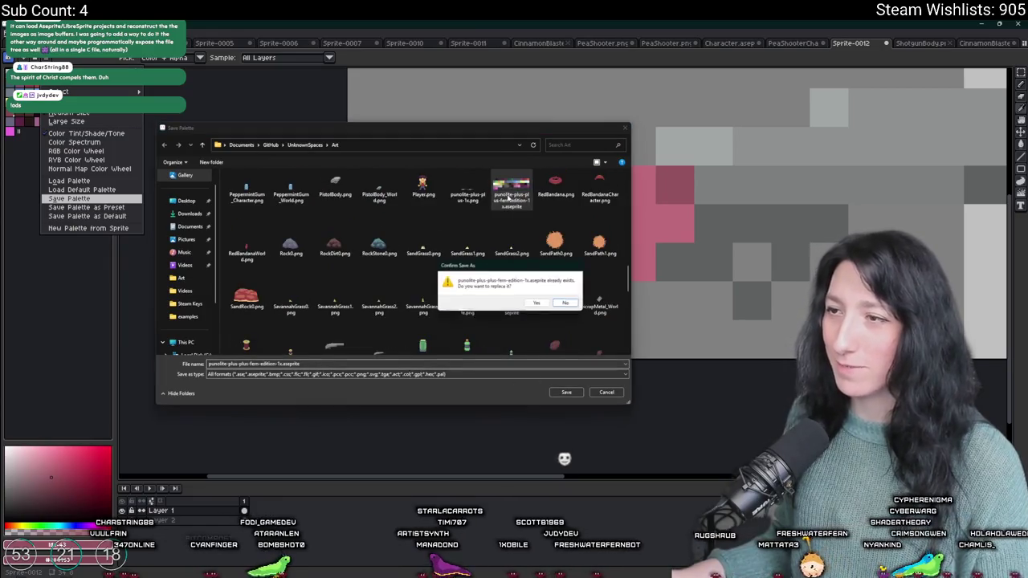
pyautogui.click(615, 329)
pyautogui.click(8, 58)
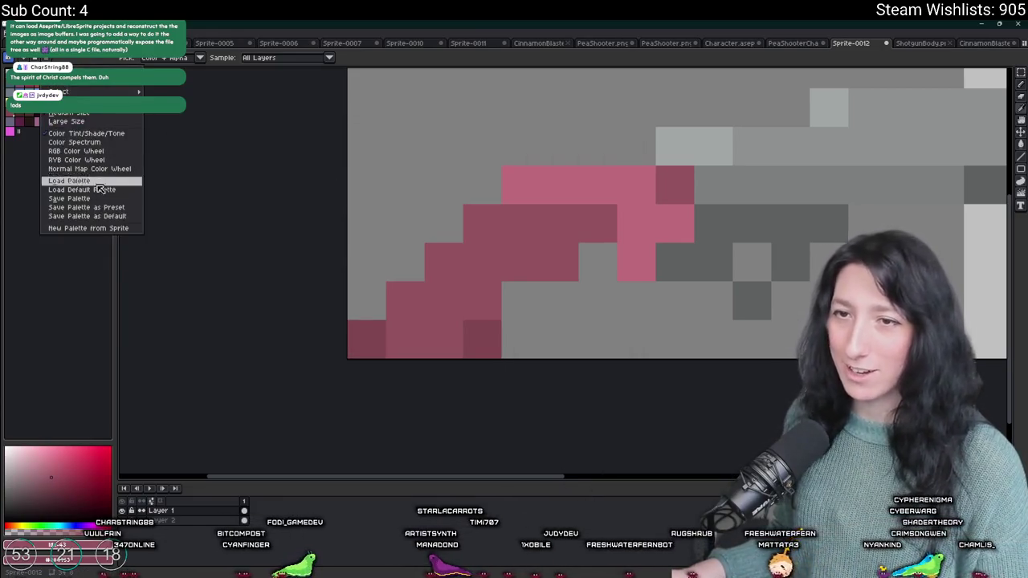
pyautogui.click(92, 214)
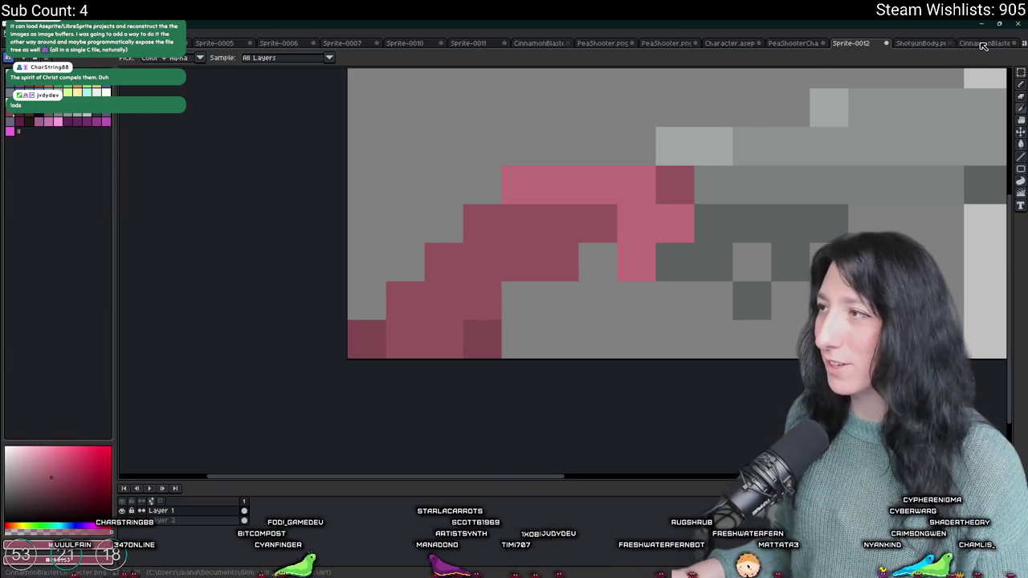
# Step: Load the updated palette into the cinnamon blaster sprite
pyautogui.click(984, 43)
pyautogui.click(8, 58)
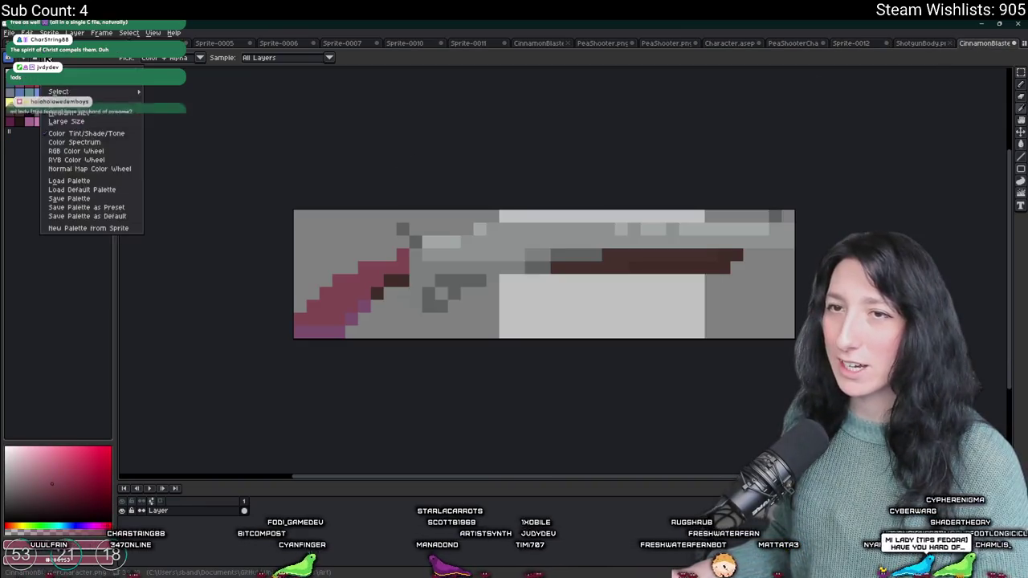
pyautogui.click(88, 197)
pyautogui.scroll(2, 367, 285)
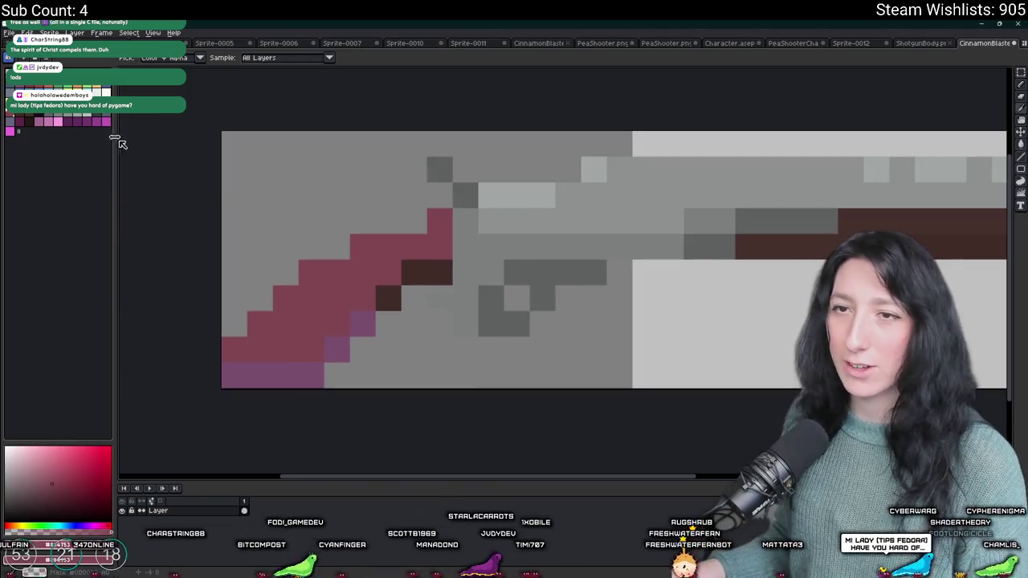
# Step: Bucket-fill the cinnamon blaster's purple and brown stock pixels pink
pyautogui.keyDown('alt'); pyautogui.click(386, 276); pyautogui.keyUp('alt')
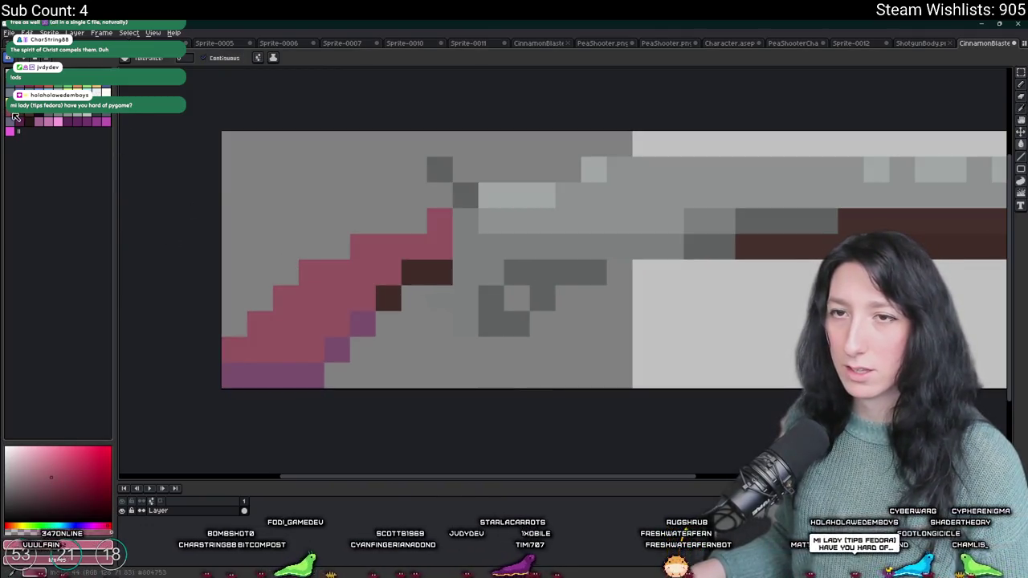
pyautogui.click(308, 367)
pyautogui.click(337, 348)
pyautogui.click(362, 323)
pyautogui.click(388, 298)
pyautogui.click(413, 279)
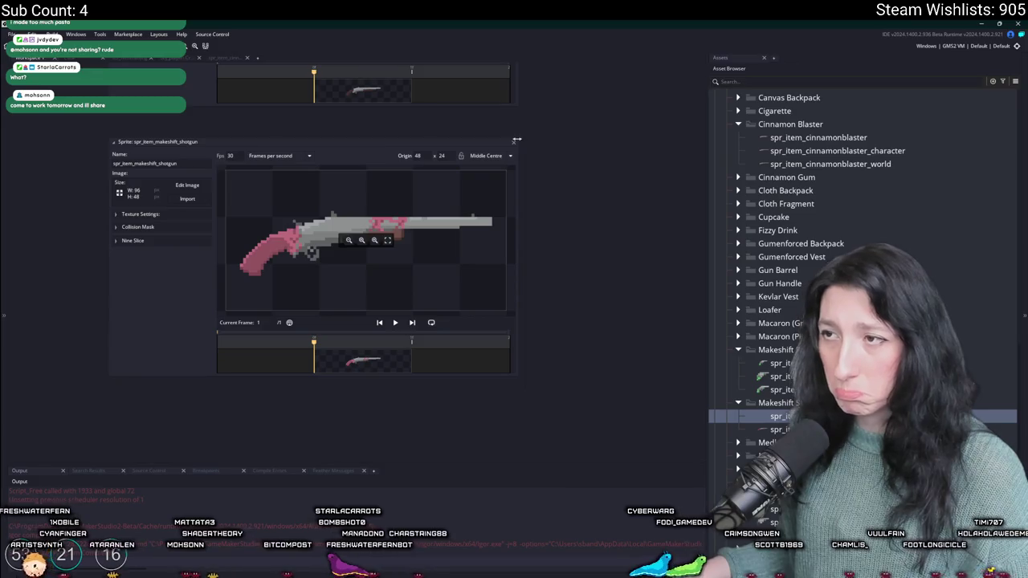
# Step: Replace the makeshift shotgun world sprite's image with MakeshiftShotgun_World.png
pyautogui.click(514, 145)
pyautogui.press('Down')
pyautogui.press('Return')
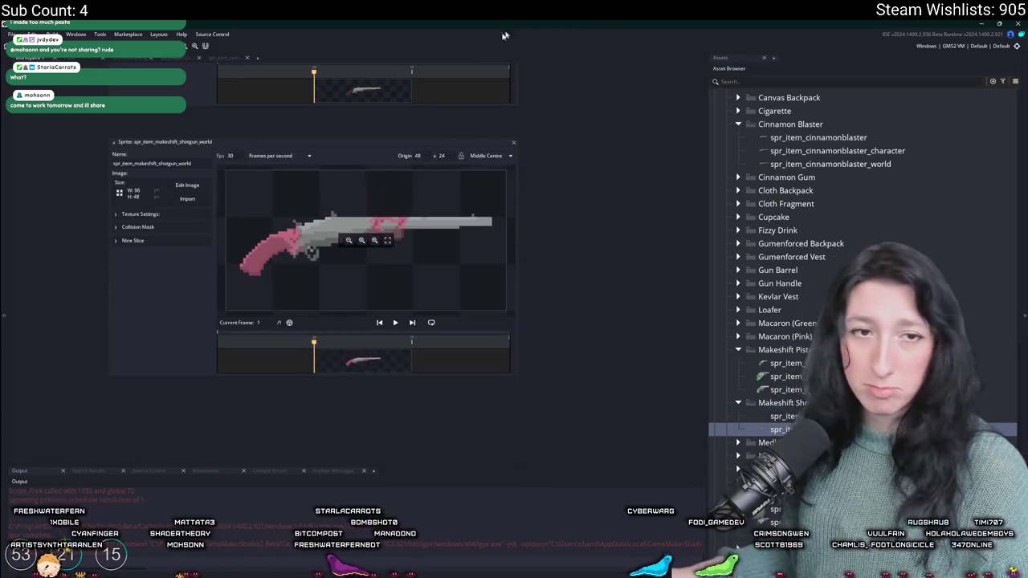
pyautogui.click(188, 199)
pyautogui.scroll(-2, 219, 202)
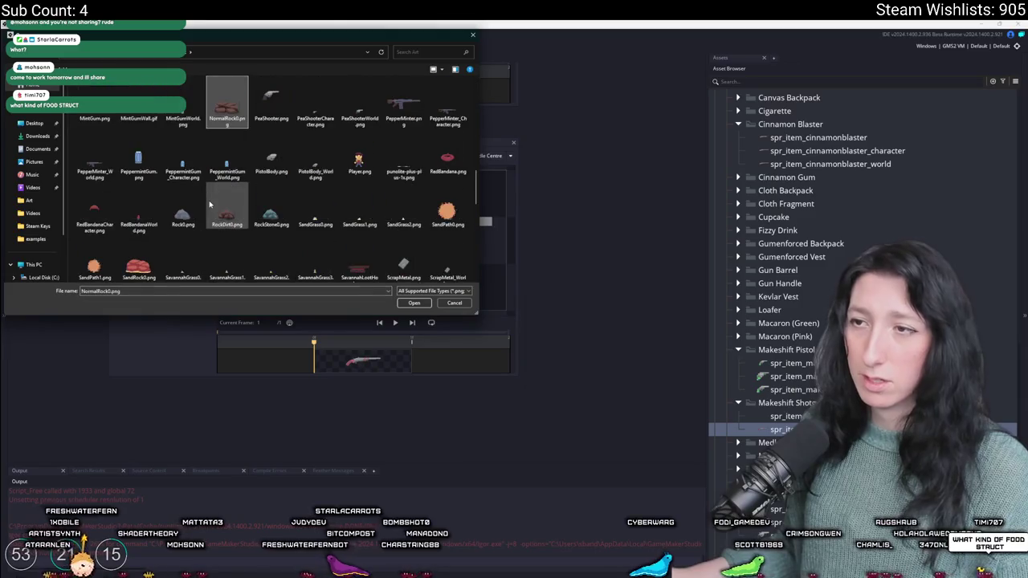
pyautogui.write('mac')
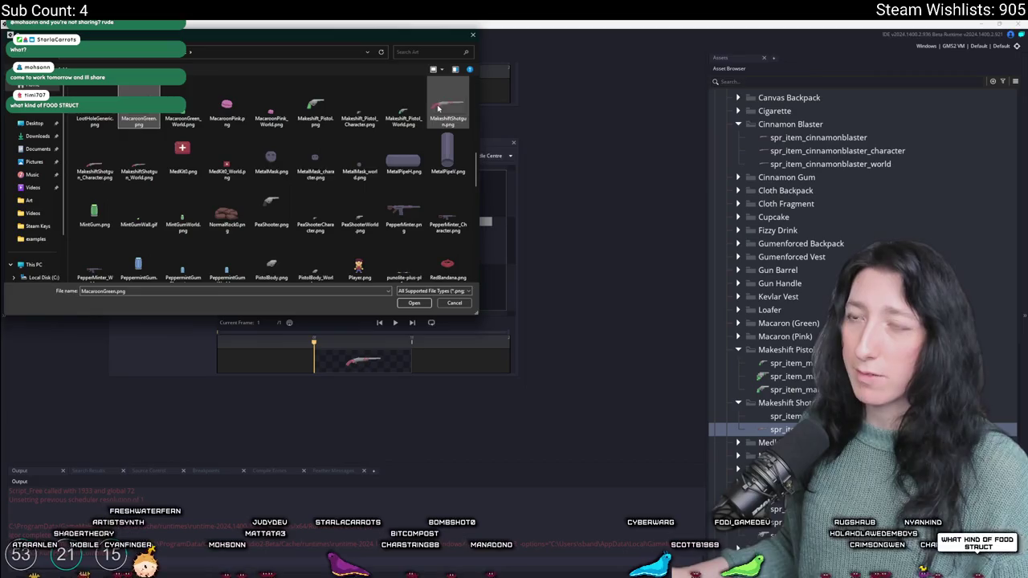
pyautogui.click(109, 160)
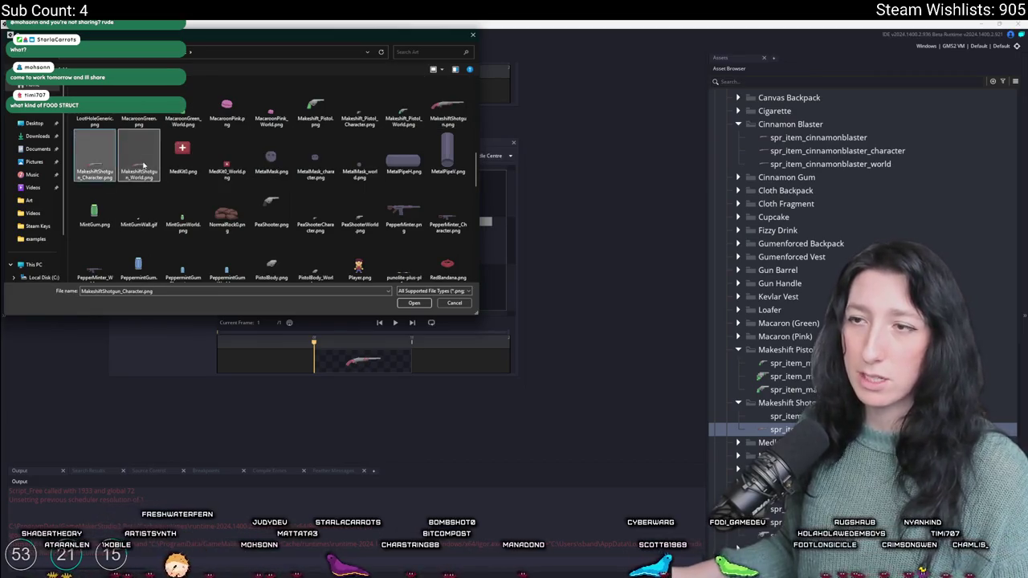
pyautogui.doubleClick(138, 163)
pyautogui.click(546, 318)
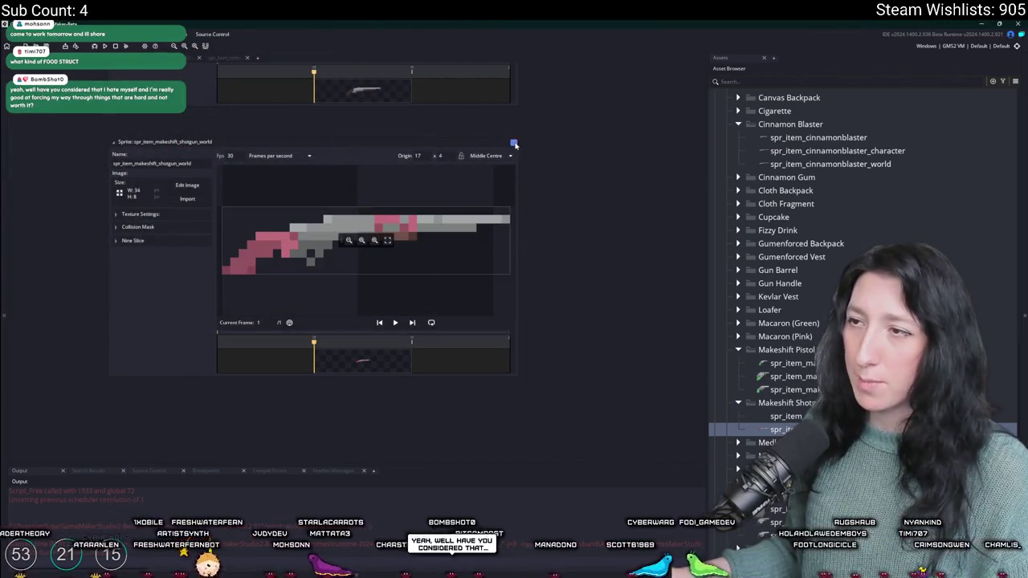
pyautogui.click(514, 144)
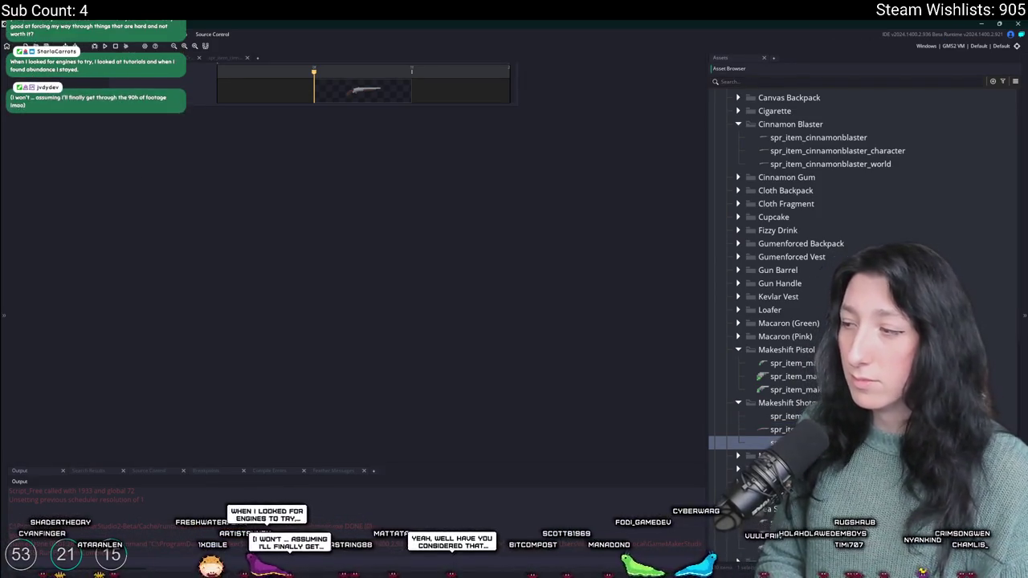
# Step: Import MakeshiftShotgun_Character.png into the character sprite and set its origin to Top Left
pyautogui.click(775, 430)
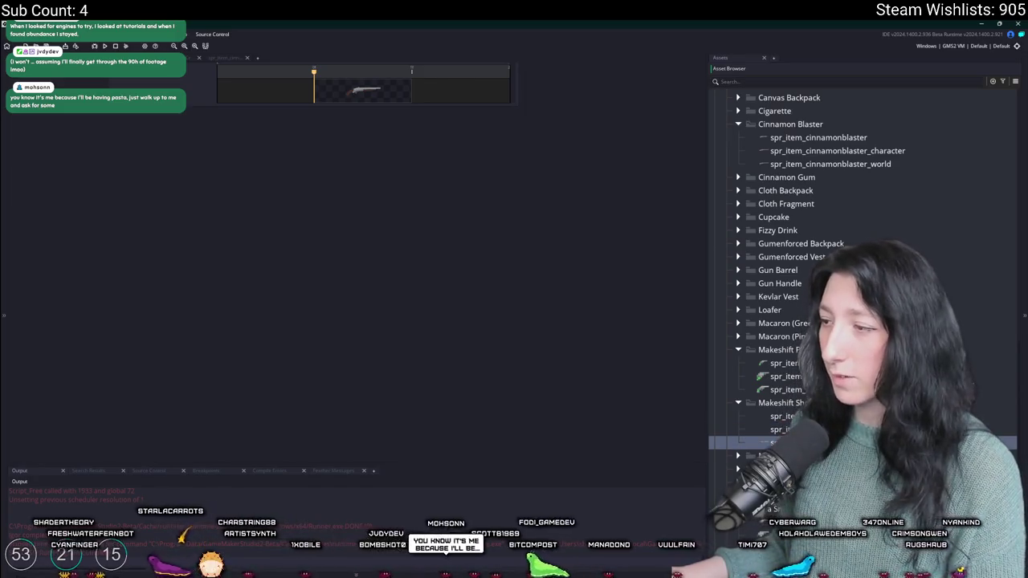
pyautogui.doubleClick(771, 429)
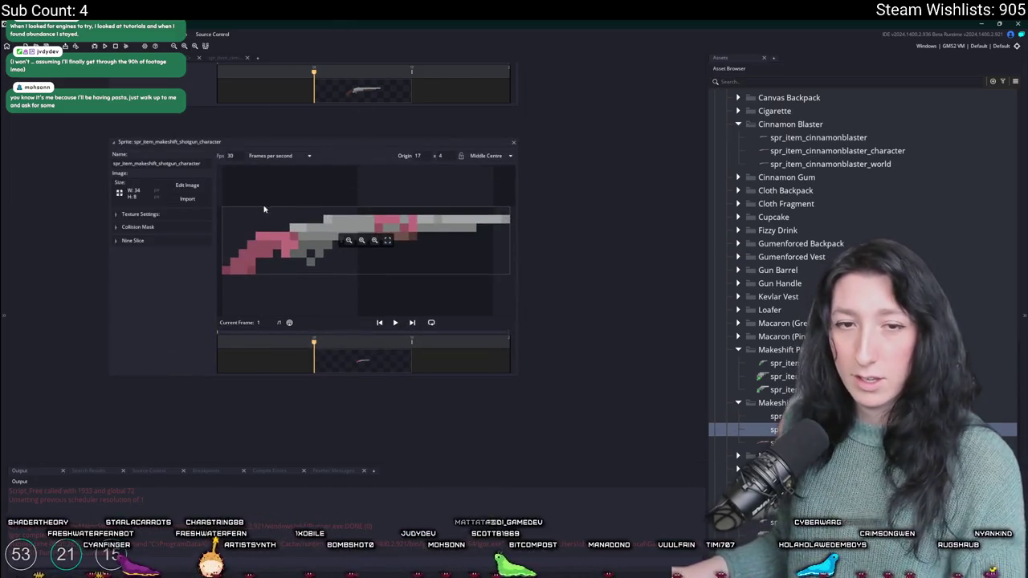
pyautogui.click(187, 199)
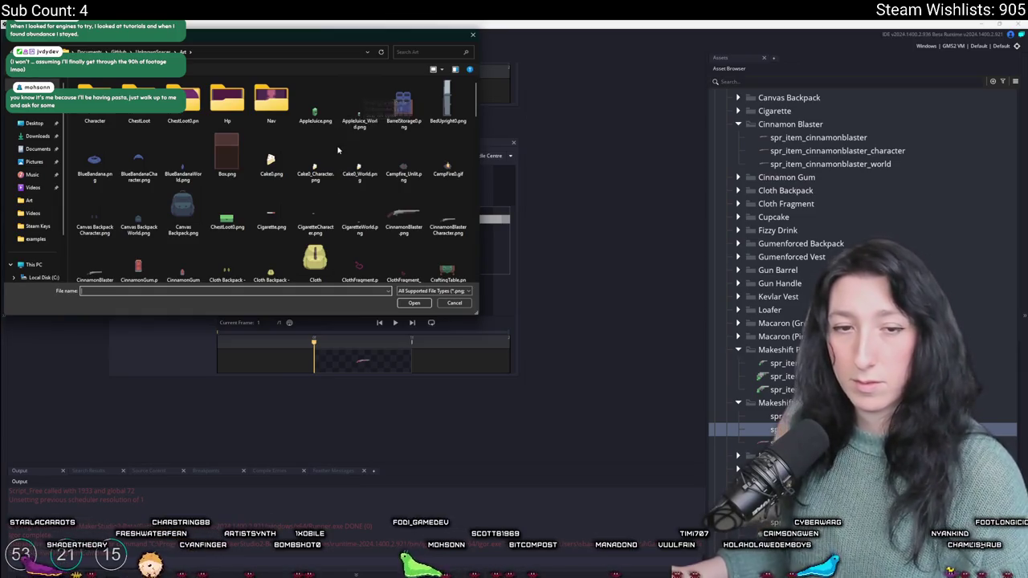
pyautogui.scroll(-10, 357, 166)
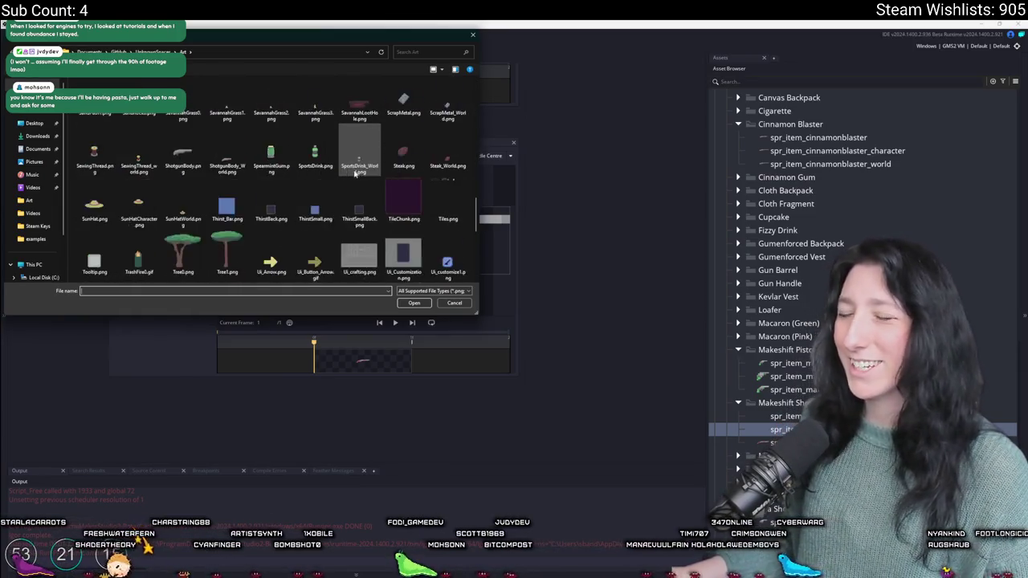
pyautogui.click(139, 144)
pyautogui.doubleClick(95, 145)
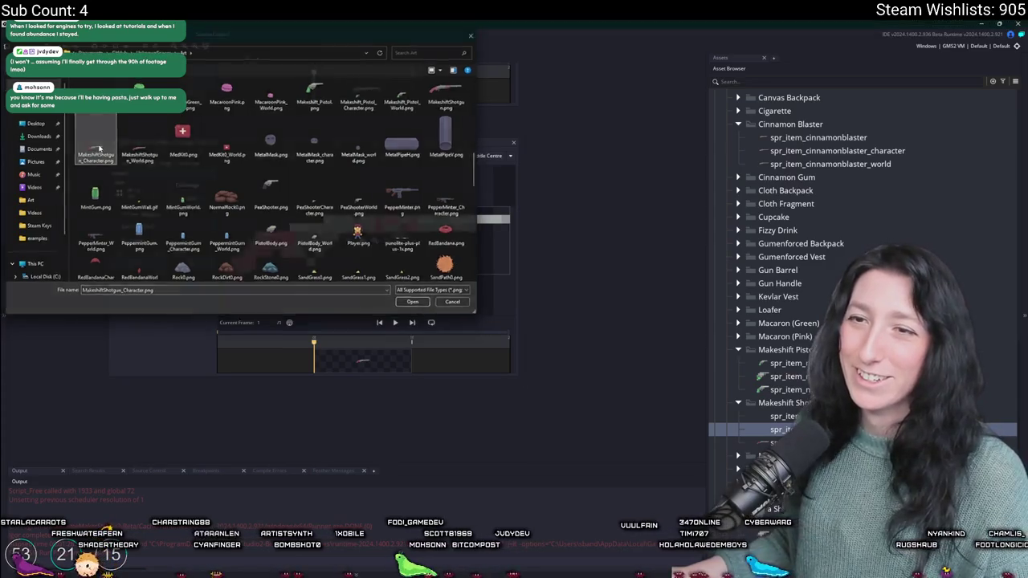
pyautogui.click(547, 318)
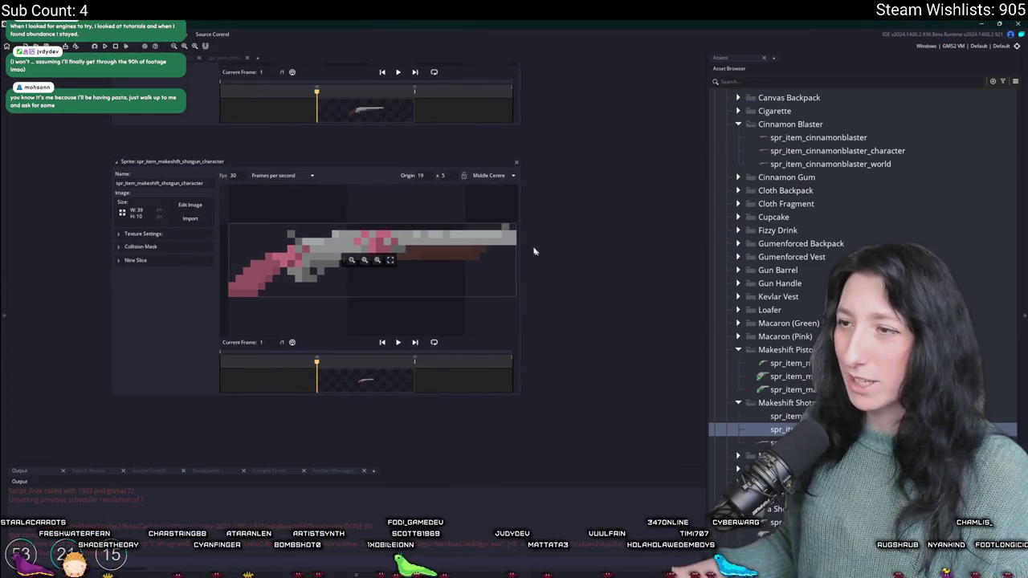
pyautogui.click(494, 175)
pyautogui.click(503, 192)
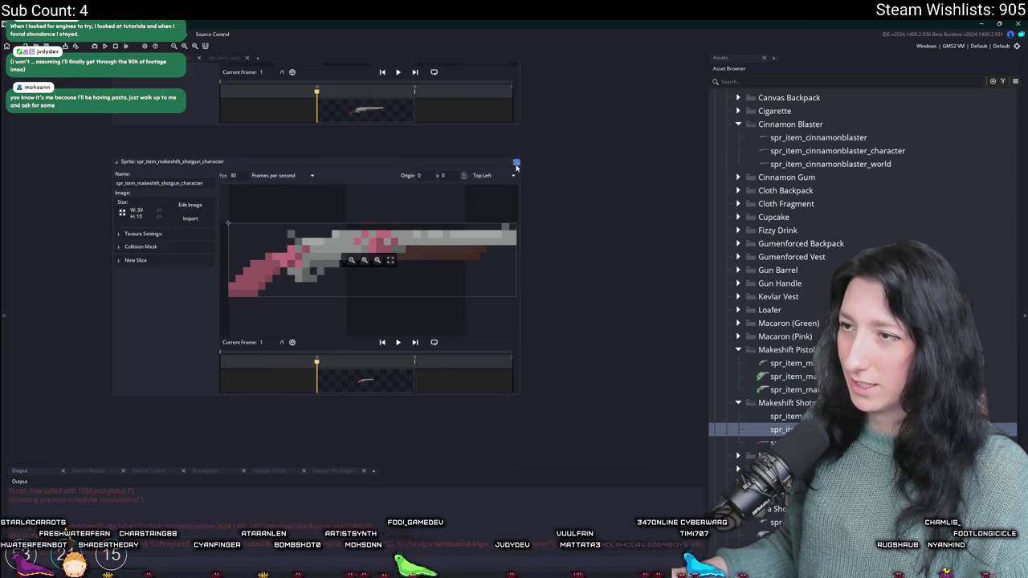
# Step: Open the cinnamon blaster character sprite briefly to compare
pyautogui.scroll(1, 841, 192)
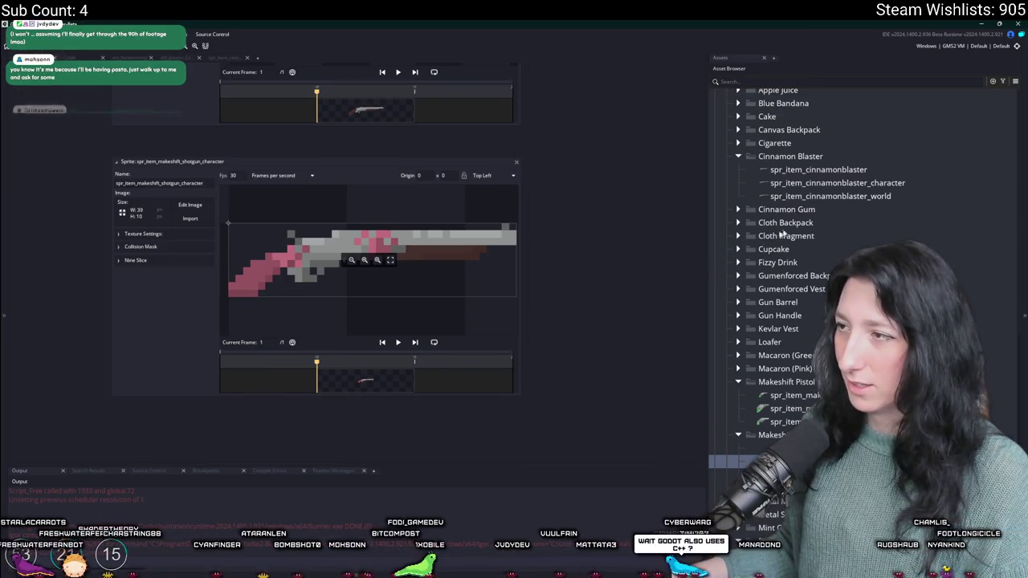
pyautogui.doubleClick(838, 183)
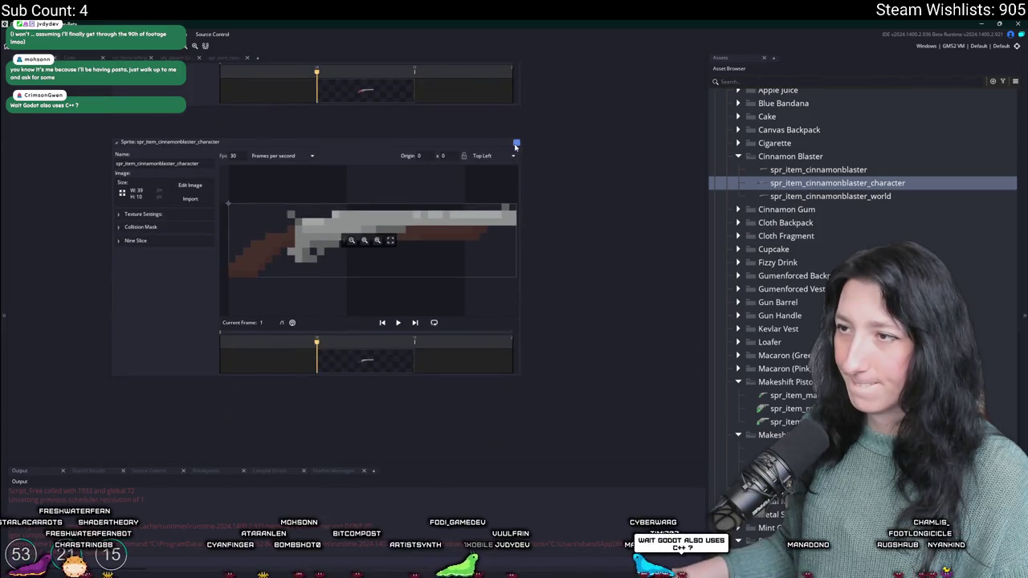
pyautogui.click(516, 145)
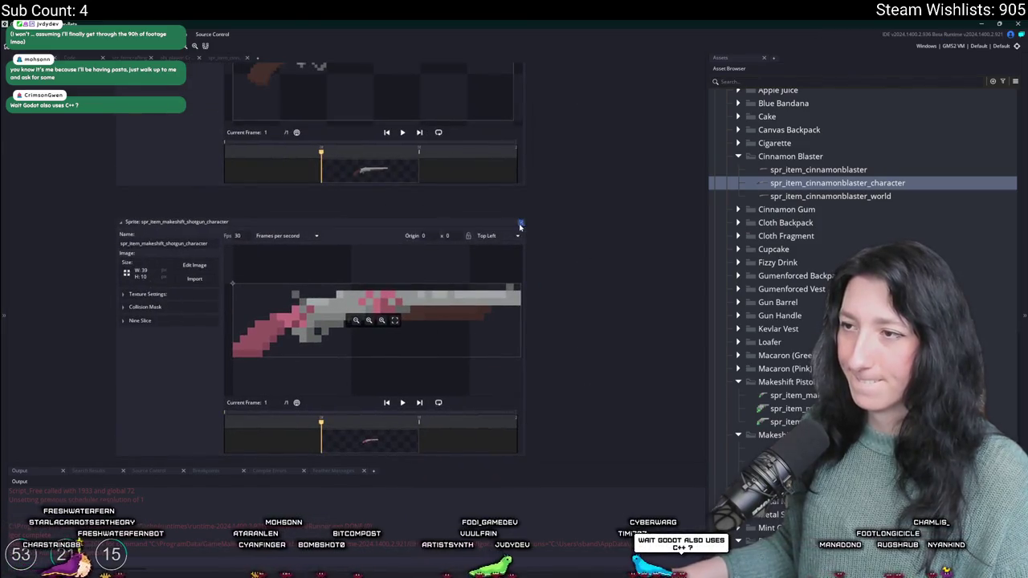
# Step: Open the scr_items script through asset search and locate the Makeshift Pistol entry
pyautogui.click(520, 227)
pyautogui.hotkey('ctrl', 't')
pyautogui.write('scr_')
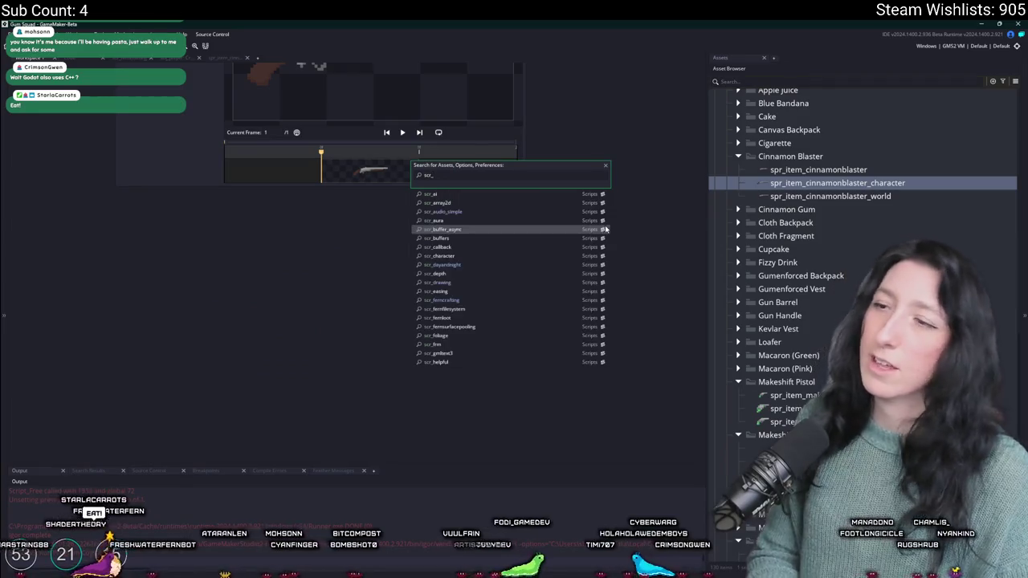
pyautogui.write('ite')
pyautogui.press('Return')
pyautogui.scroll(-2, 488, 302)
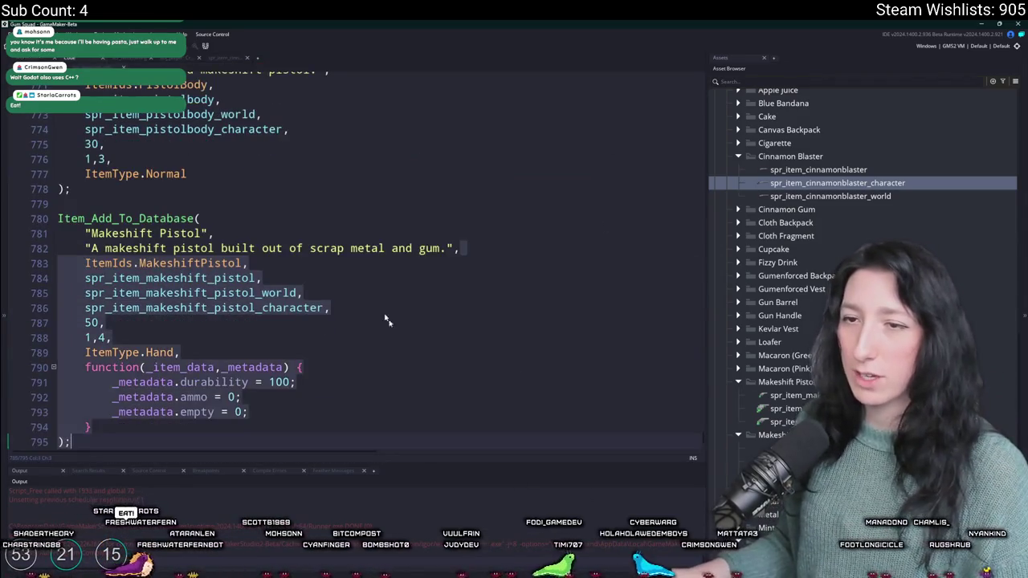
pyautogui.scroll(3, 489, 301)
pyautogui.click(489, 303)
pyautogui.scroll(-2, 212, 280)
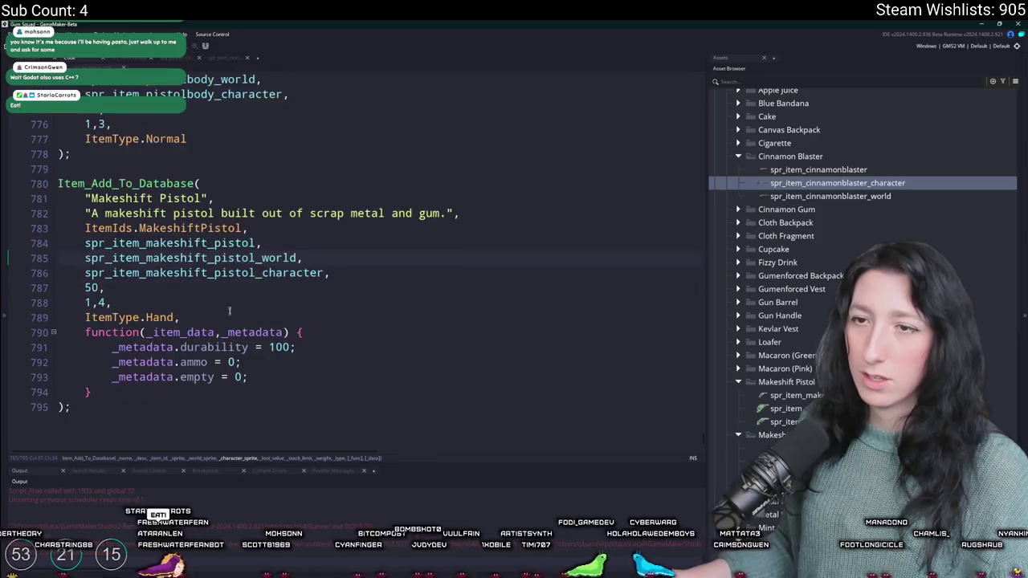
pyautogui.scroll(8, 212, 280)
pyautogui.scroll(-7, 213, 280)
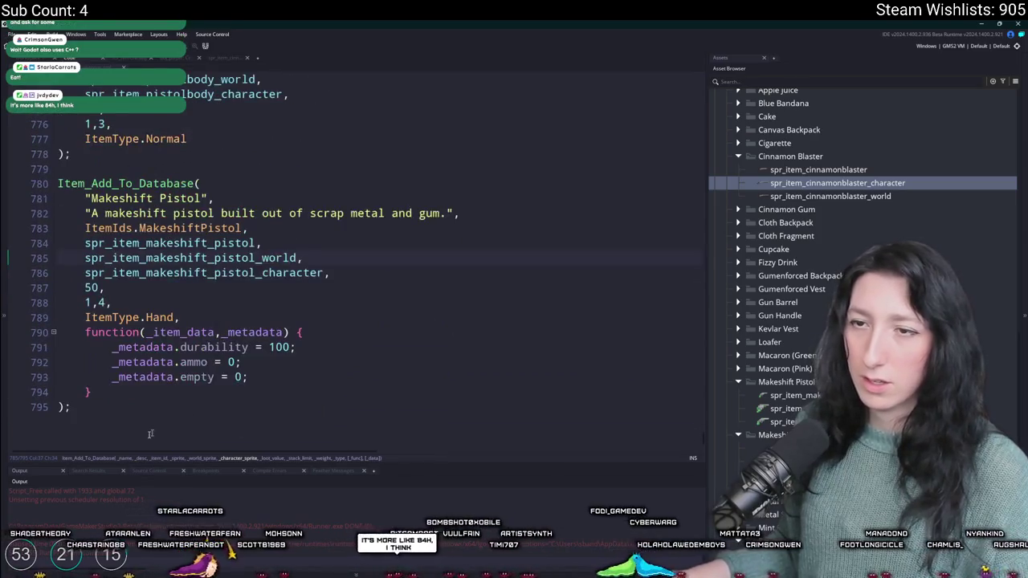
pyautogui.moveTo(71, 412); pyautogui.dragTo(84, 163)
# Step: Change Pistol to Shotgun in the copied entry's name, description and three sprite names
pyautogui.doubleClick(188, 234)
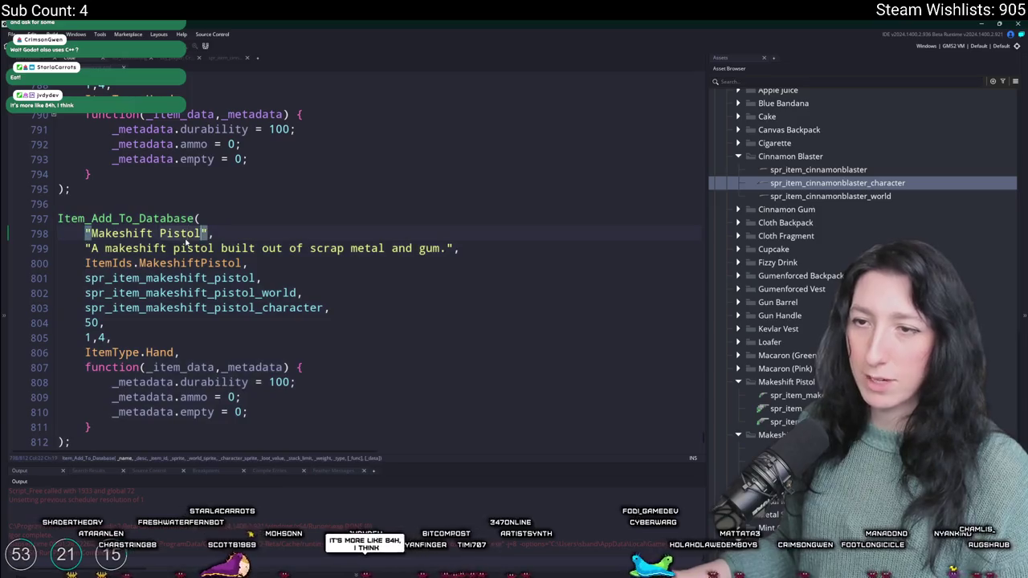
pyautogui.write('Shotgun')
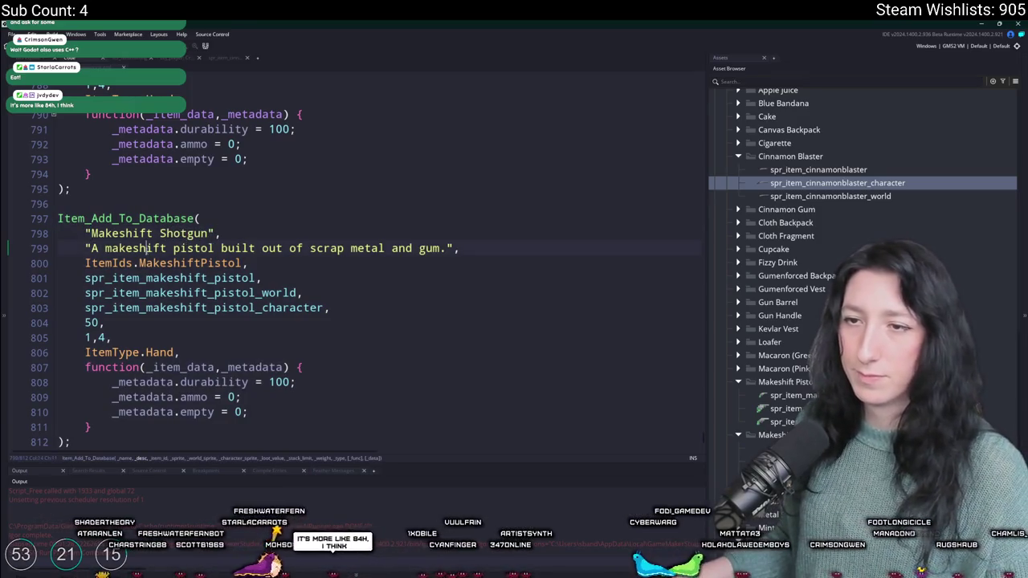
pyautogui.doubleClick(193, 248)
pyautogui.write('shotgun')
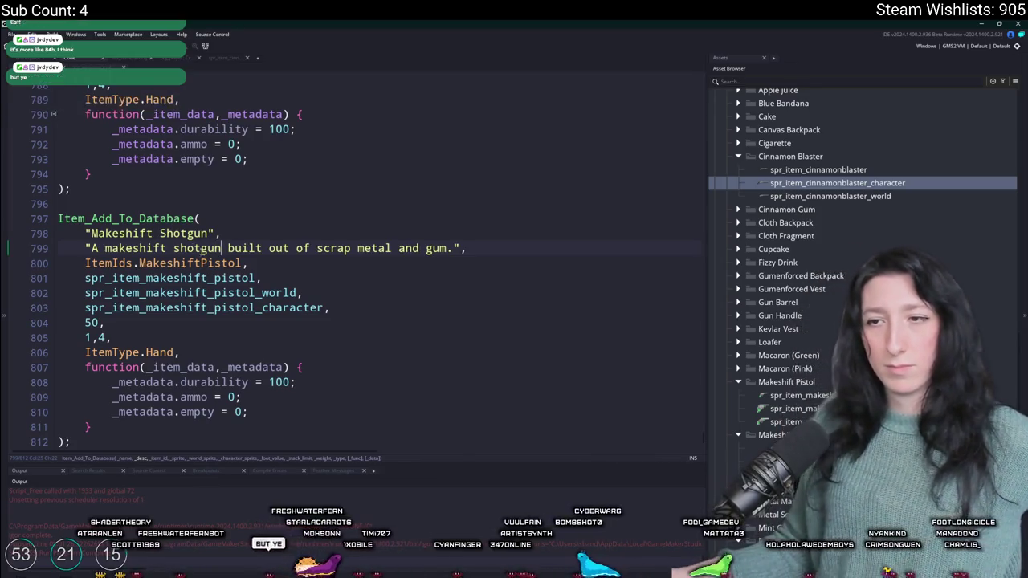
pyautogui.moveTo(232, 283)
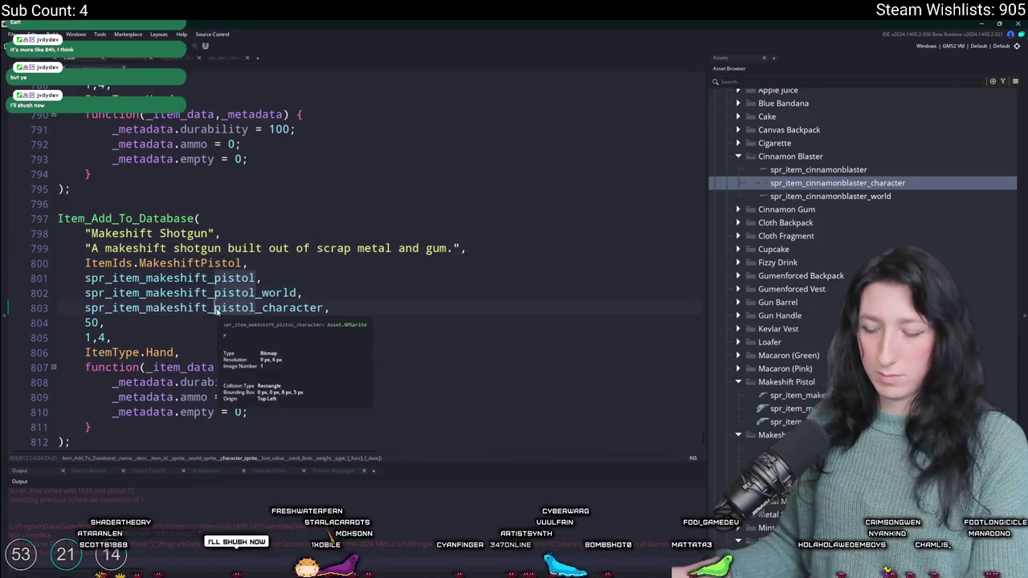
pyautogui.moveTo(254, 276); pyautogui.dragTo(214, 312)
pyautogui.write('shotgun')
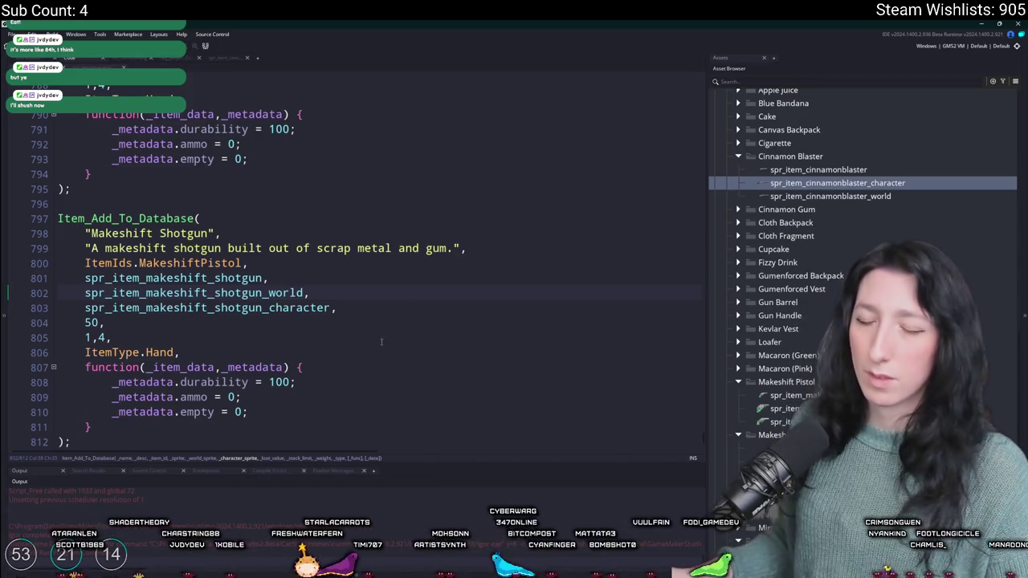
pyautogui.click(350, 383)
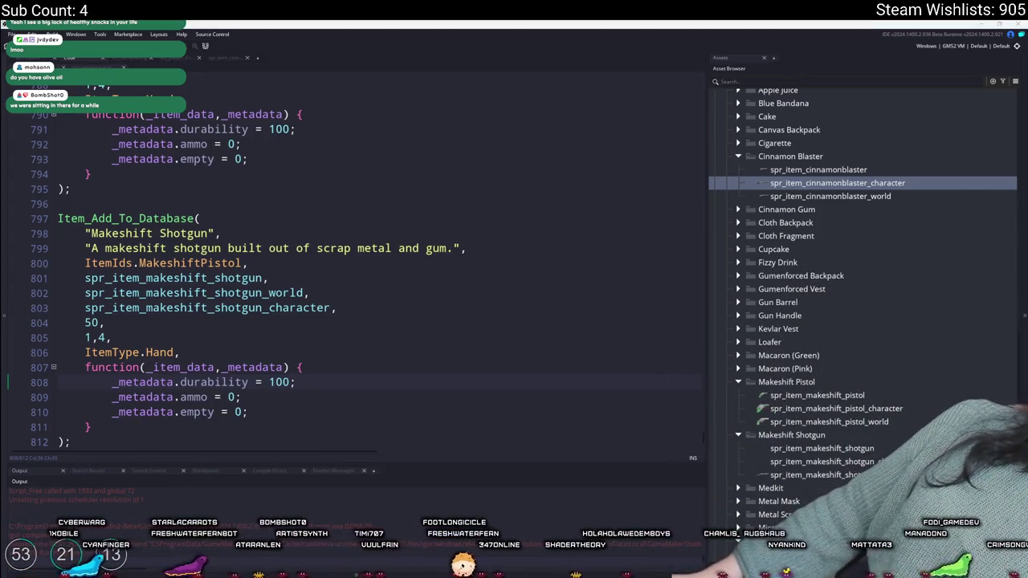
pyautogui.hotkey('alt', 'Tab')
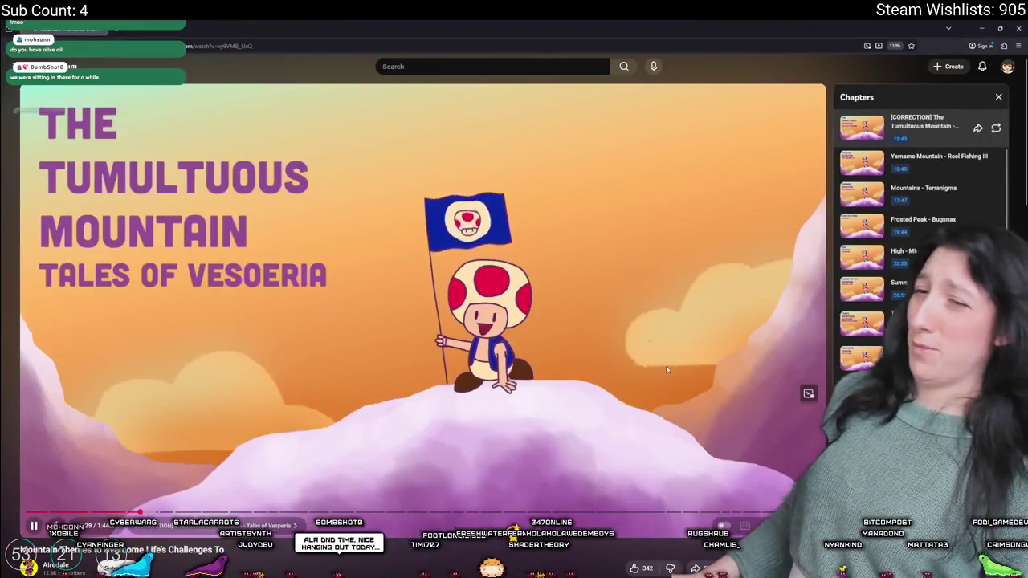
# Step: Pause the mountain-themes music video and return to GameMaker
pyautogui.click(666, 366)
pyautogui.scroll(-2, 655, 389)
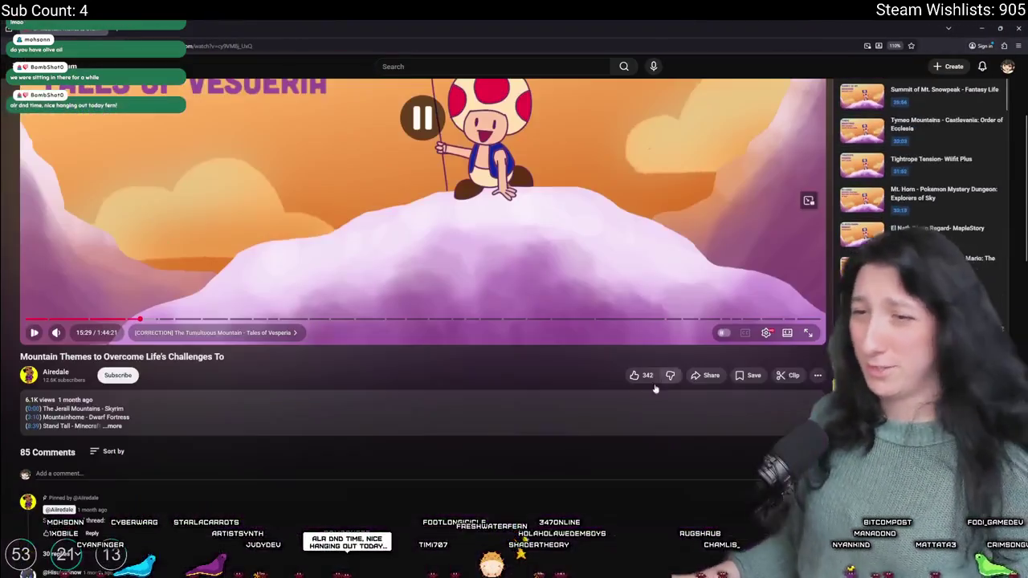
pyautogui.scroll(-2, 654, 389)
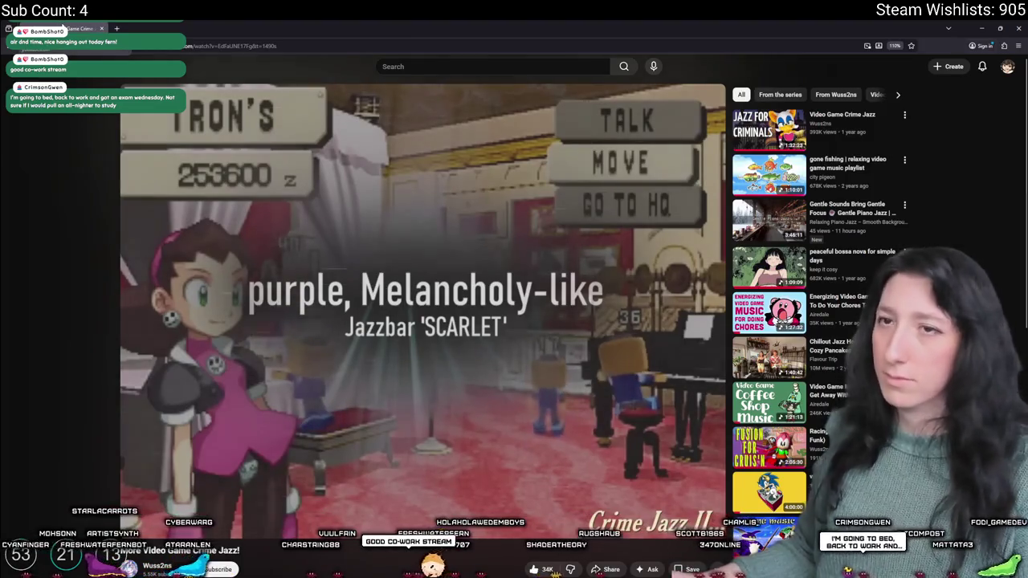
pyautogui.hotkey('alt', 'Tab')
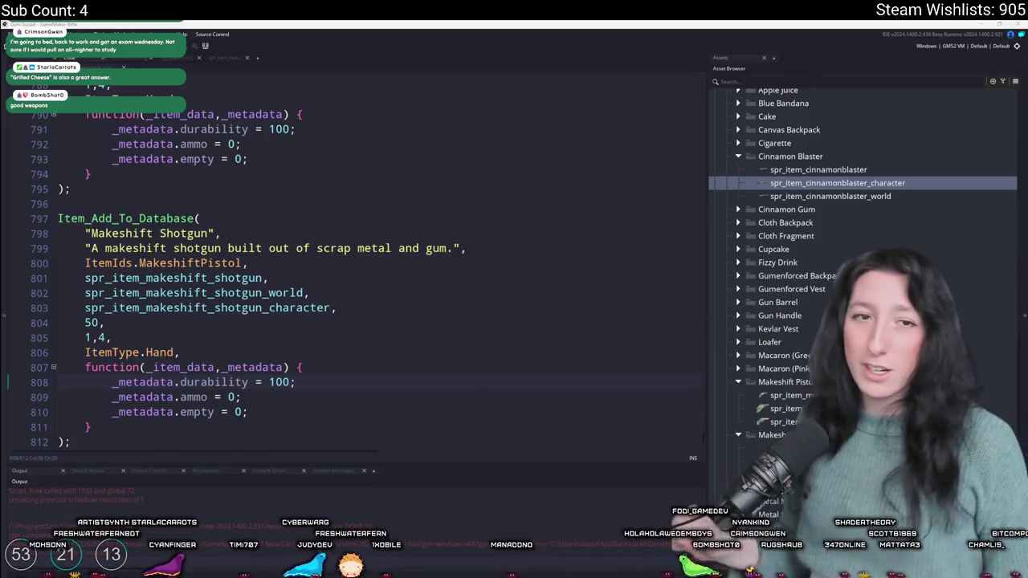
# Step: Change the entry's item id on line 800 to ItemIds.MakeshiftShotgun
pyautogui.click(293, 305)
pyautogui.scroll(-1, 293, 305)
pyautogui.click(200, 233)
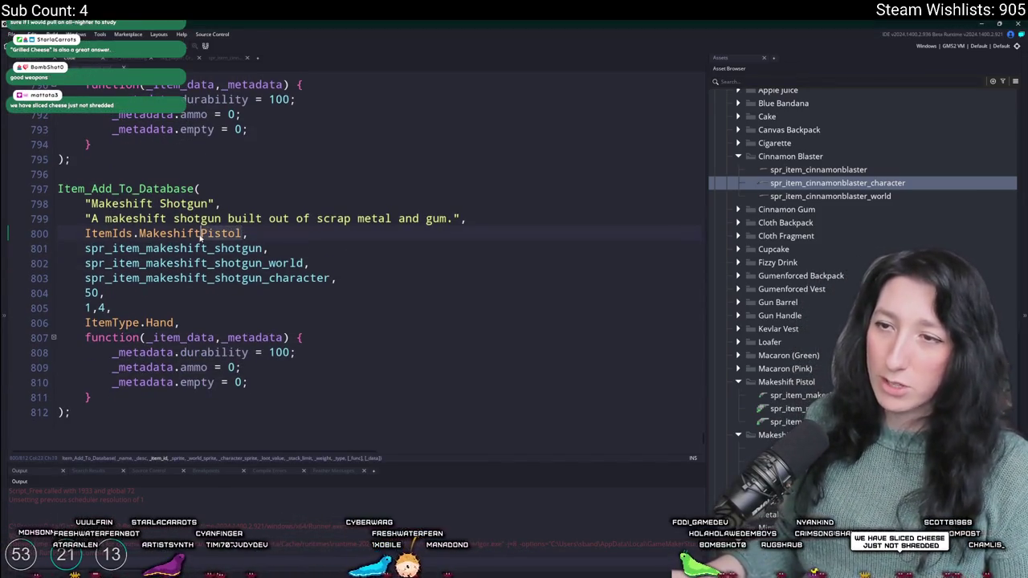
pyautogui.hotkey('ctrl', 'Delete')
pyautogui.write('Shotgun')
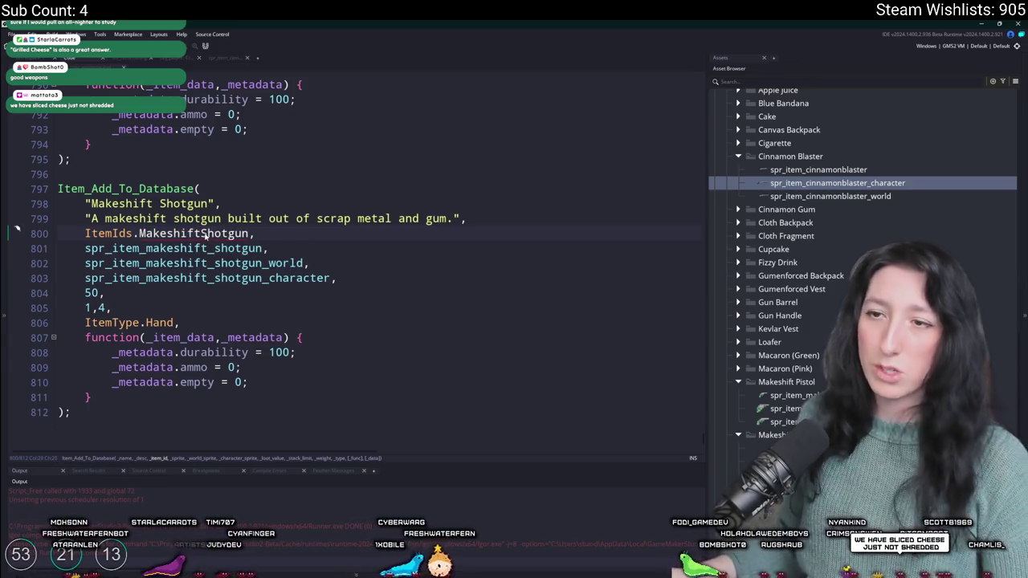
# Step: Add MakeshiftShotgun to the ItemIds enum after MakeshiftPistol
pyautogui.middleClick(119, 232)
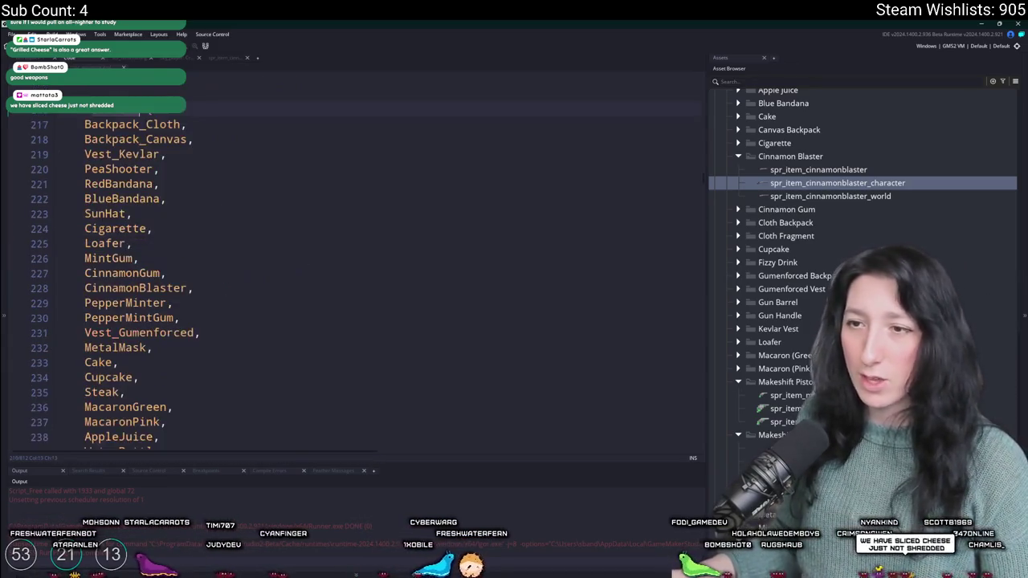
pyautogui.scroll(-4, 247, 343)
pyautogui.click(248, 343)
pyautogui.press('Return')
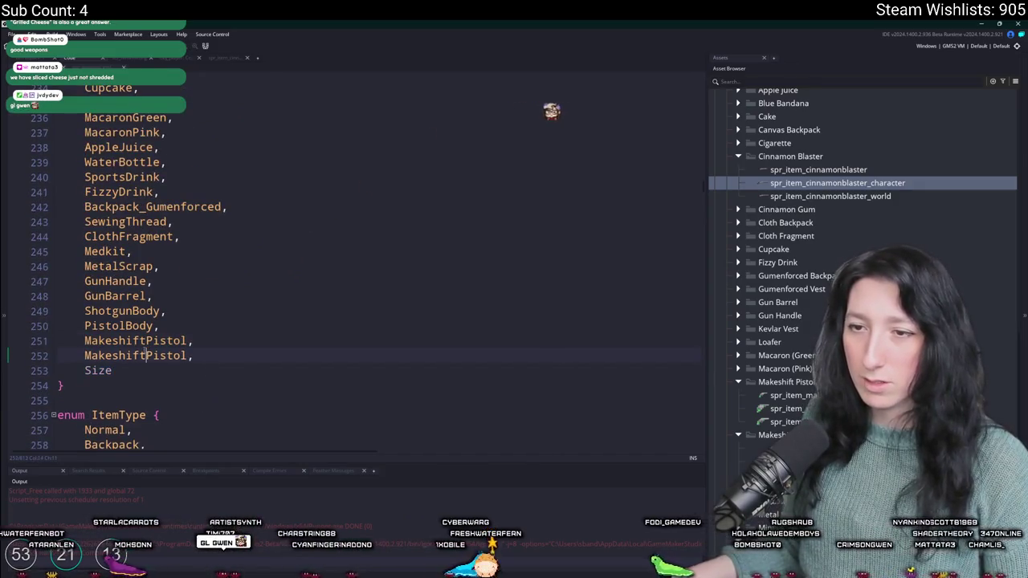
pyautogui.write('MakeshiftShotgun,')
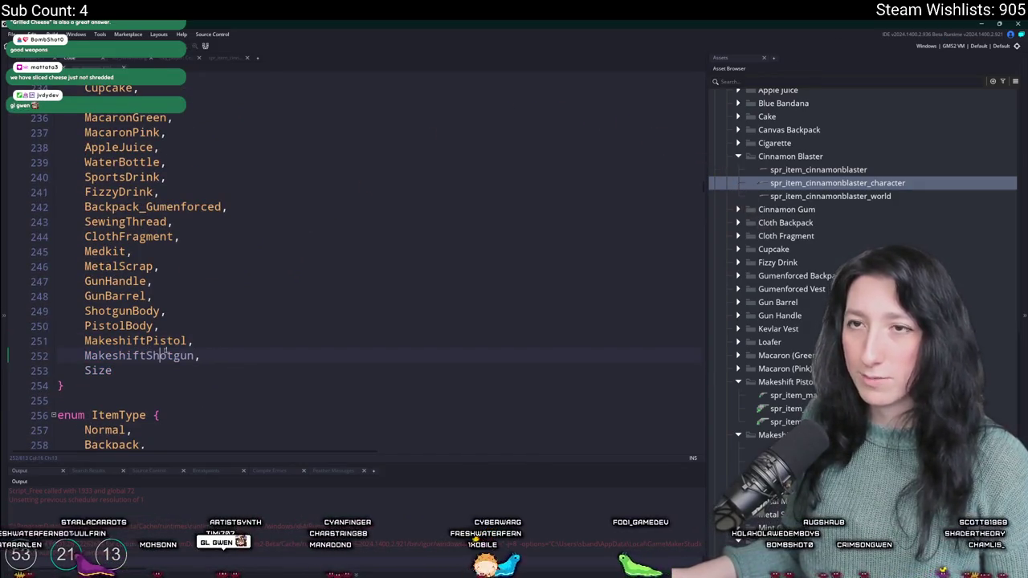
# Step: Duplicate the Cinnamon Blaster block in the weapon definitions script
pyautogui.hotkey('ctrl', 'Tab')
pyautogui.scroll(-10, 219, 263)
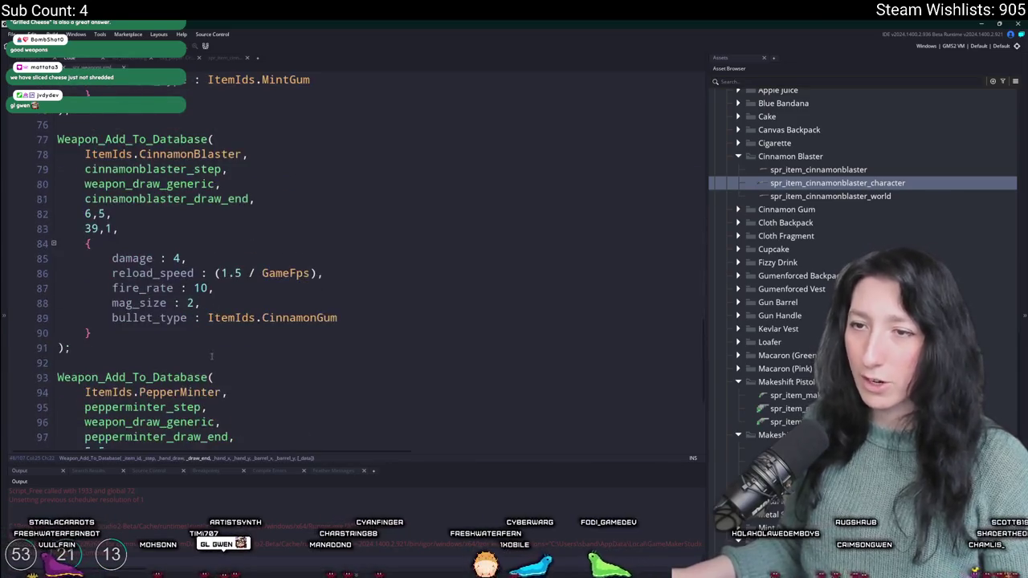
pyautogui.click(122, 301)
pyautogui.moveTo(122, 301); pyautogui.dragTo(65, 111)
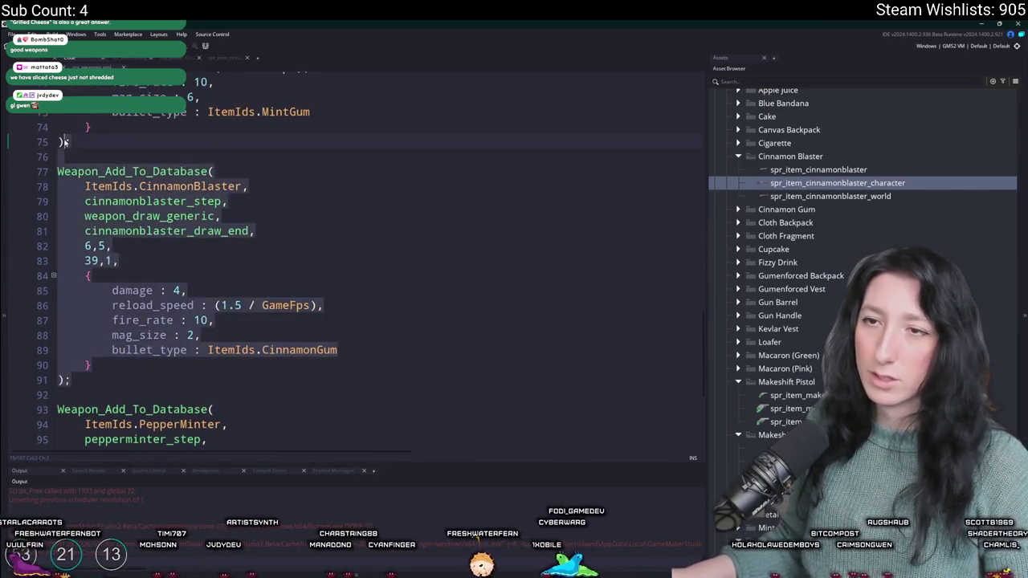
pyautogui.hotkey('ctrl', 'd')
# Step: Set the copied block's id to ItemIds.MakeshiftShotgun and damage from 4 to 5
pyautogui.scroll(3, 196, 184)
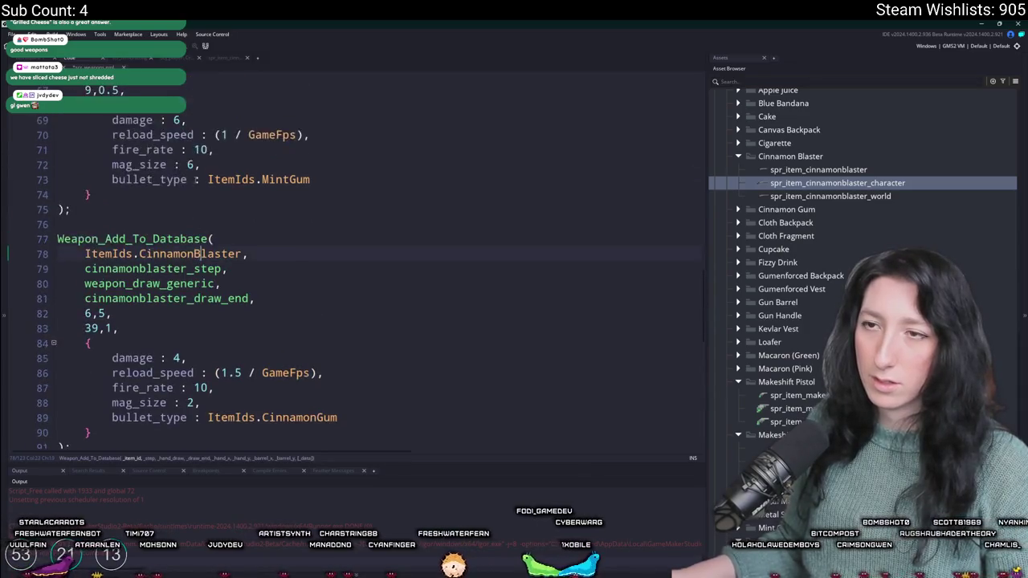
pyautogui.click(424, 283)
pyautogui.hotkey('ctrl', 'BackSpace')
pyautogui.write('MakeshiftShotgun')
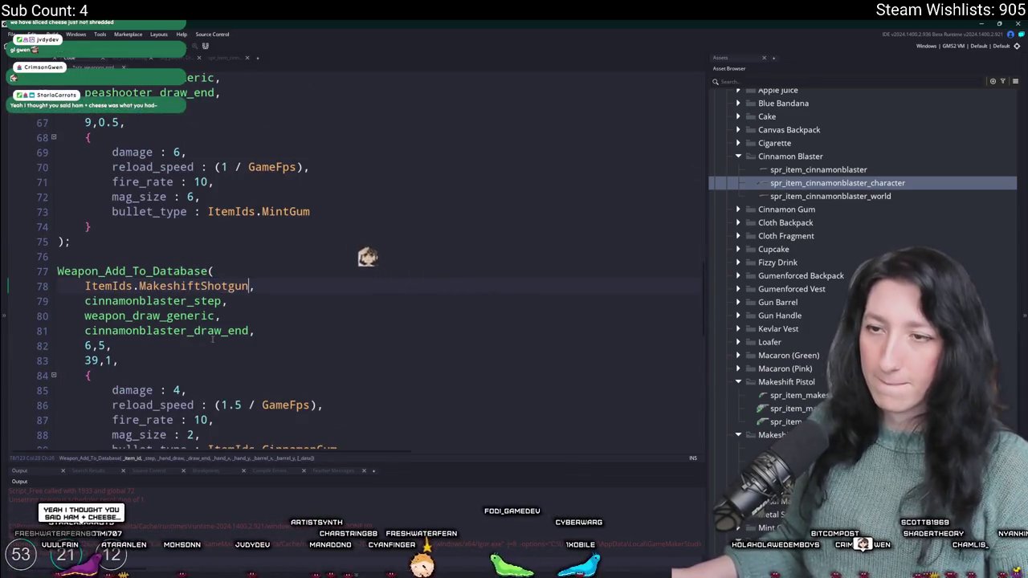
pyautogui.scroll(-3, 362, 259)
pyautogui.click(183, 261)
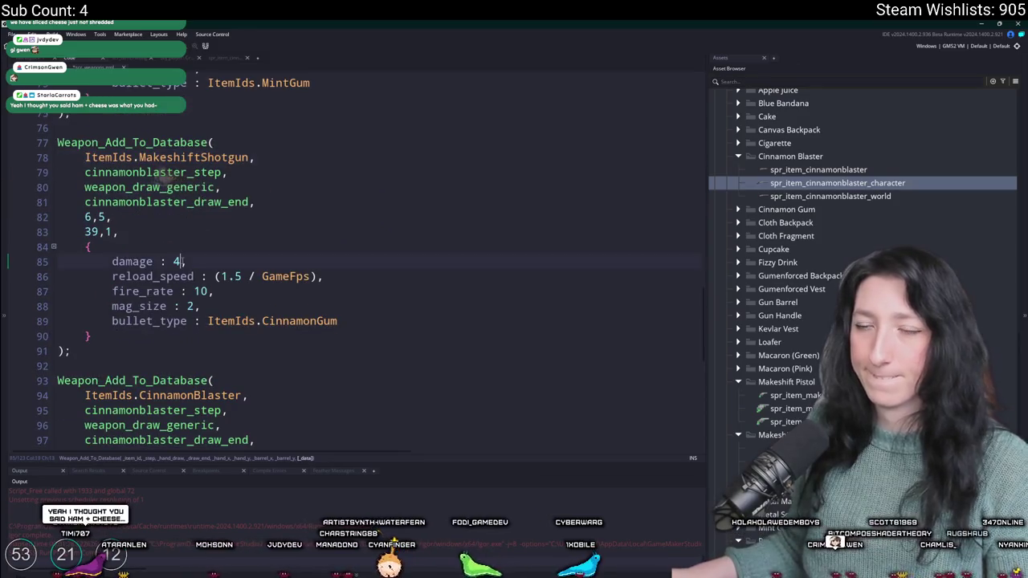
pyautogui.press('BackSpace')
pyautogui.write('5')
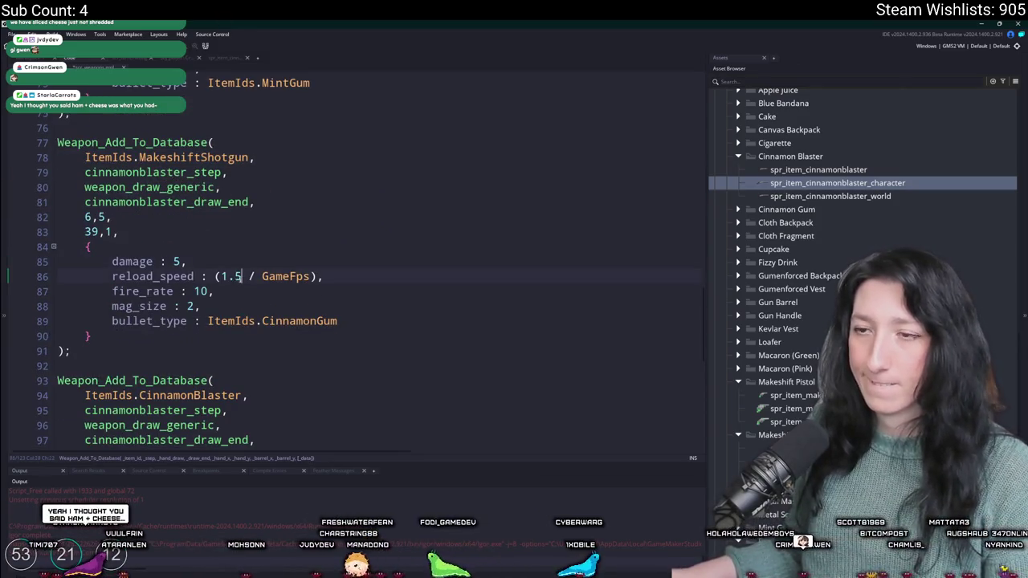
# Step: Review the fire rate 10 and the 39 and 6,5 offset values
pyautogui.doubleClick(201, 292)
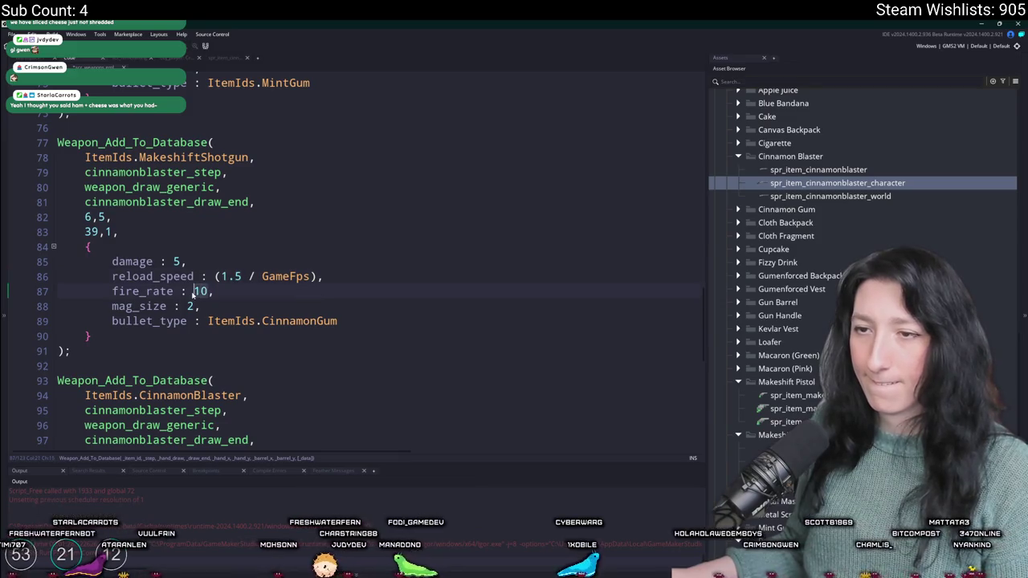
pyautogui.click(188, 321)
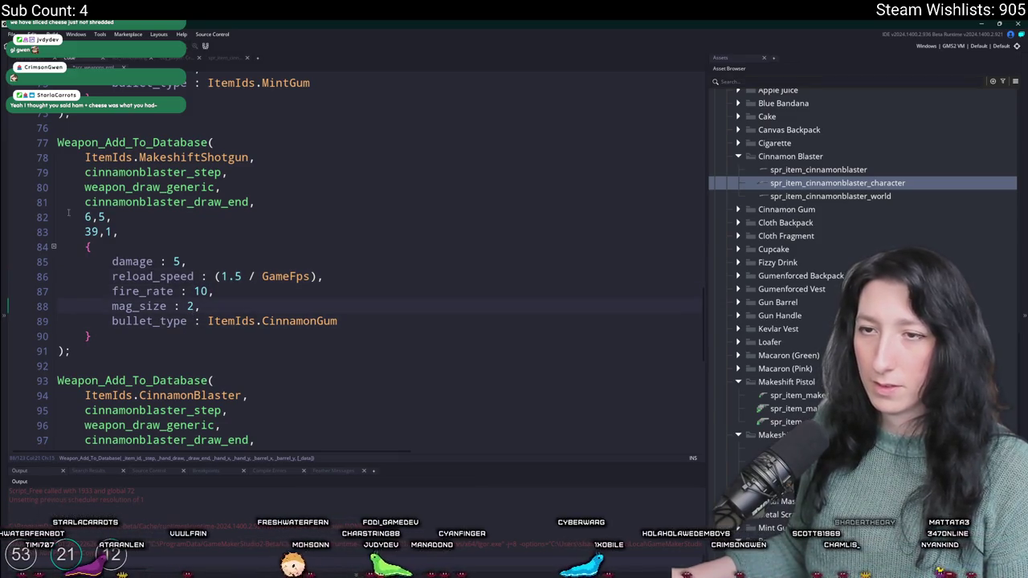
pyautogui.doubleClick(91, 232)
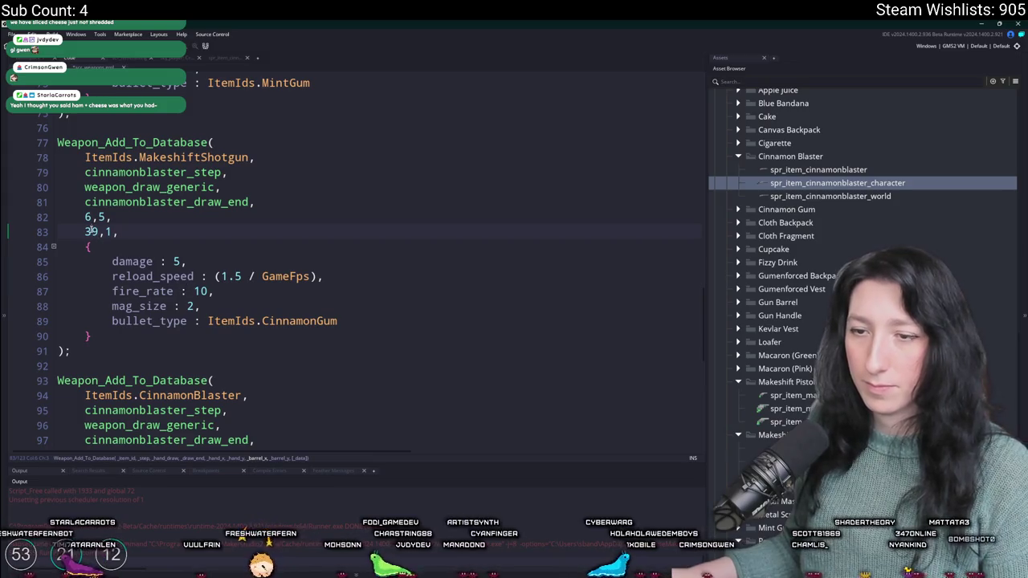
pyautogui.press('Up')
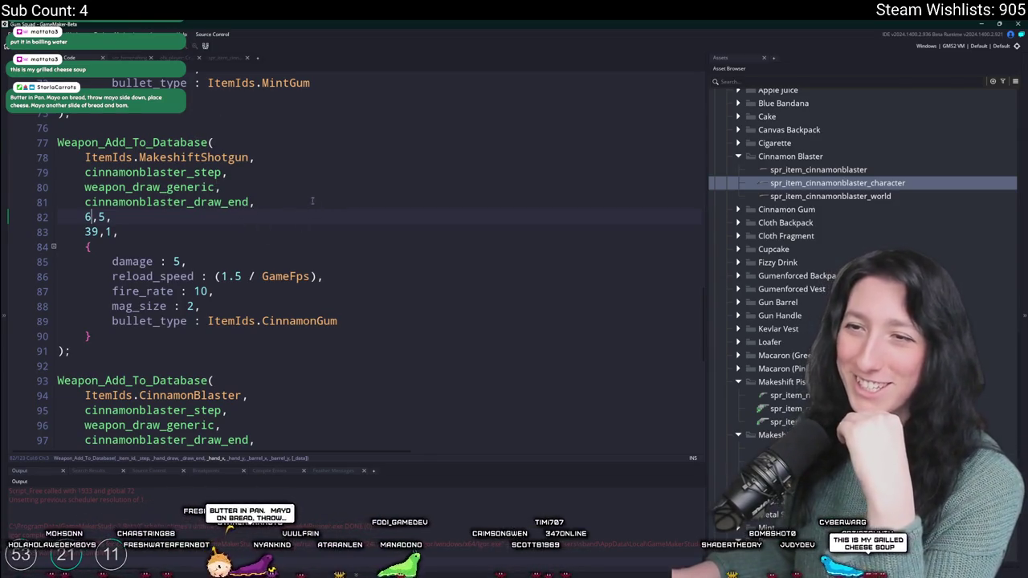
# Step: Move to the end of the weapon_draw_generic line and scroll through the script
pyautogui.press('Up')
pyautogui.press('Up')
pyautogui.press('End')
pyautogui.scroll(-1, 299, 198)
pyautogui.scroll(-1, 167, 245)
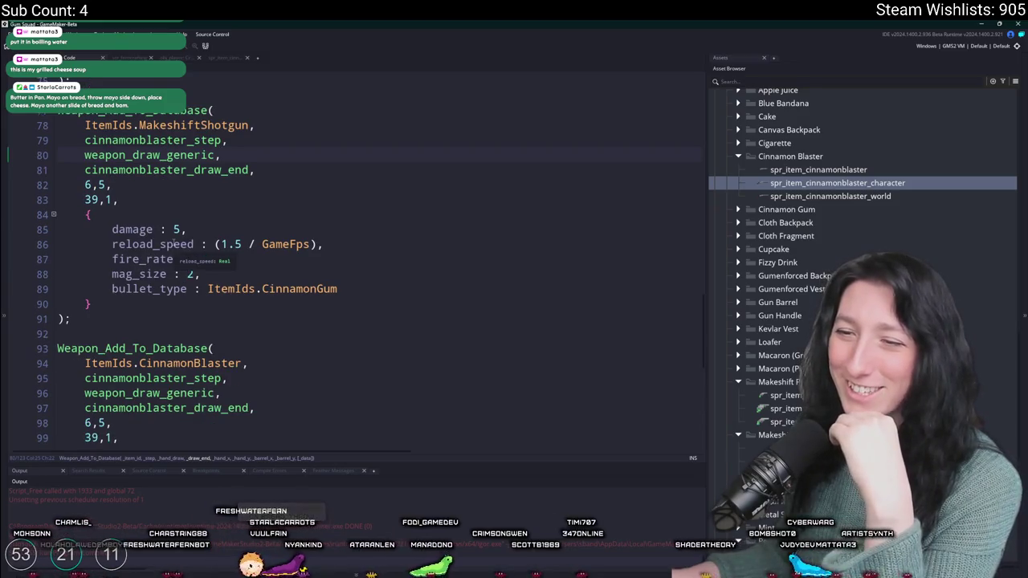
pyautogui.scroll(-4, 174, 244)
pyautogui.scroll(3, 175, 244)
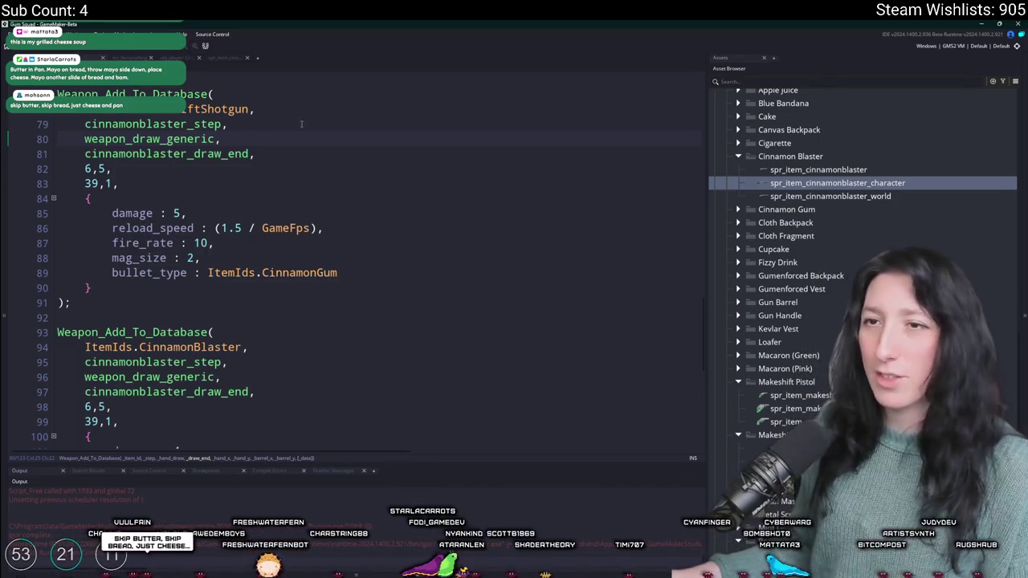
# Step: Jump via the MakeshiftShotgun enum entry to the Makeshift Pistol recipe and select its block
pyautogui.press('F12')
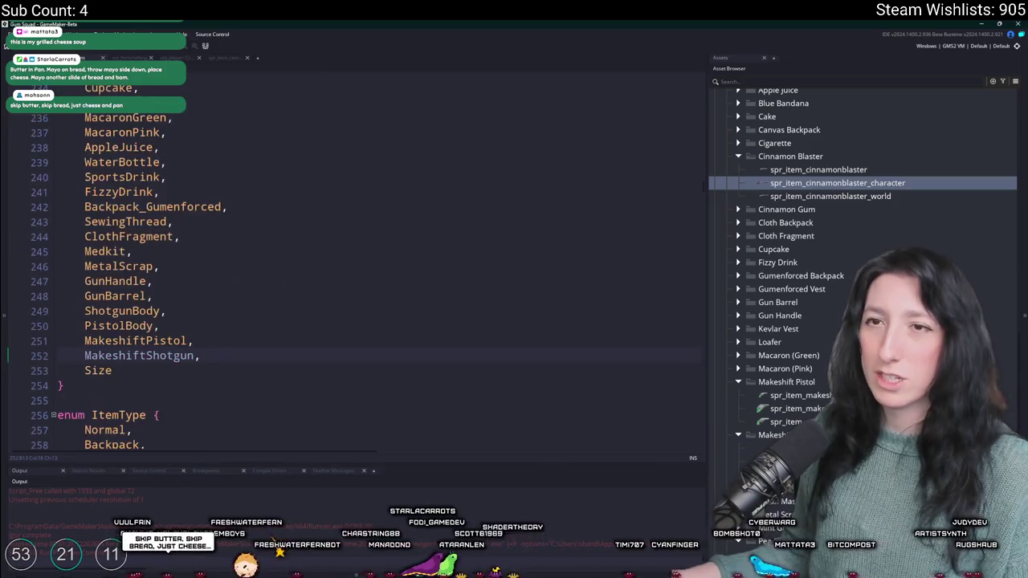
pyautogui.scroll(1, 142, 364)
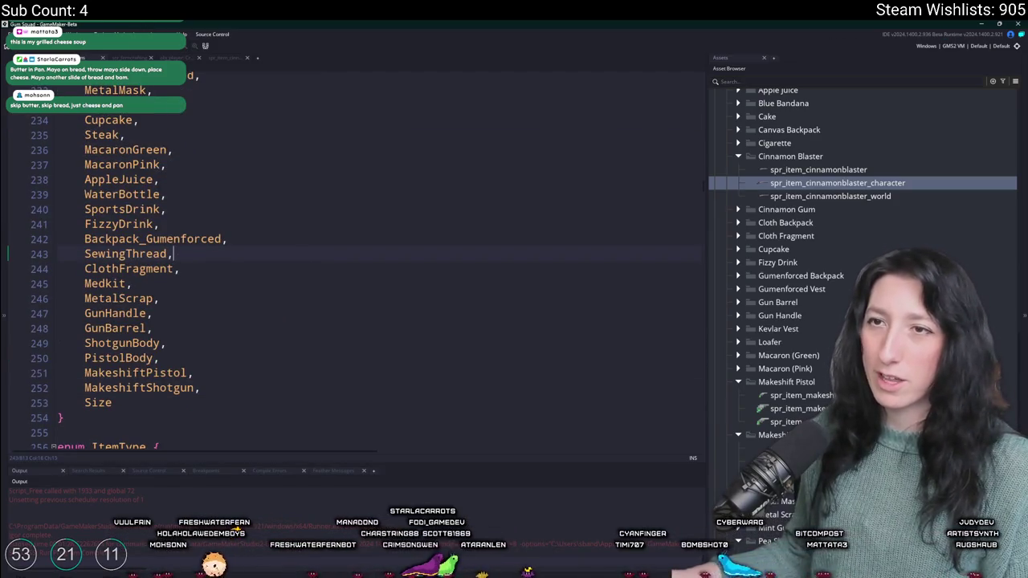
pyautogui.hotkey('alt', 'Left')
pyautogui.moveTo(142, 363)
pyautogui.mouseDown()
pyautogui.moveTo(64, 229)
pyautogui.moveTo(66, 183)
pyautogui.mouseUp()
# Step: Duplicate the Makeshift Pistol recipe and rename the copy's comment to Makeshift Shotgun
pyautogui.hotkey('ctrl', 'c')
pyautogui.click(66, 183)
pyautogui.hotkey('ctrl', 'v')
pyautogui.scroll(-4, 119, 179)
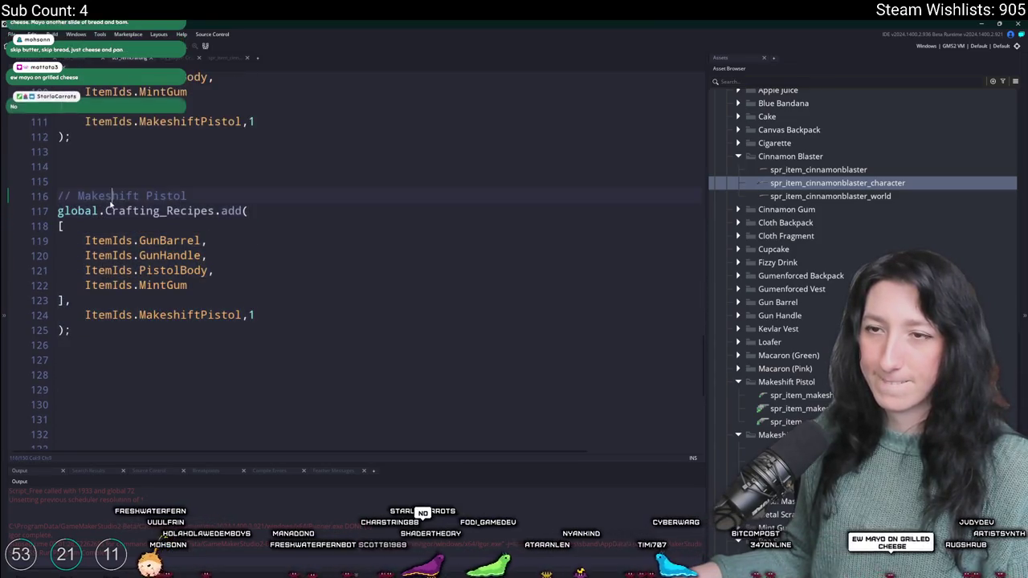
pyautogui.doubleClick(164, 166)
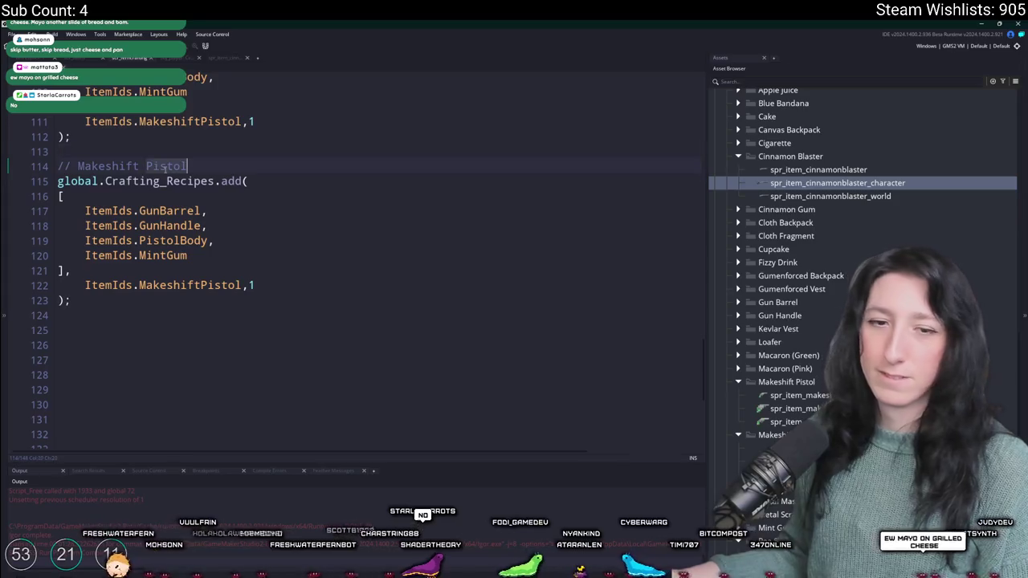
pyautogui.write('Shotgun')
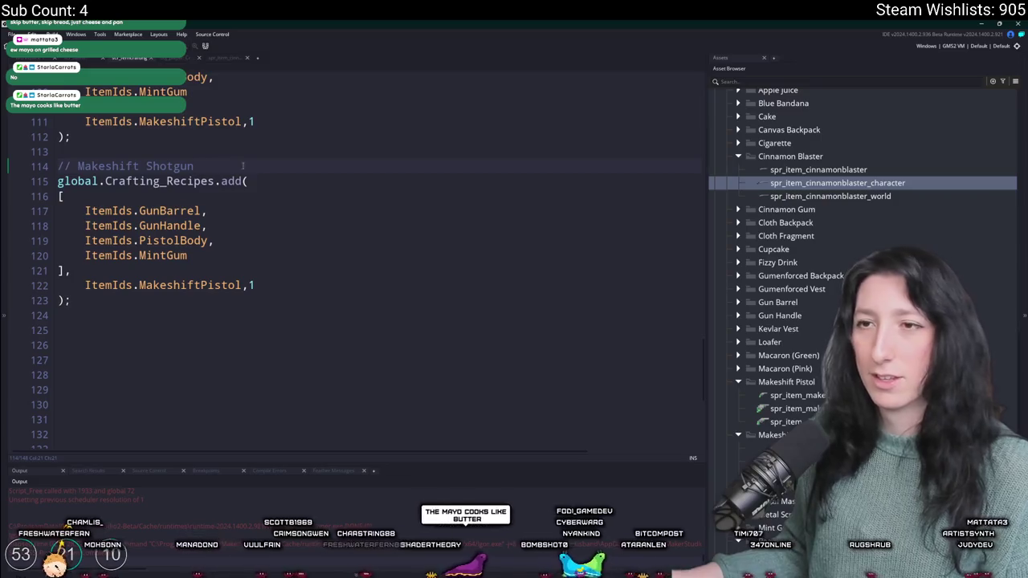
pyautogui.click(250, 180)
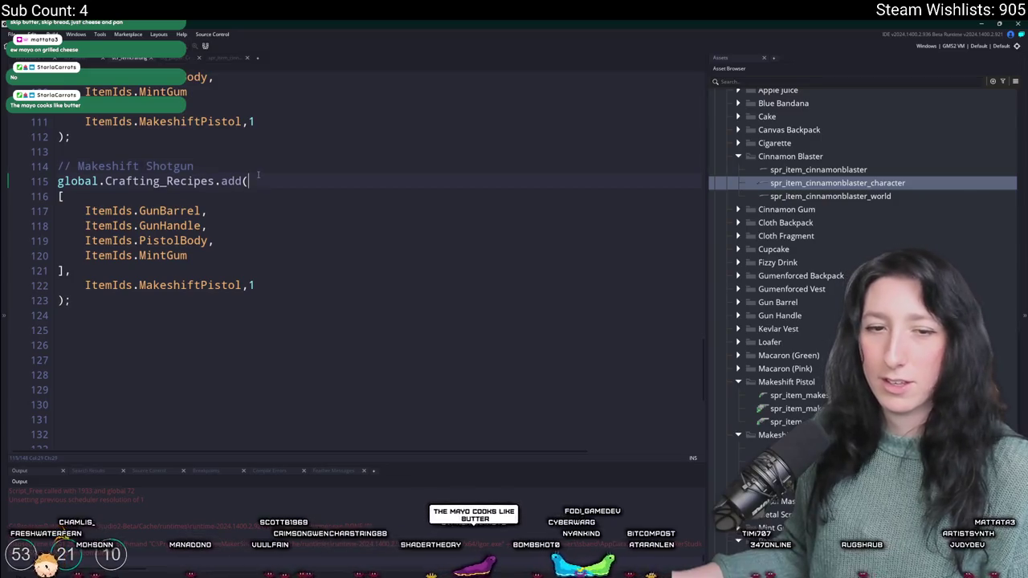
# Step: Make the copy yield MakeshiftShotgun, swap MintGum for CinnamonGum, and build the project
pyautogui.click(202, 285)
pyautogui.hotkey('ctrl', 'Delete')
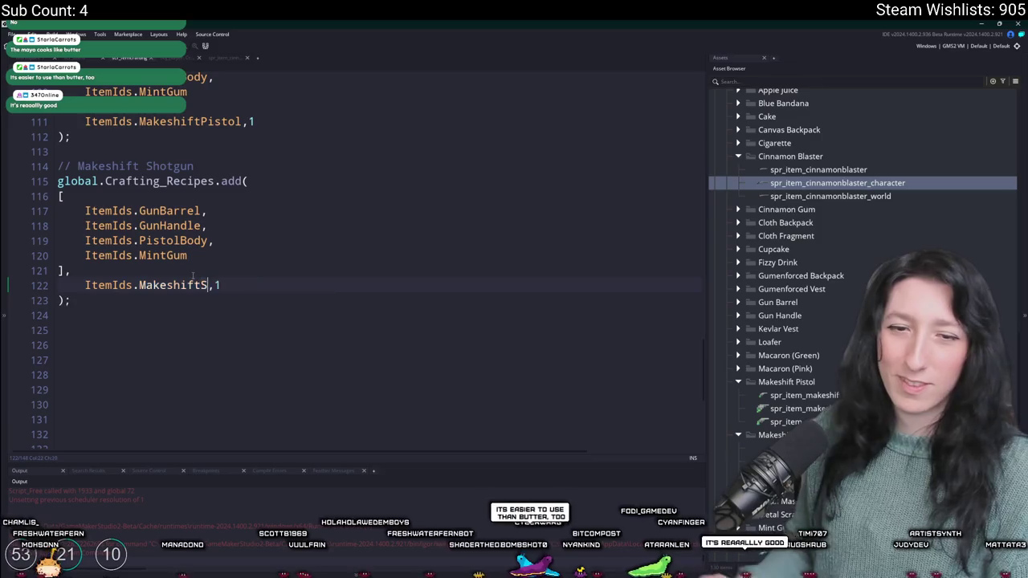
pyautogui.write('Shotgun')
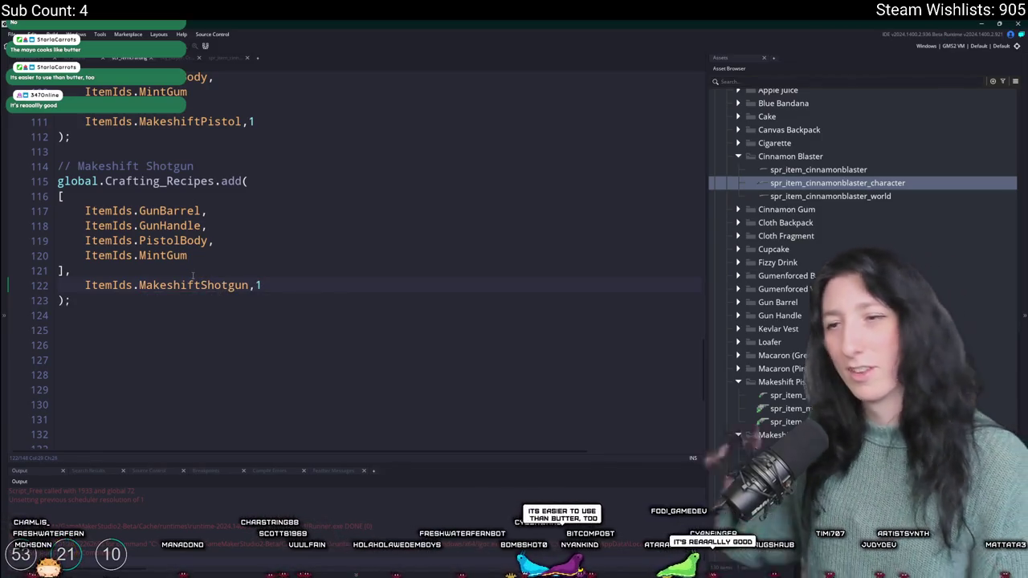
pyautogui.click(223, 233)
pyautogui.write('C')
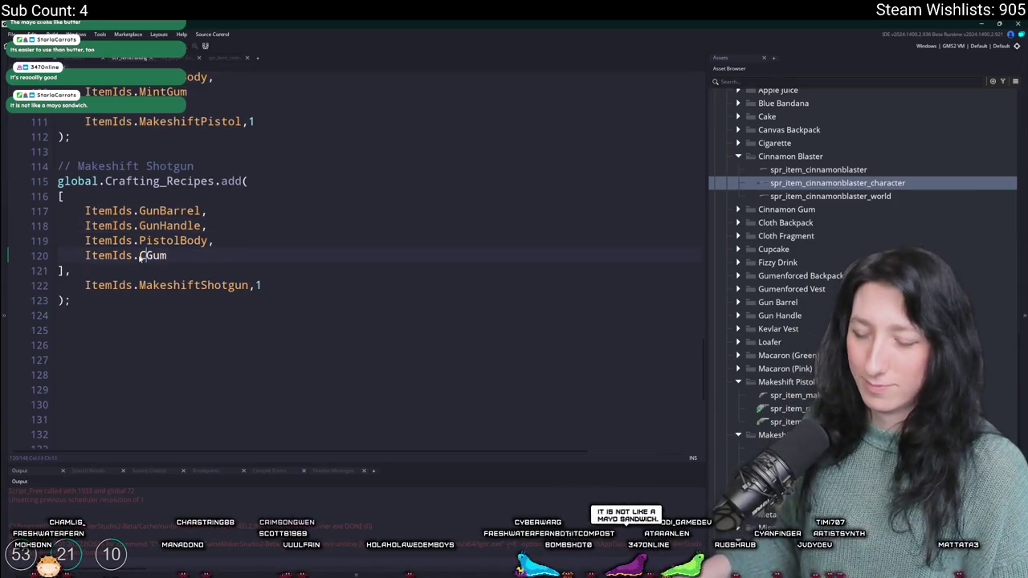
pyautogui.write('innamon')
pyautogui.press('F5')
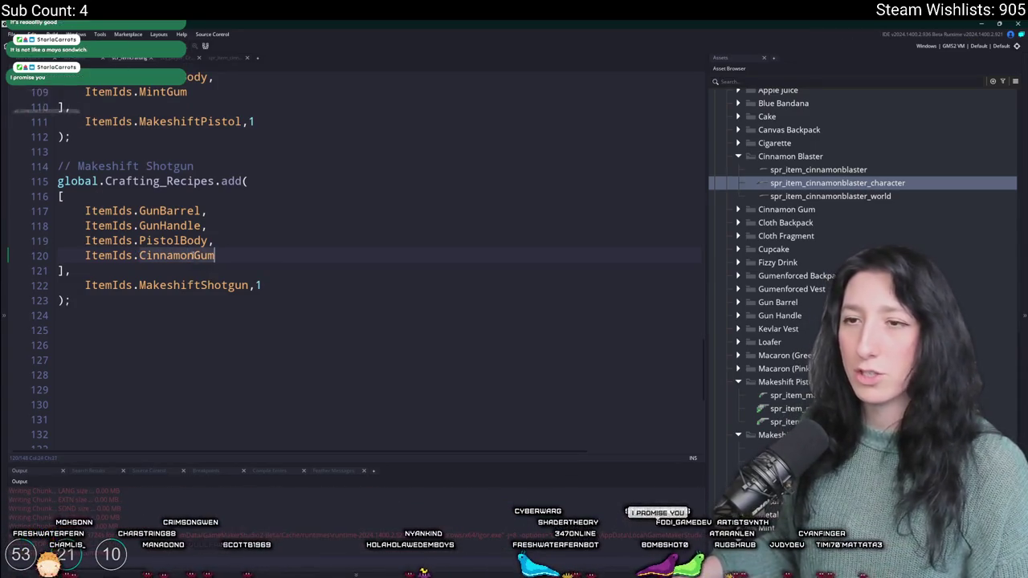
pyautogui.hotkey('ctrl', 't')
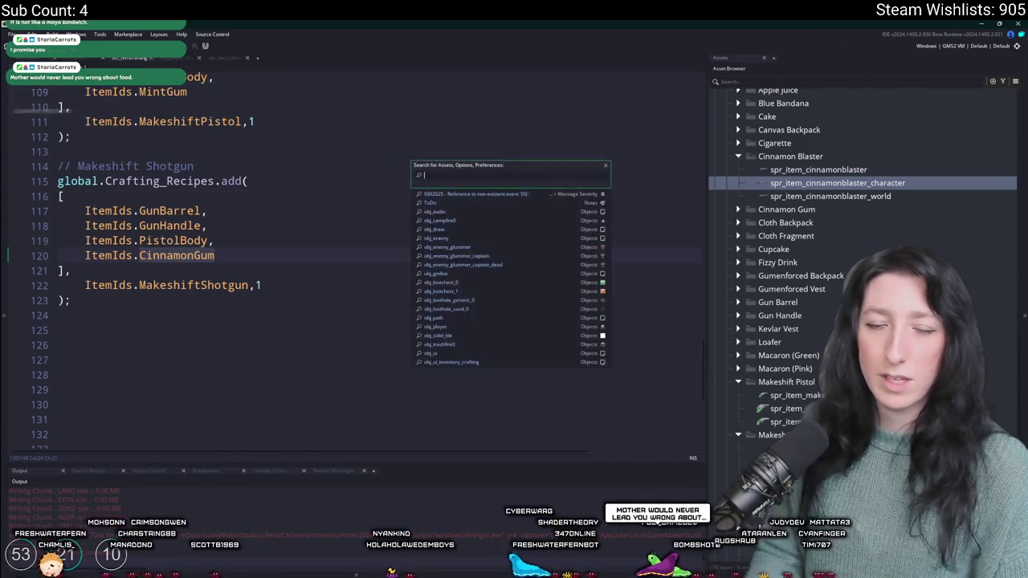
# Step: Open obj_player's code containing the starter inventory
pyautogui.write('obj_')
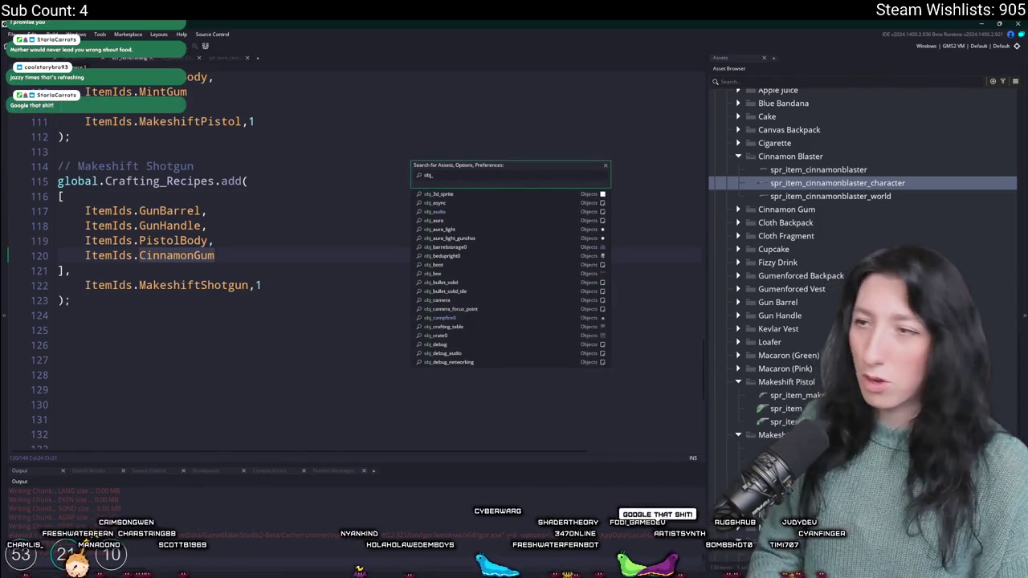
pyautogui.write('player')
pyautogui.press('Return')
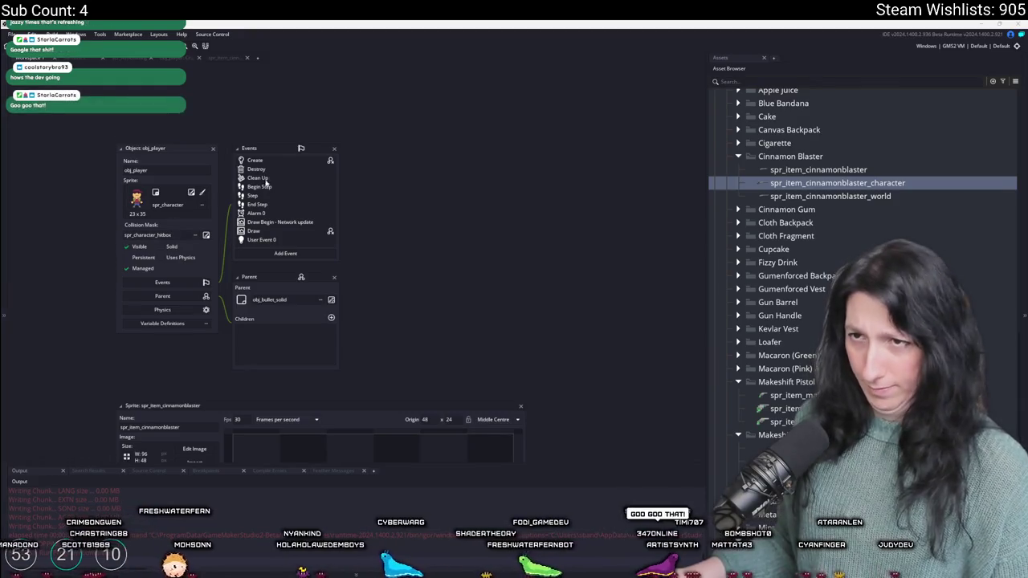
pyautogui.doubleClick(282, 163)
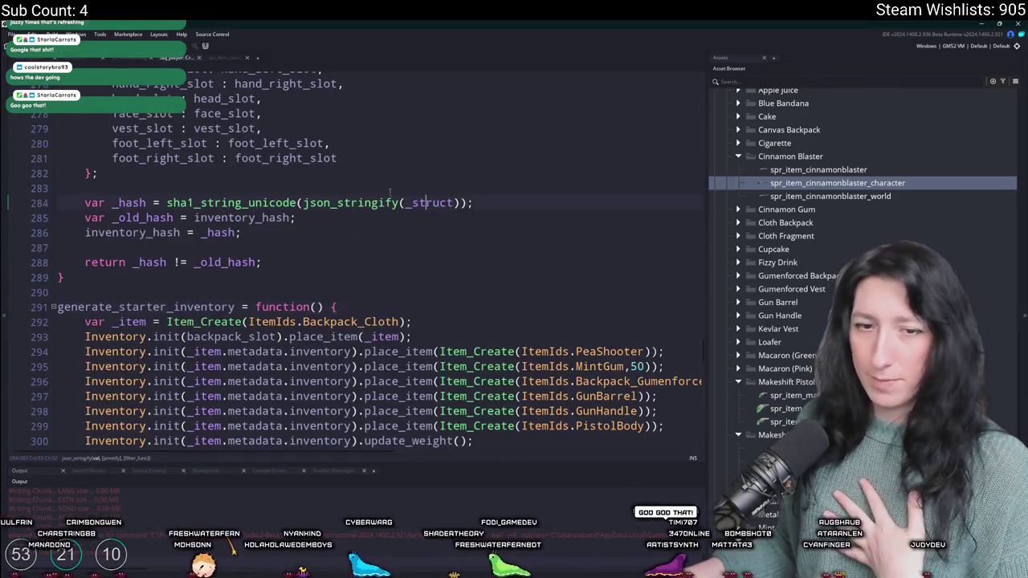
pyautogui.scroll(-20, 390, 193)
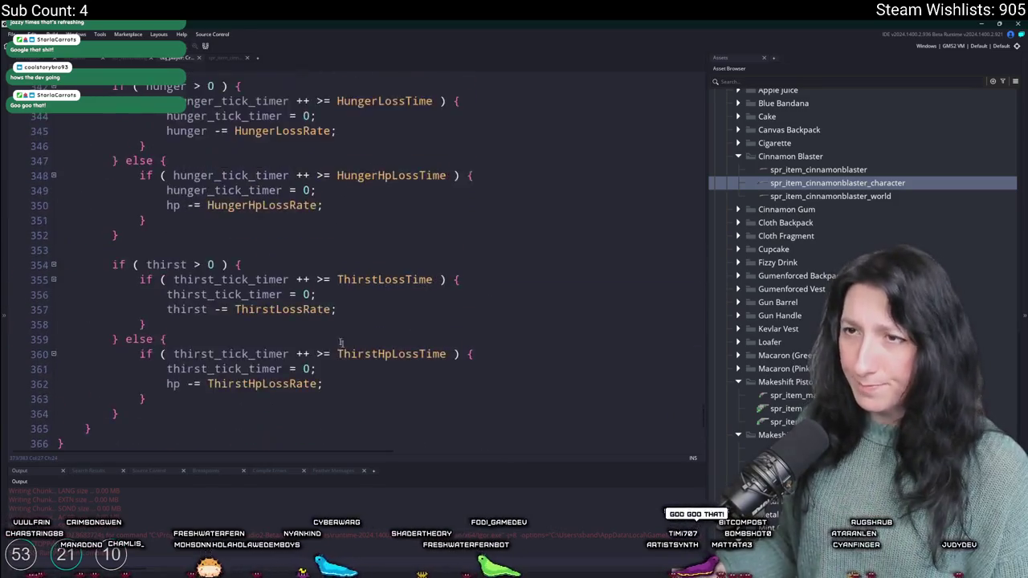
pyautogui.scroll(20, 340, 343)
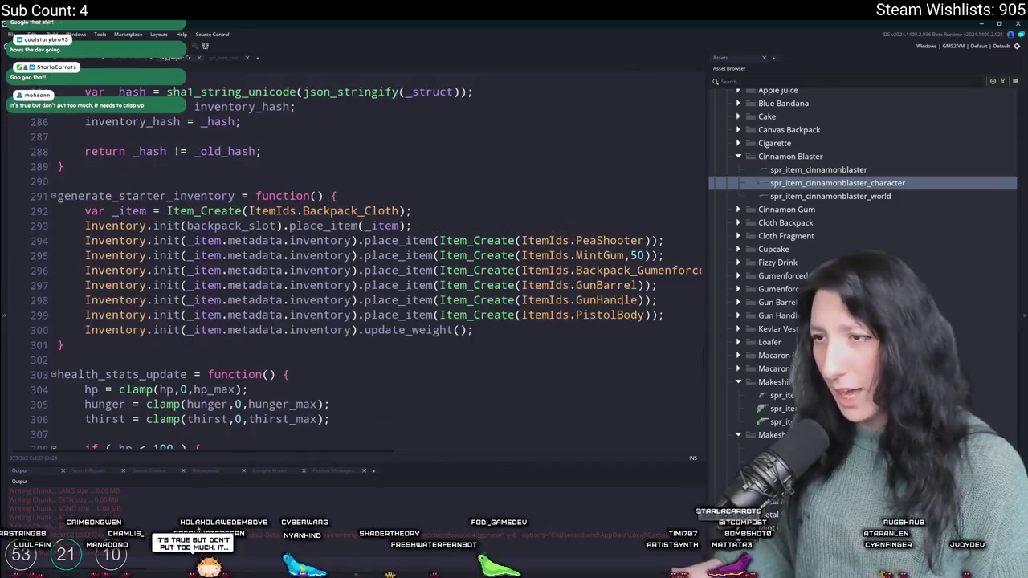
# Step: Add CinnamonGum,50 and a ShotgunBody line to the starter inventory
pyautogui.click(672, 315)
pyautogui.press('Return')
pyautogui.hotkey('ctrl', 'v')
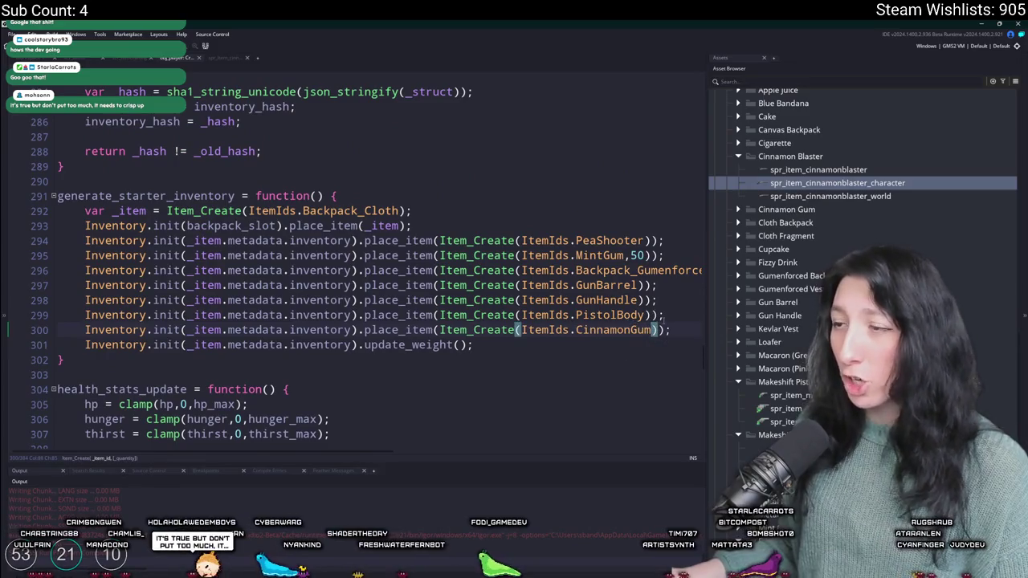
pyautogui.press('Return')
pyautogui.hotkey('ctrl', 'v')
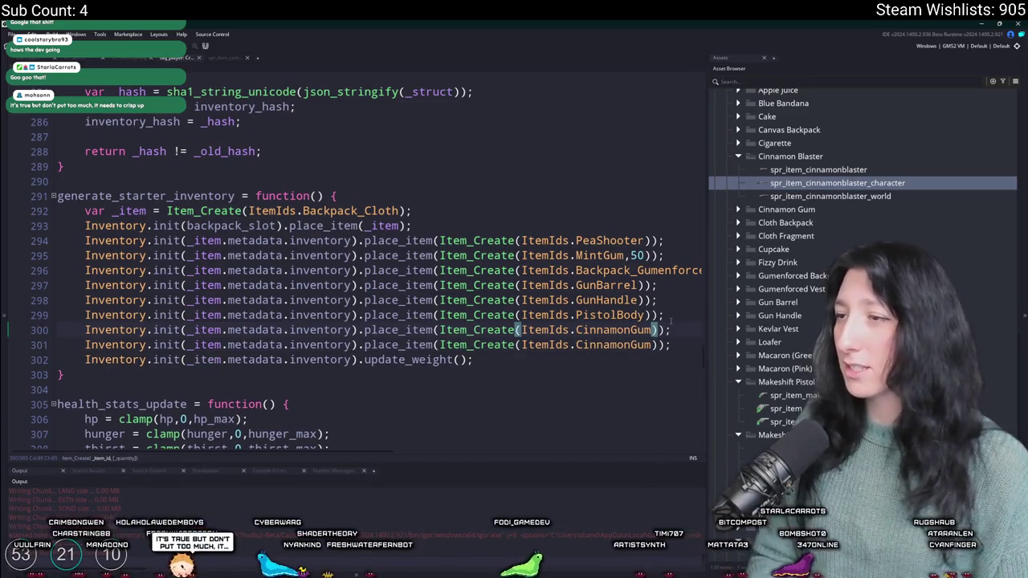
pyautogui.doubleClick(610, 315)
pyautogui.hotkey('ctrl', 'c')
pyautogui.doubleClick(613, 344)
pyautogui.hotkey('ctrl', 'v')
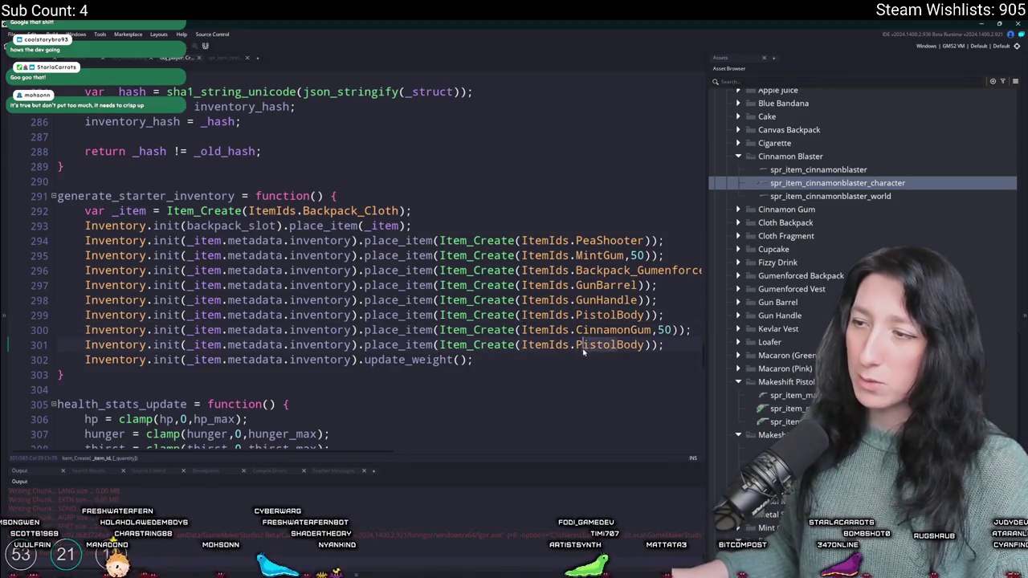
pyautogui.click(584, 347)
pyautogui.press('Delete')
pyautogui.press('Delete')
pyautogui.press('Delete')
pyautogui.press('BackSpace')
pyautogui.press('BackSpace')
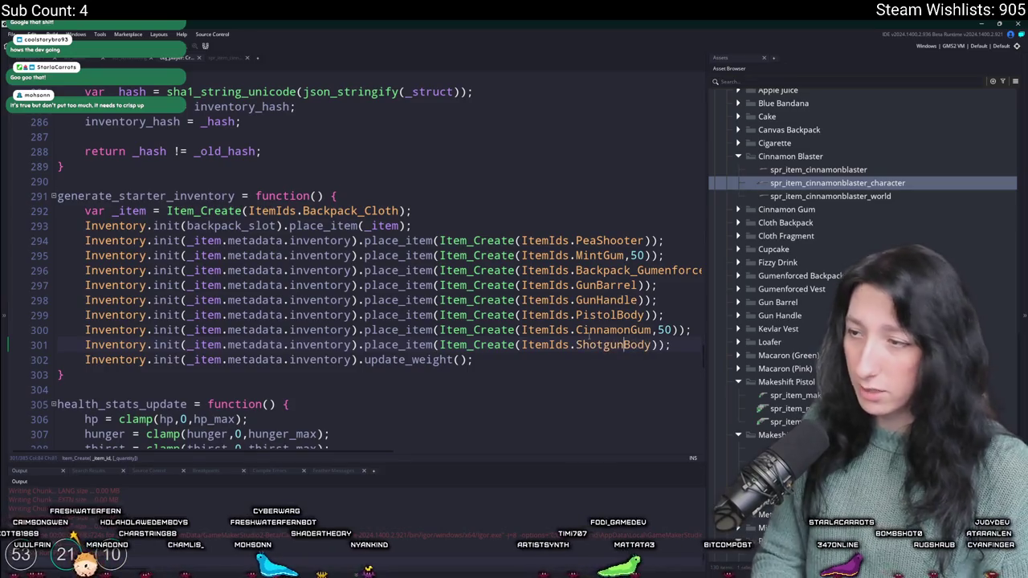
# Step: Duplicate the GunHandle and GunBarrel starter lines, then build and run the game
pyautogui.hotkey('ctrl', 'd')
pyautogui.click(668, 286)
pyautogui.hotkey('ctrl', 'd')
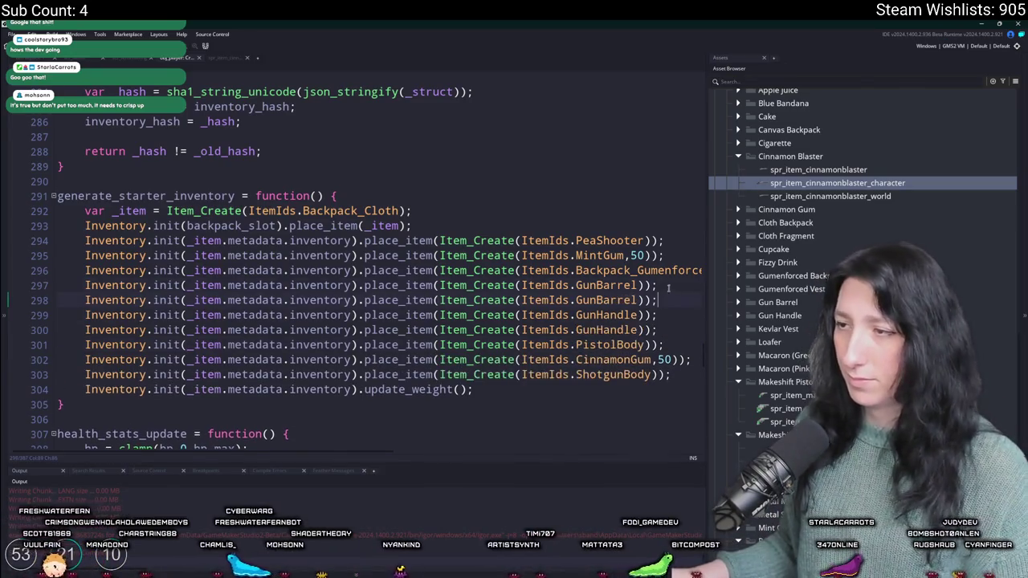
pyautogui.press('F5')
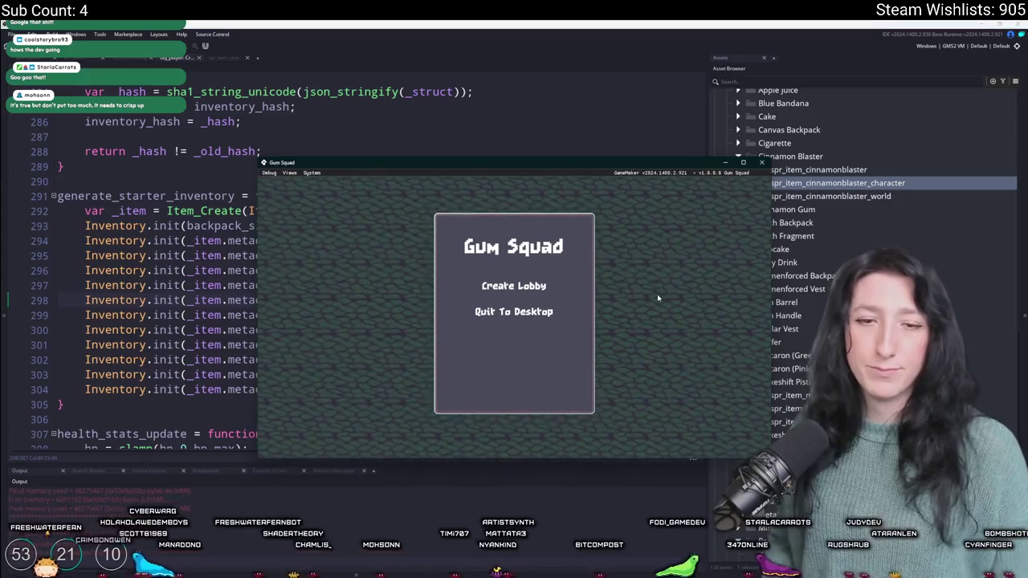
# Step: Create a lobby, maximize the game window, walk around, and open the crafting inventory
pyautogui.click(538, 288)
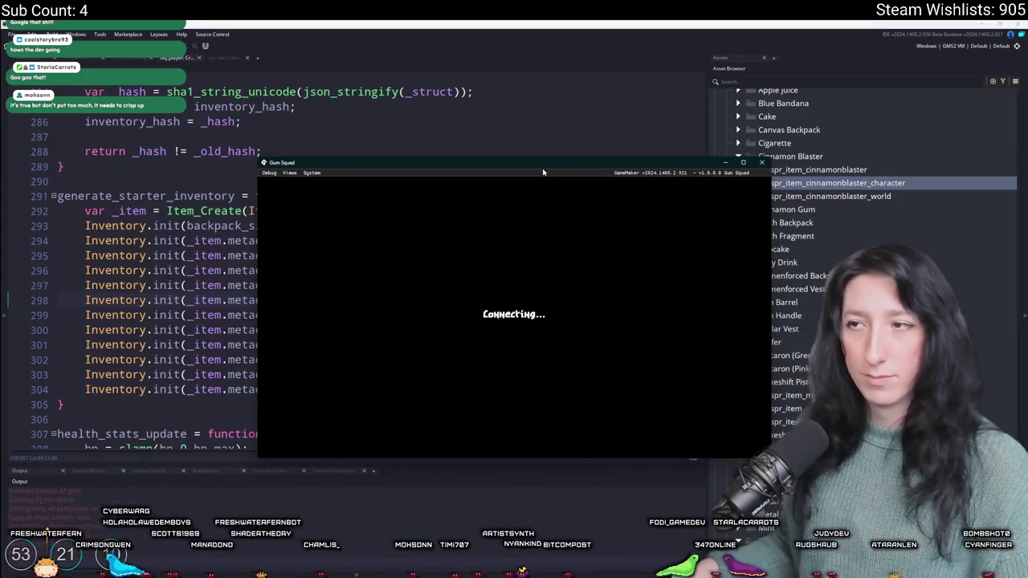
pyautogui.moveTo(543, 172); pyautogui.dragTo(563, 21)
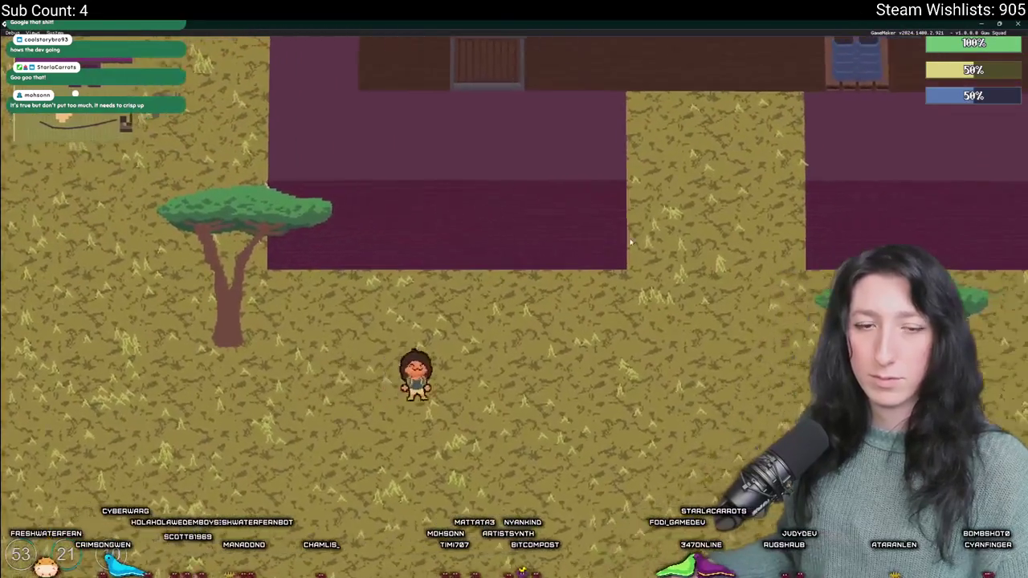
pyautogui.press('a')
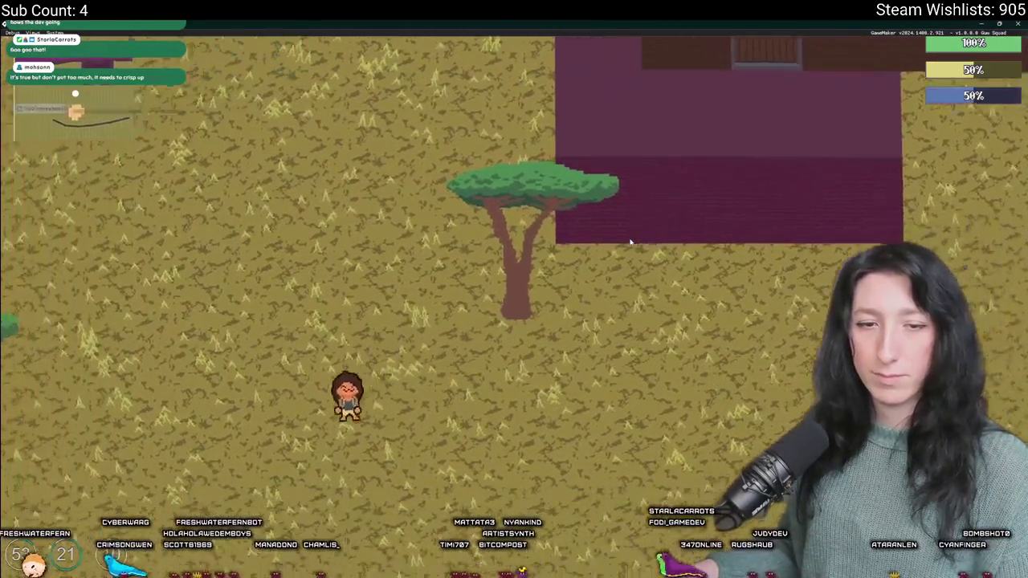
pyautogui.press('a')
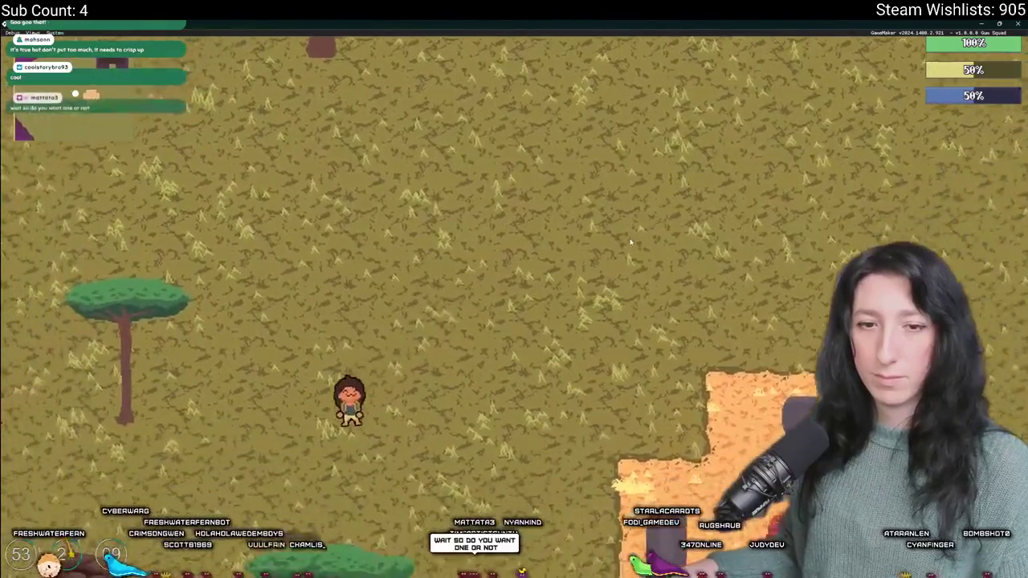
pyautogui.press('a')
pyautogui.press('s')
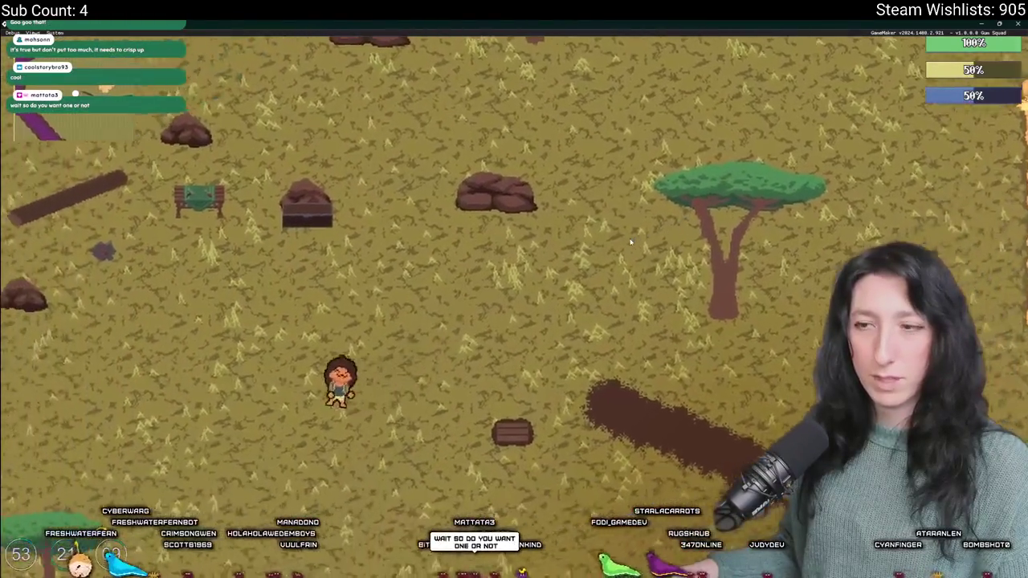
pyautogui.press('a')
pyautogui.press('w')
pyautogui.press('e')
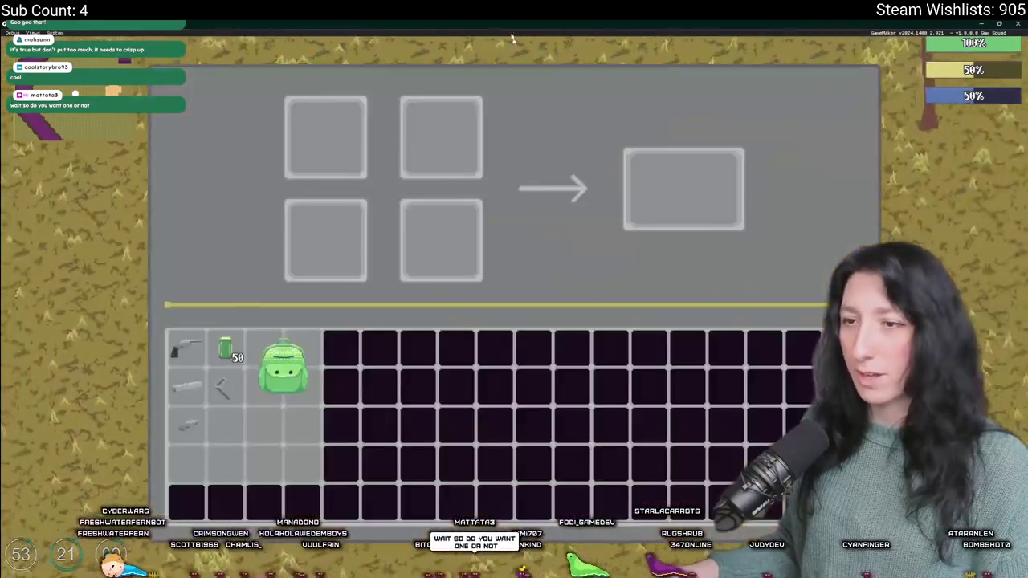
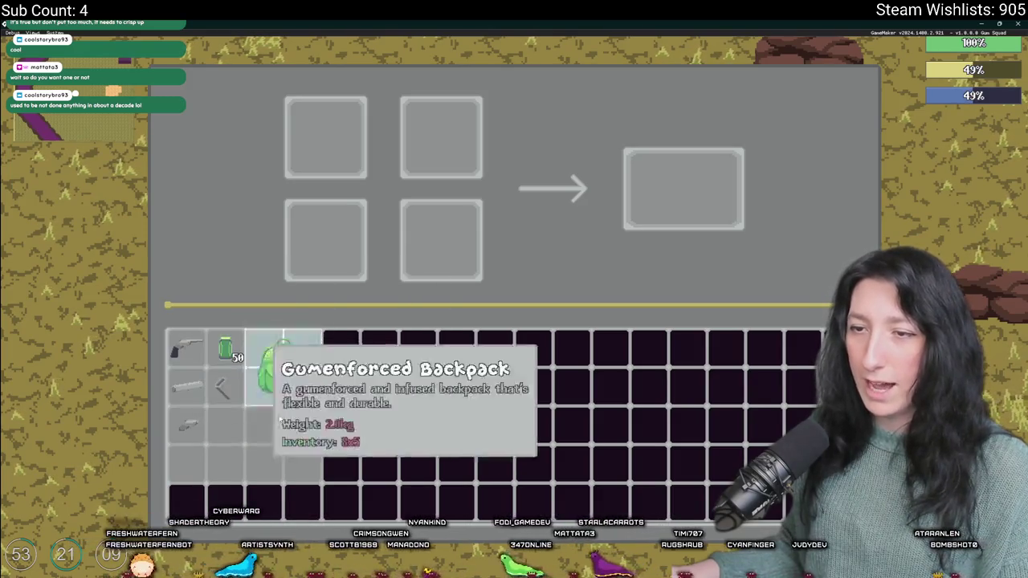
# Step: Try the Pistol Body in a crafting slot, then rebuild, enter a lobby and close the game
pyautogui.click(200, 411)
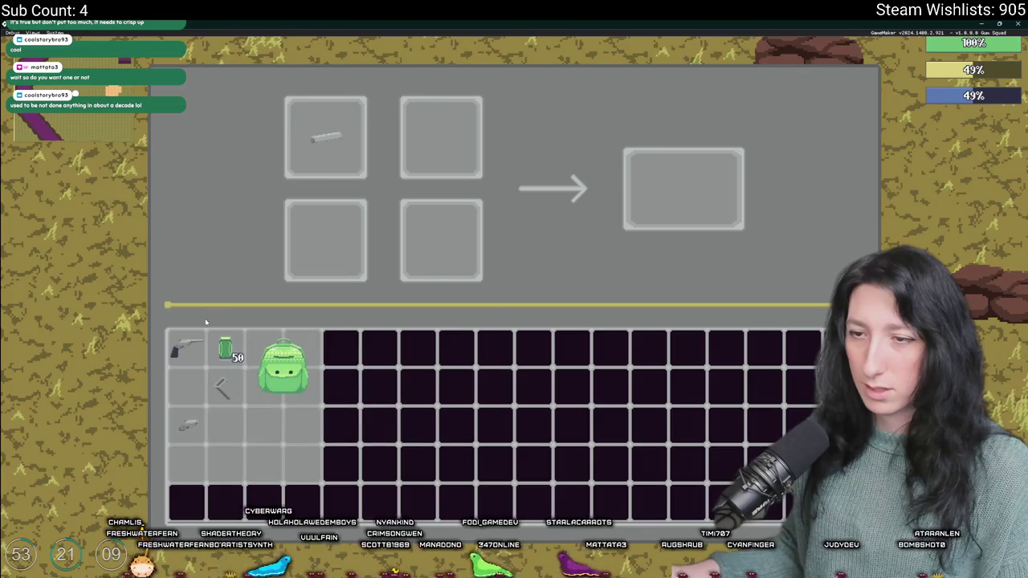
pyautogui.click(326, 131)
pyautogui.hotkey('alt', 'F4')
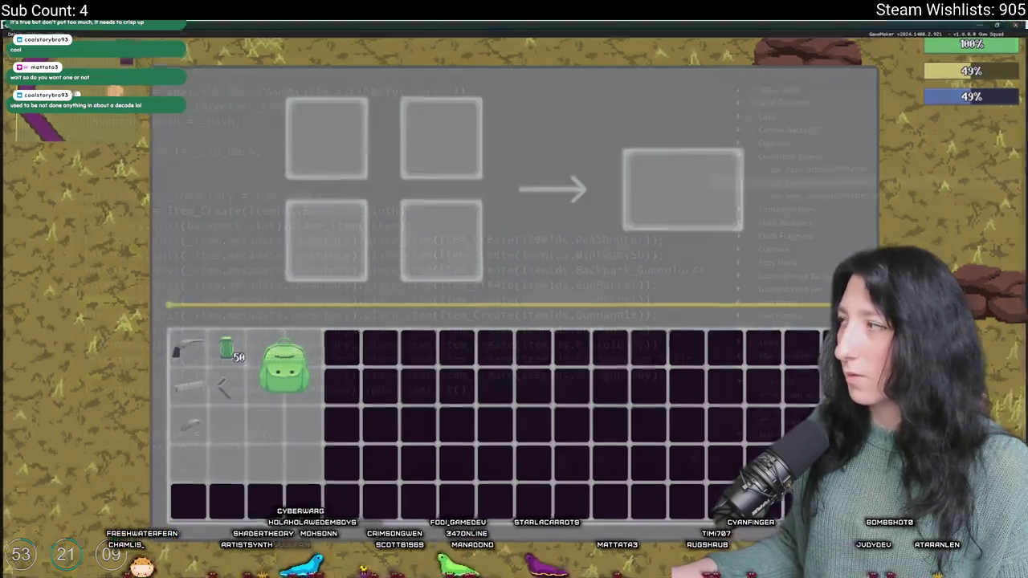
pyautogui.click(545, 222)
pyautogui.press('F5')
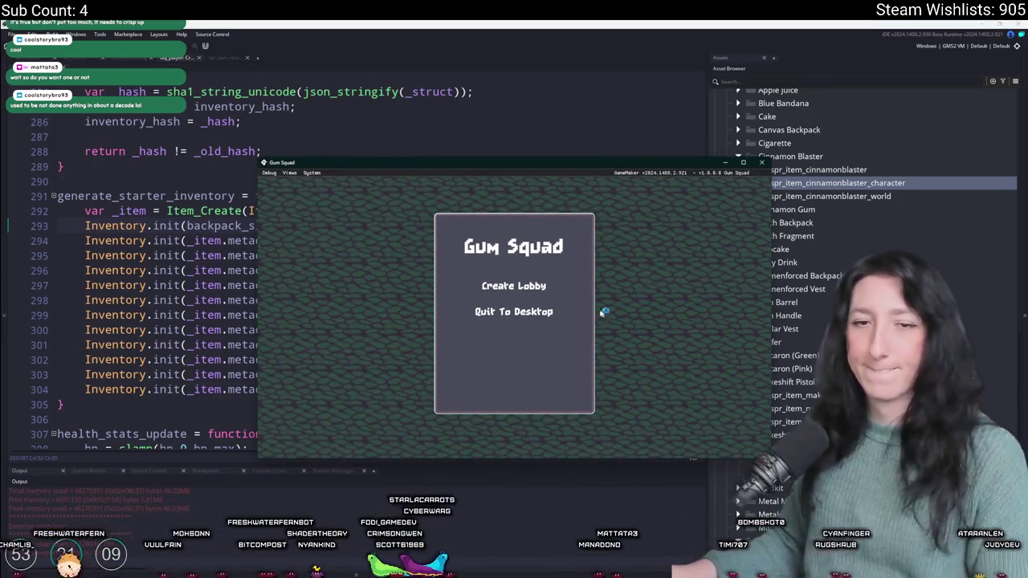
pyautogui.click(514, 285)
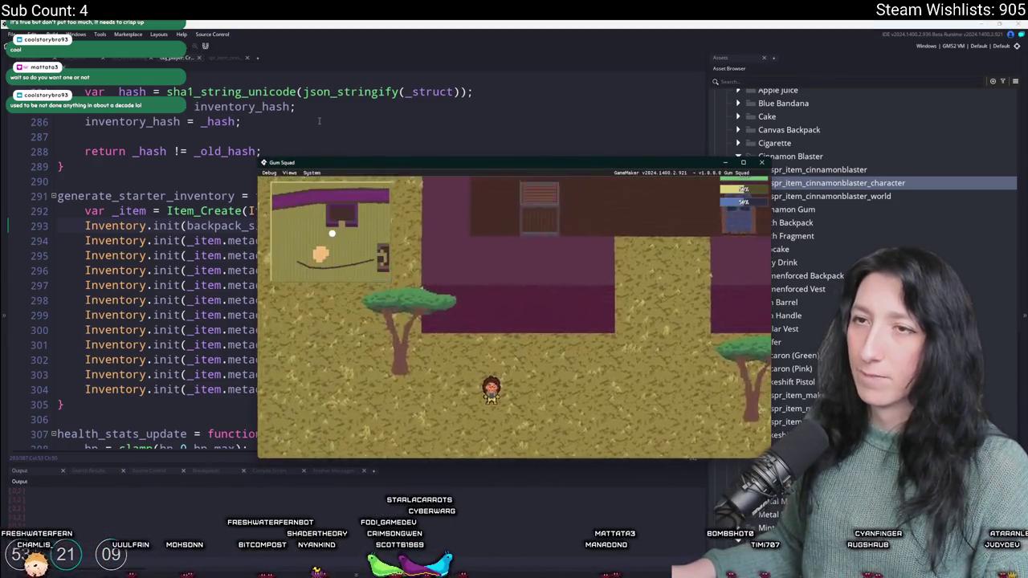
pyautogui.click(760, 162)
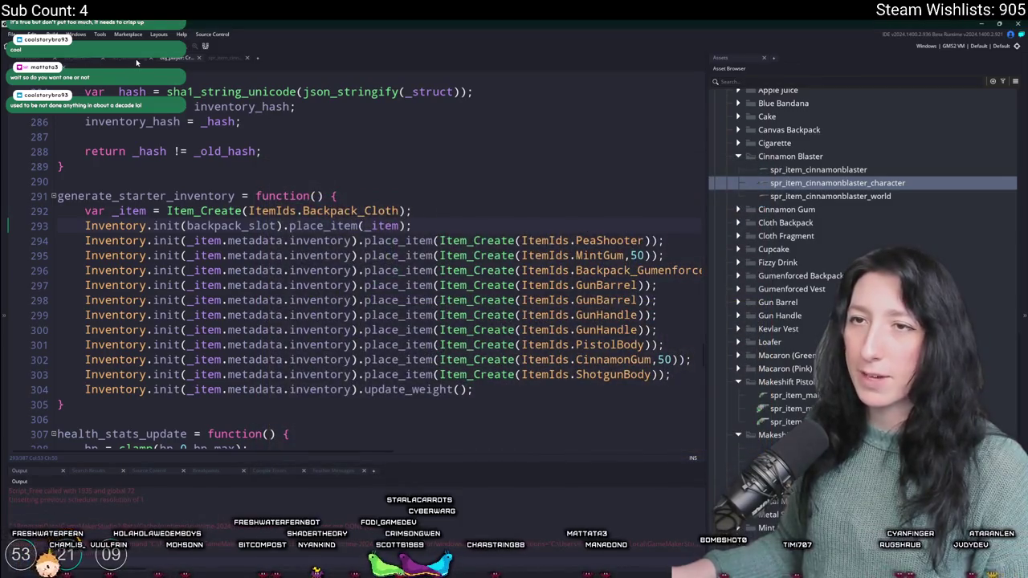
# Step: Switch to scr_ferncrafting and open the rm_playarea room through the asset search
pyautogui.click(136, 59)
pyautogui.hotkey('ctrl', 't')
pyautogui.write('rm_pl')
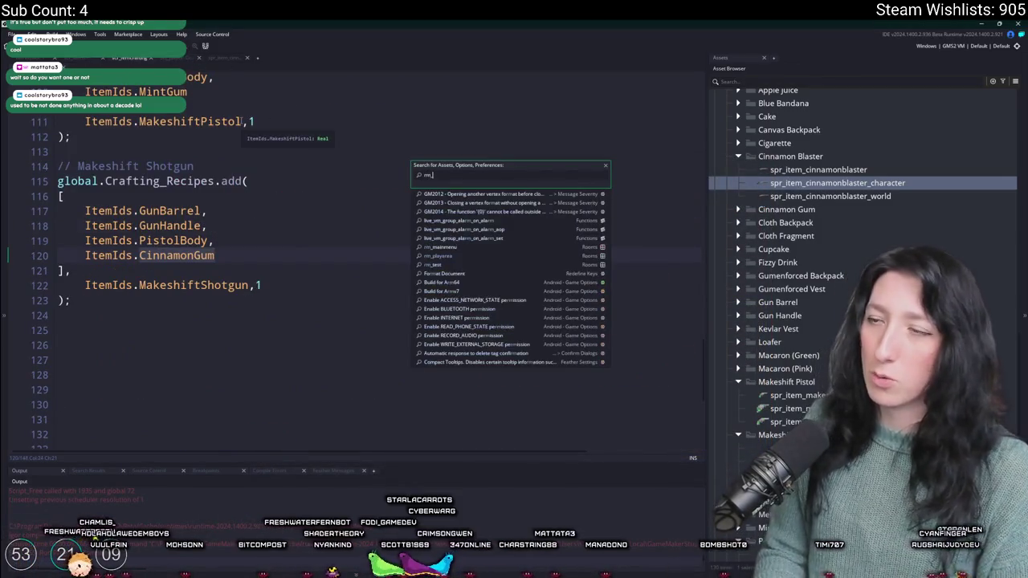
pyautogui.press('Return')
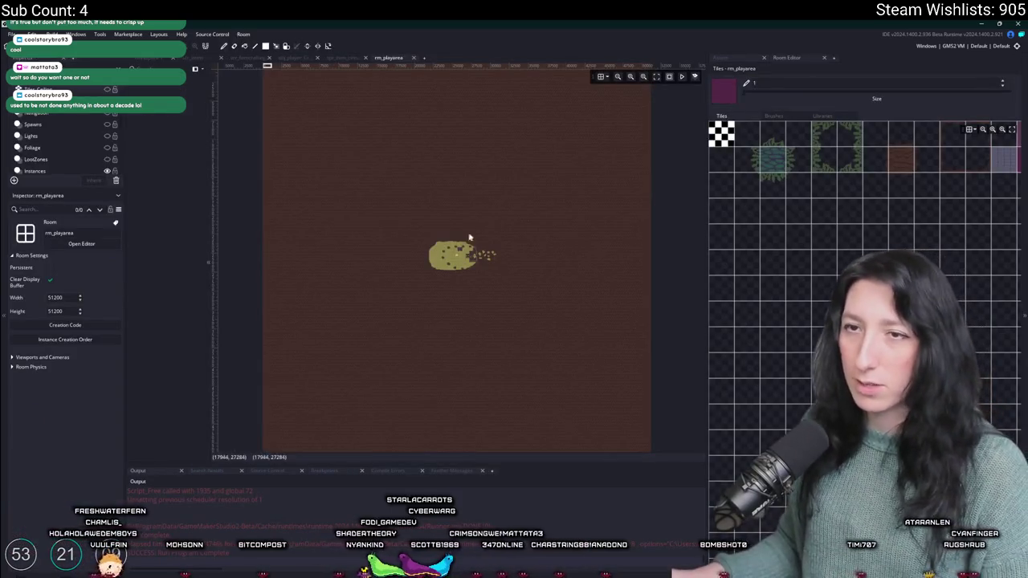
# Step: On the Instances layer, drag obj_player up toward the crafting items
pyautogui.scroll(5, 469, 238)
pyautogui.click(34, 172)
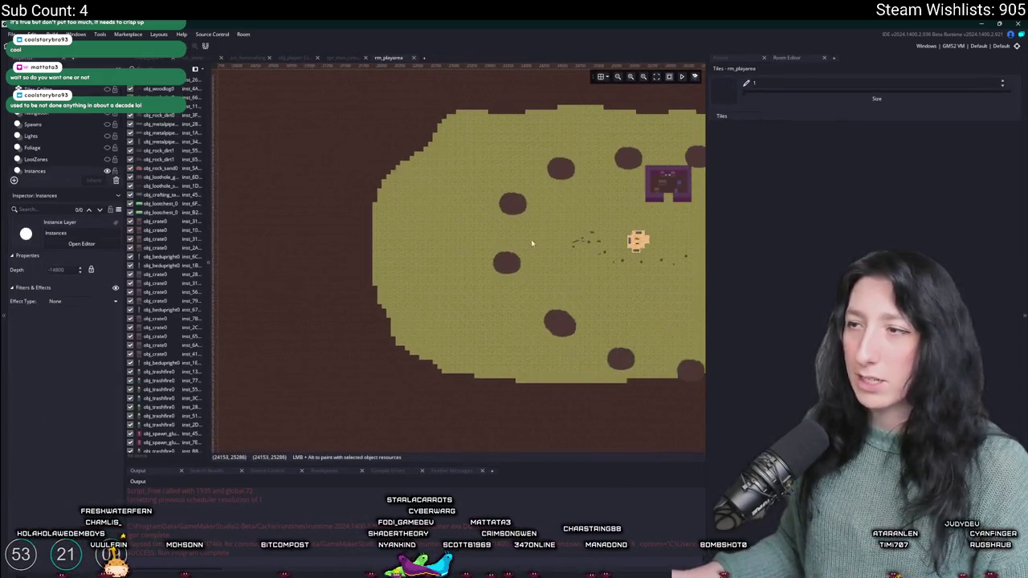
pyautogui.scroll(3, 531, 240)
pyautogui.moveTo(575, 316); pyautogui.dragTo(568, 236)
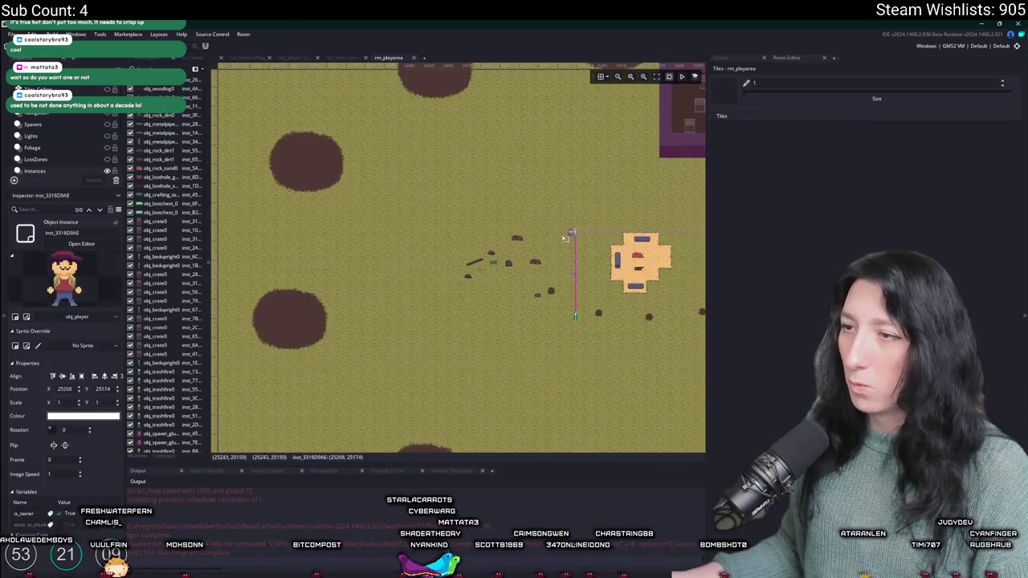
# Step: Rebuild and test the game in a lobby, close it and run it again
pyautogui.press('F5')
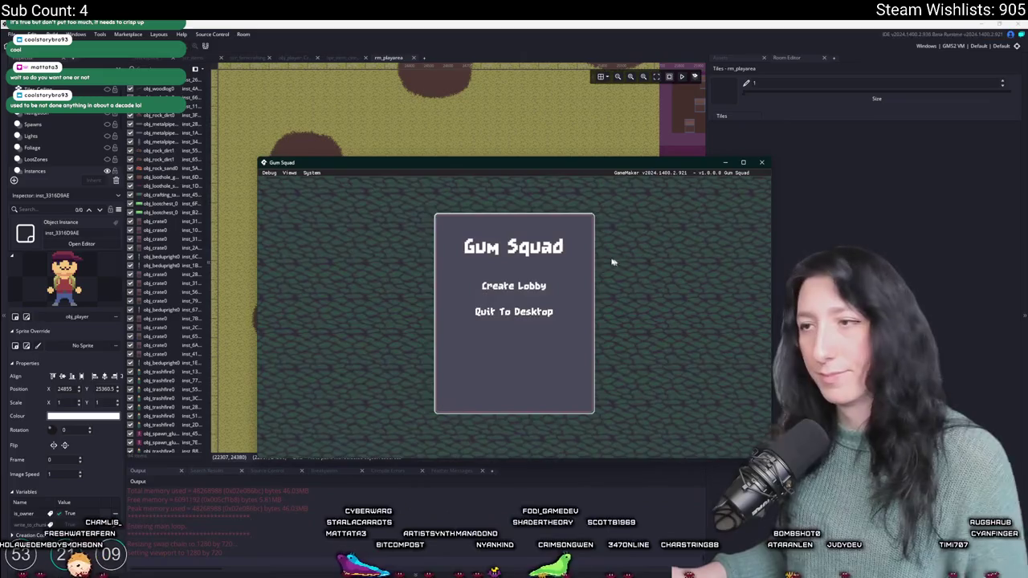
pyautogui.click(514, 286)
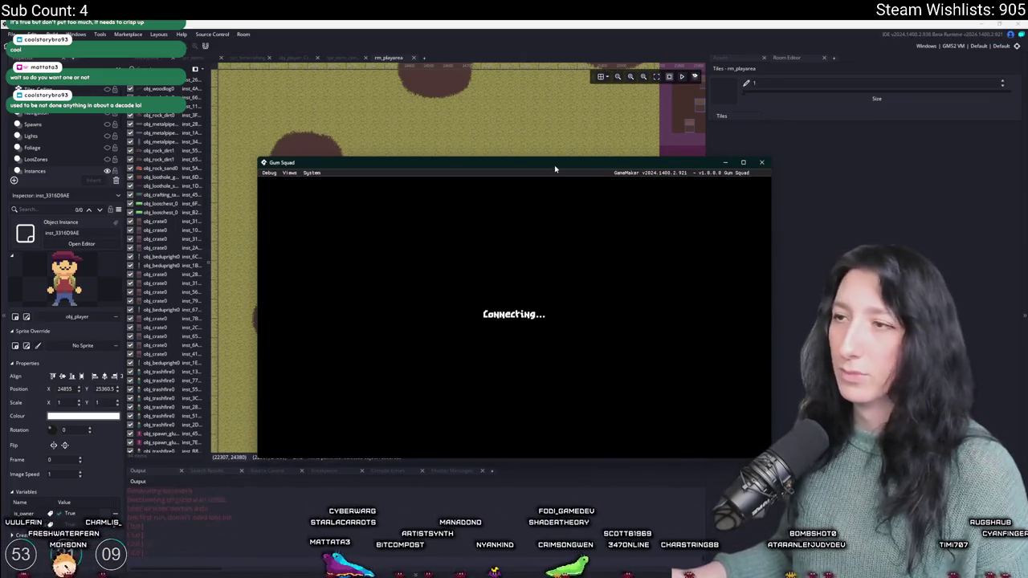
pyautogui.doubleClick(554, 164)
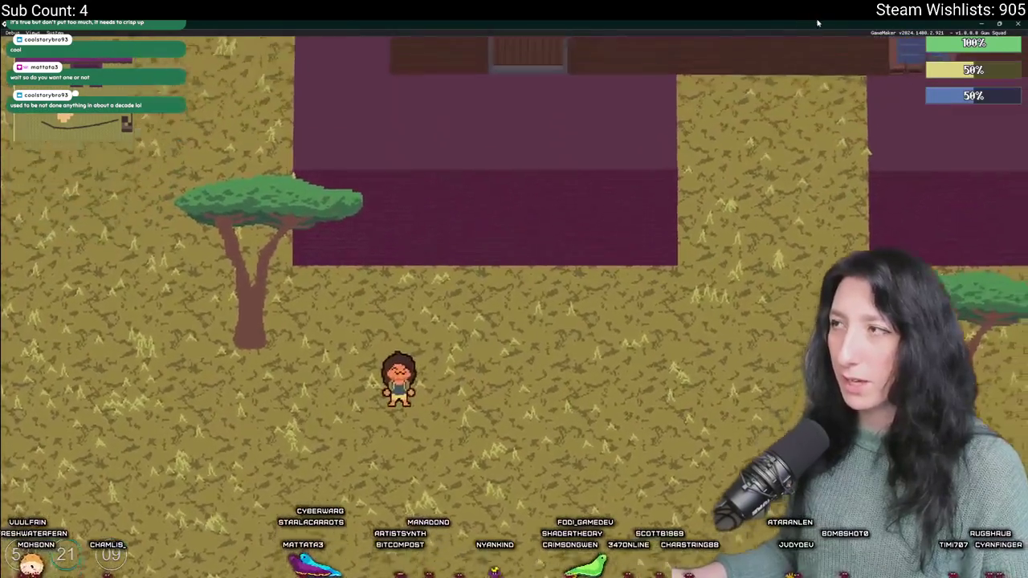
pyautogui.click(1017, 22)
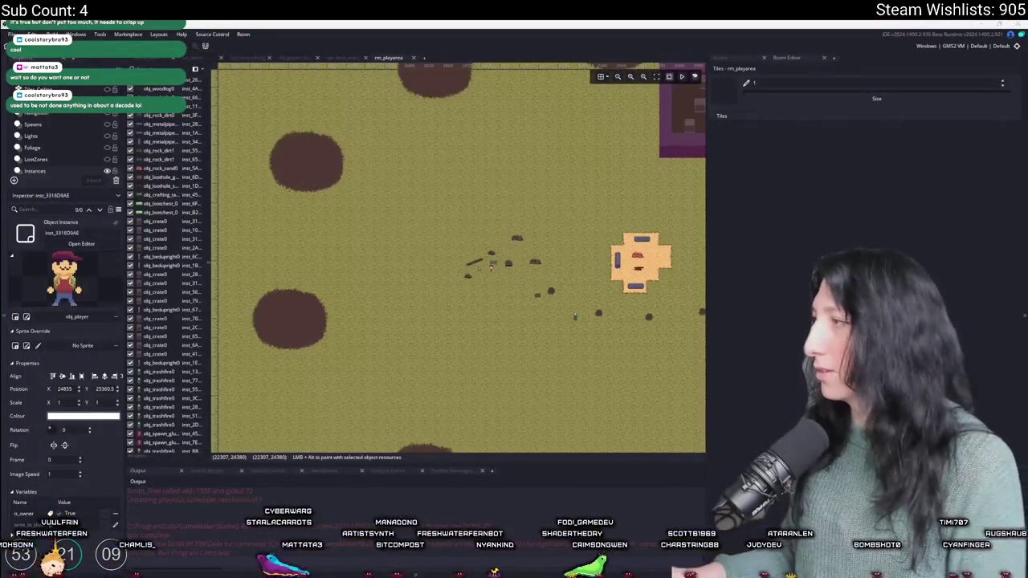
pyautogui.press('F5')
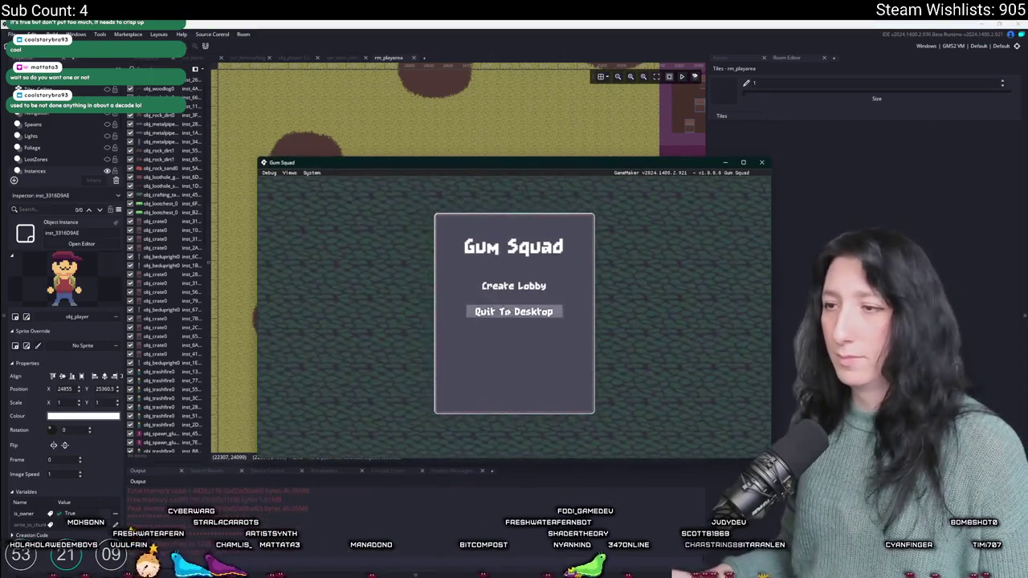
# Step: Start a lobby and place Gun Barrel, Gun Handle, Shotgun Body and Cinnamon Gum in the crafting grid
pyautogui.click(514, 286)
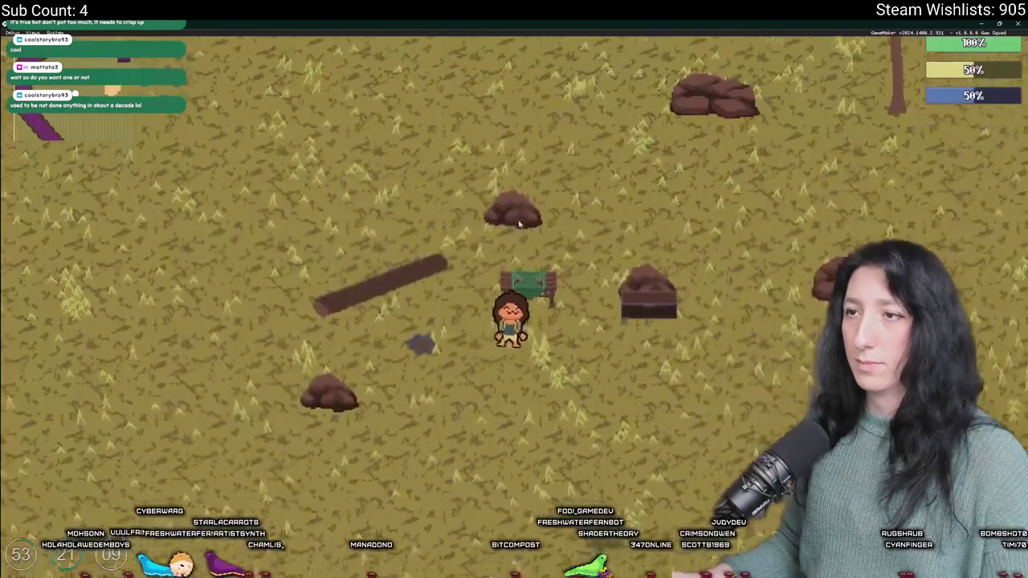
pyautogui.press('Tab')
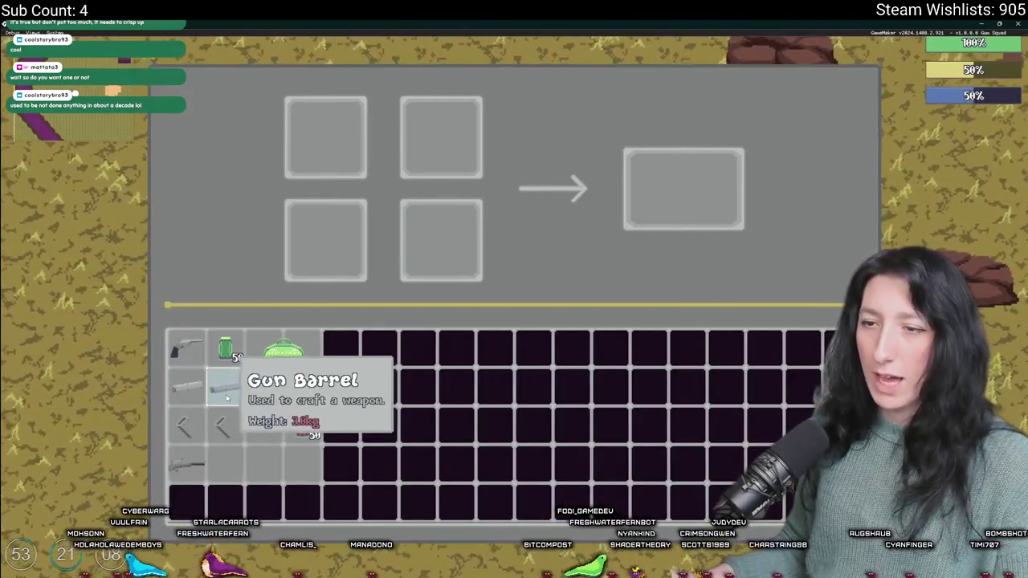
pyautogui.click(225, 387)
pyautogui.click(218, 446)
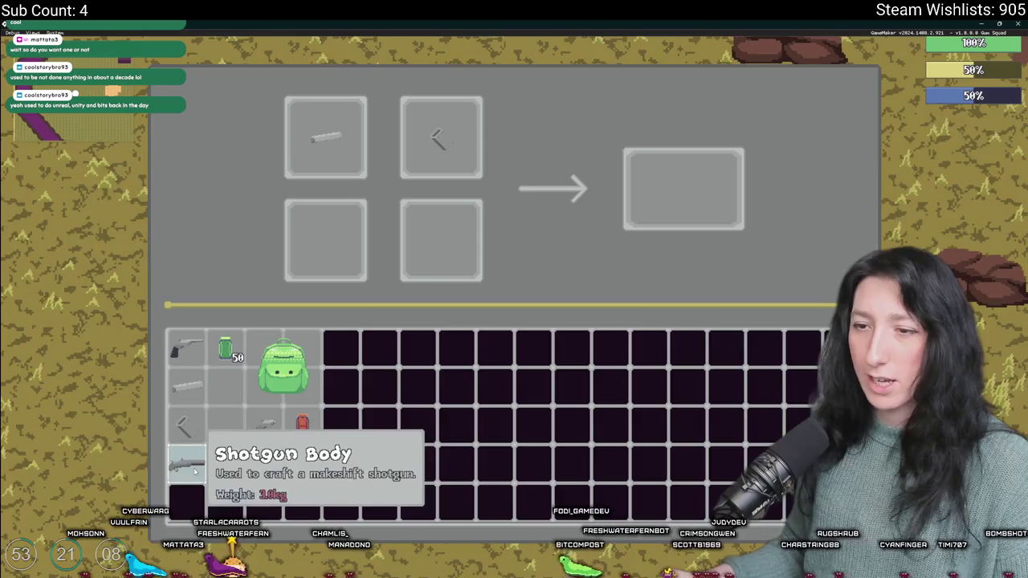
pyautogui.click(209, 465)
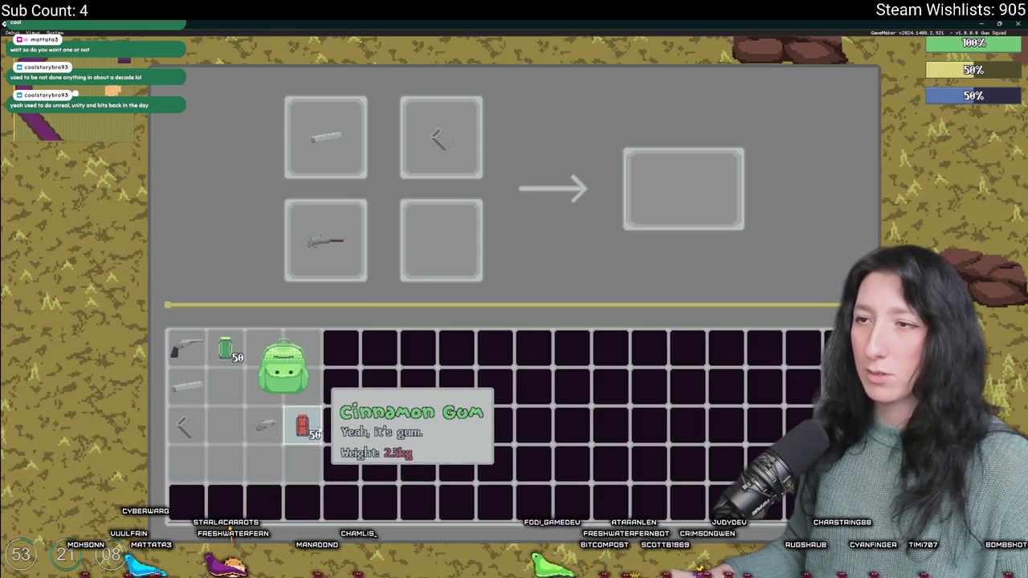
pyautogui.click(302, 427)
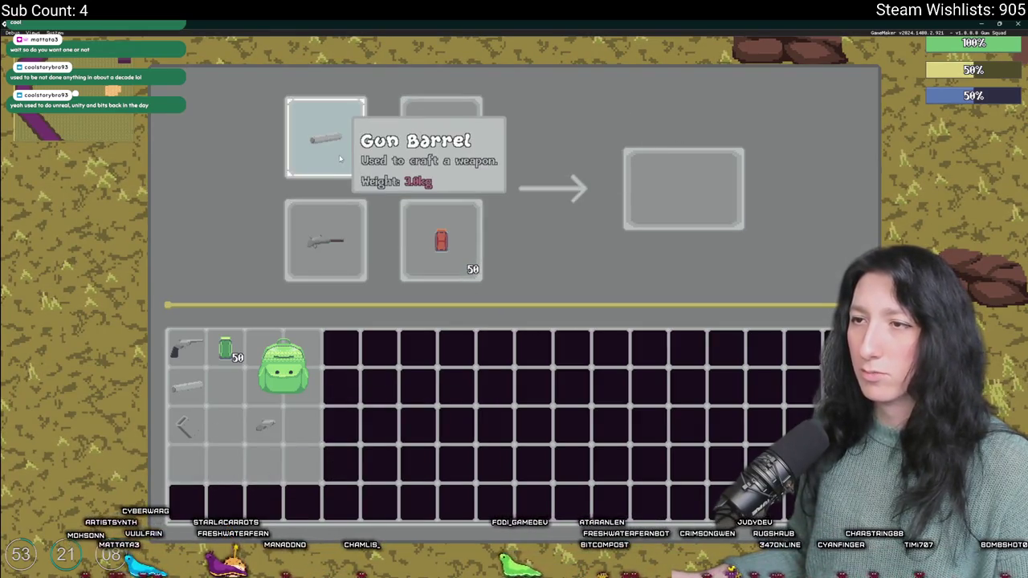
# Step: Close the inventory and the game, returning to the scr_ferncrafting script
pyautogui.press('Escape')
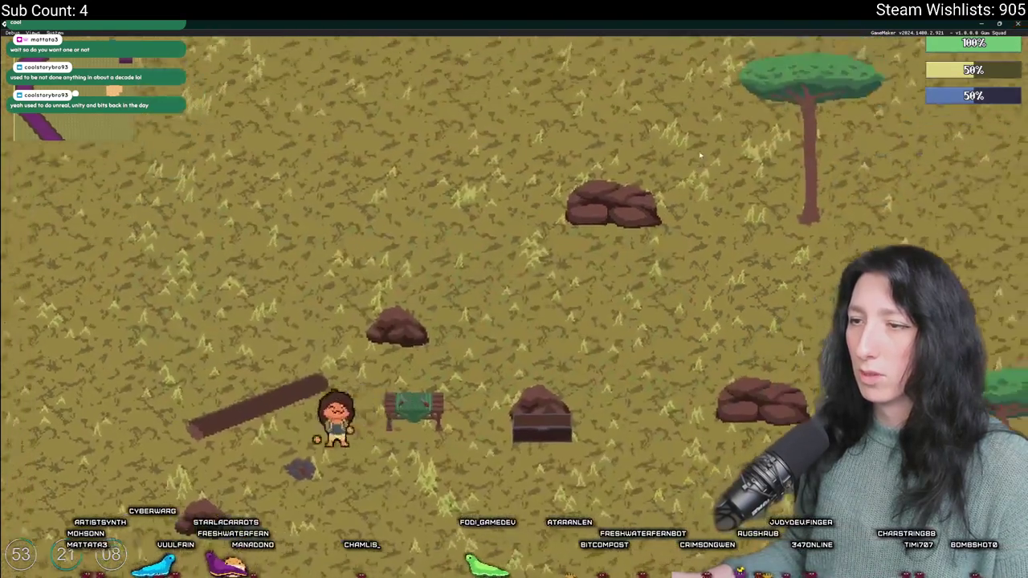
pyautogui.scroll(-3, 684, 244)
pyautogui.press('Escape')
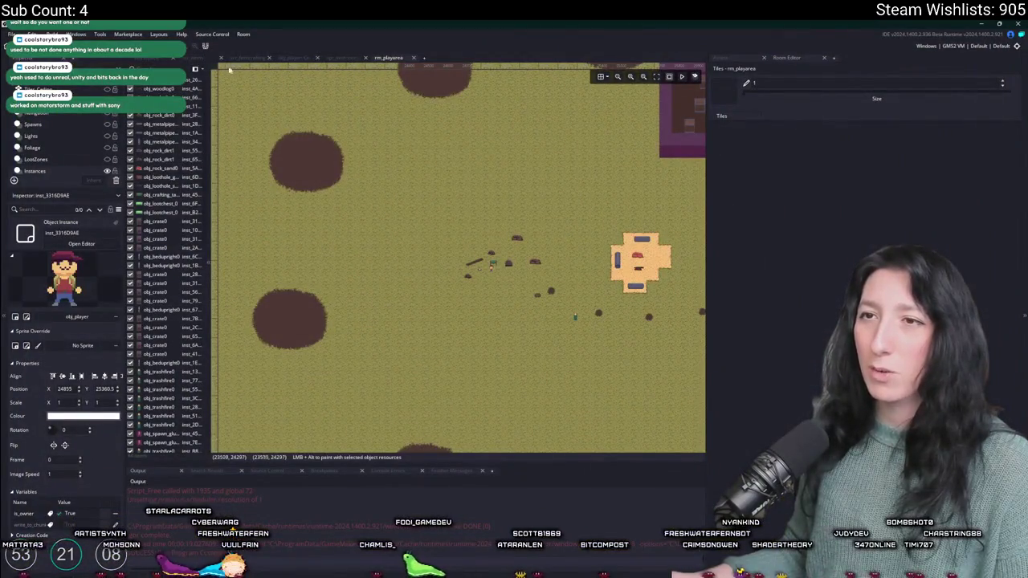
pyautogui.click(241, 59)
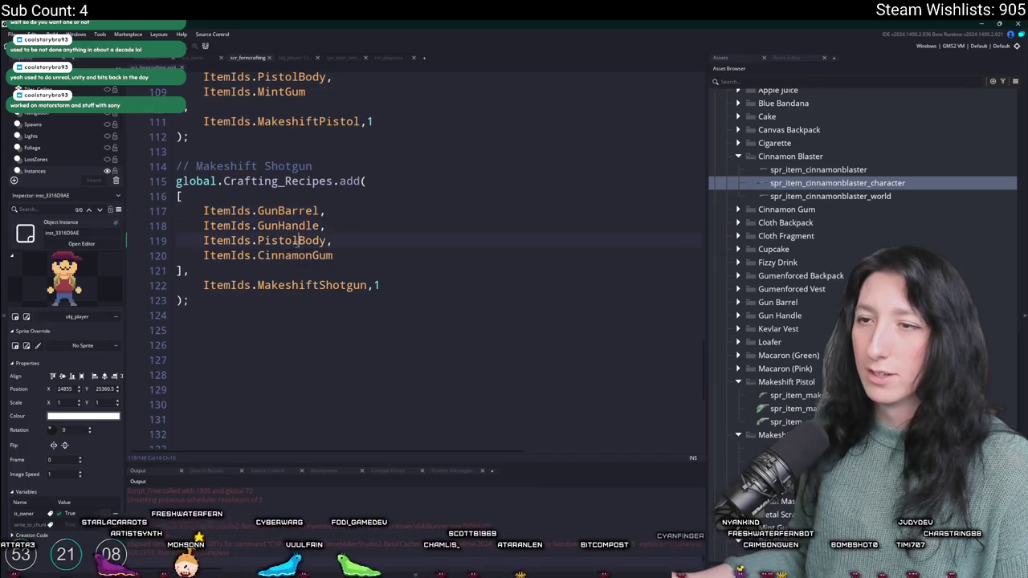
# Step: Change the Makeshift Shotgun ingredient ItemIds.PistolBody to ItemIds.ShotgunBody and rebuild the game
pyautogui.click(258, 242)
pyautogui.press('Delete')
pyautogui.press('Delete')
pyautogui.press('Delete')
pyautogui.write('Shotgun')
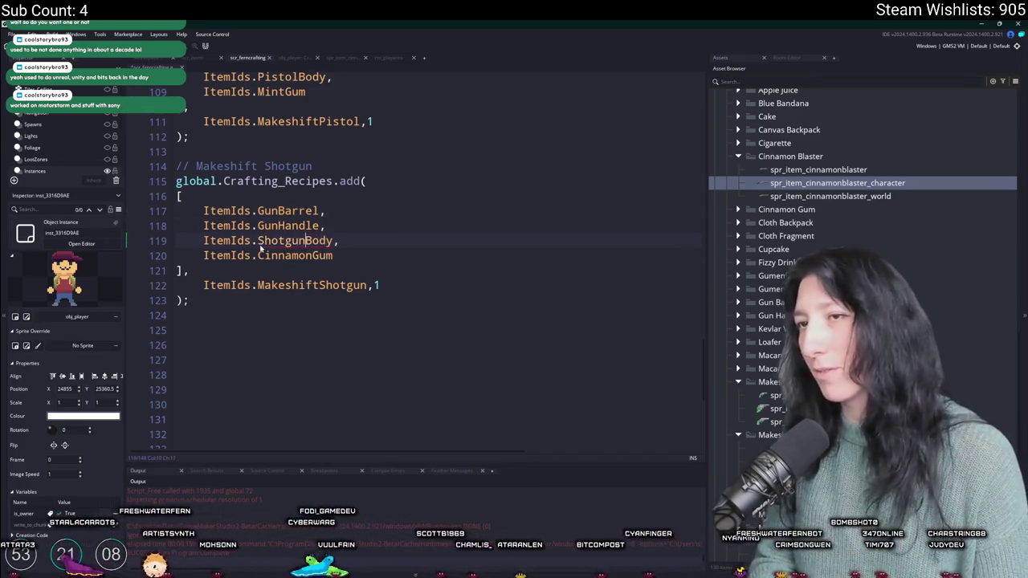
pyautogui.press('F5')
pyautogui.click(410, 226)
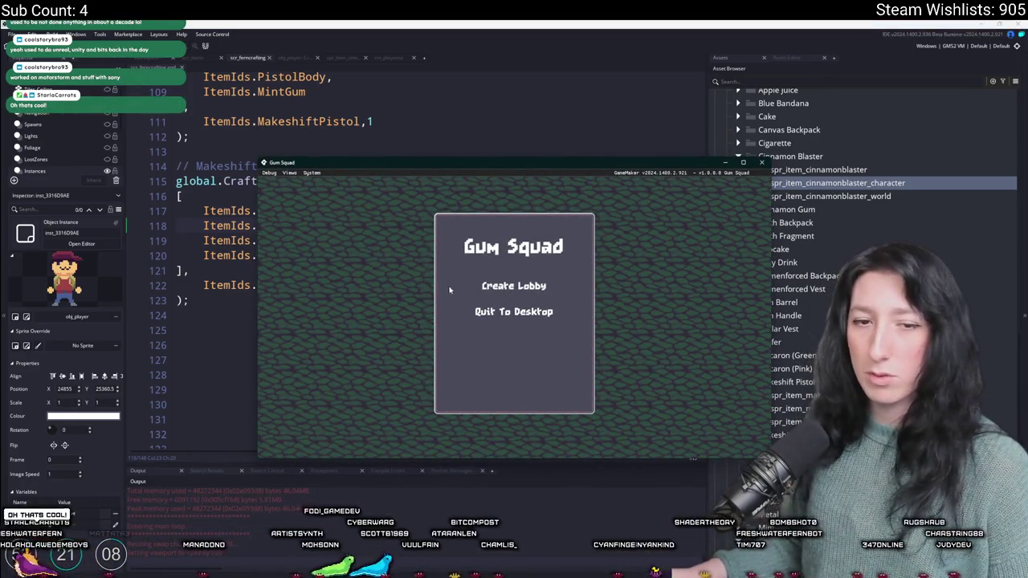
# Step: Start a lobby, maximize the window and put Gun Barrel and Gun Handle into crafting slots
pyautogui.click(490, 285)
pyautogui.doubleClick(528, 167)
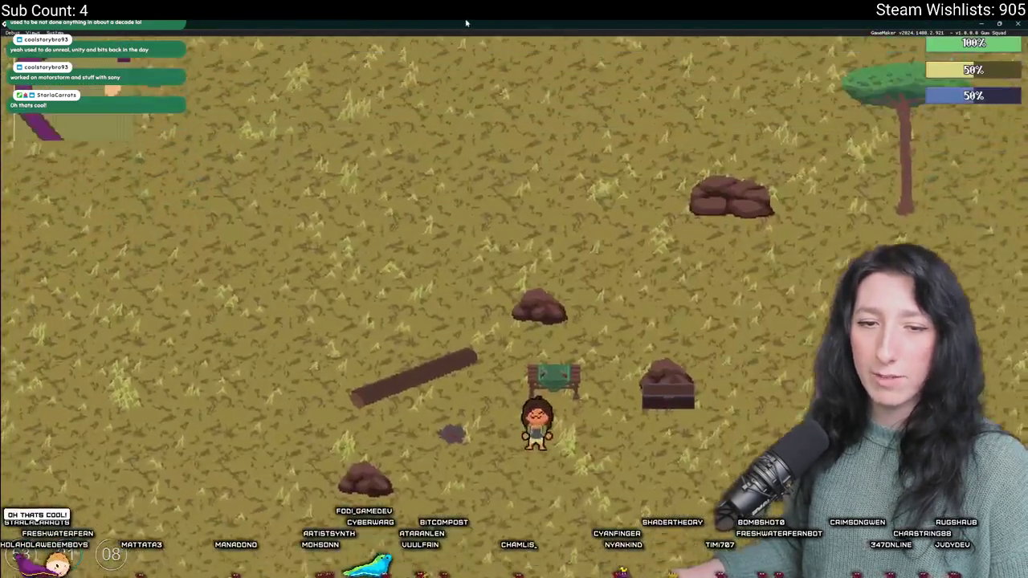
pyautogui.press('Tab')
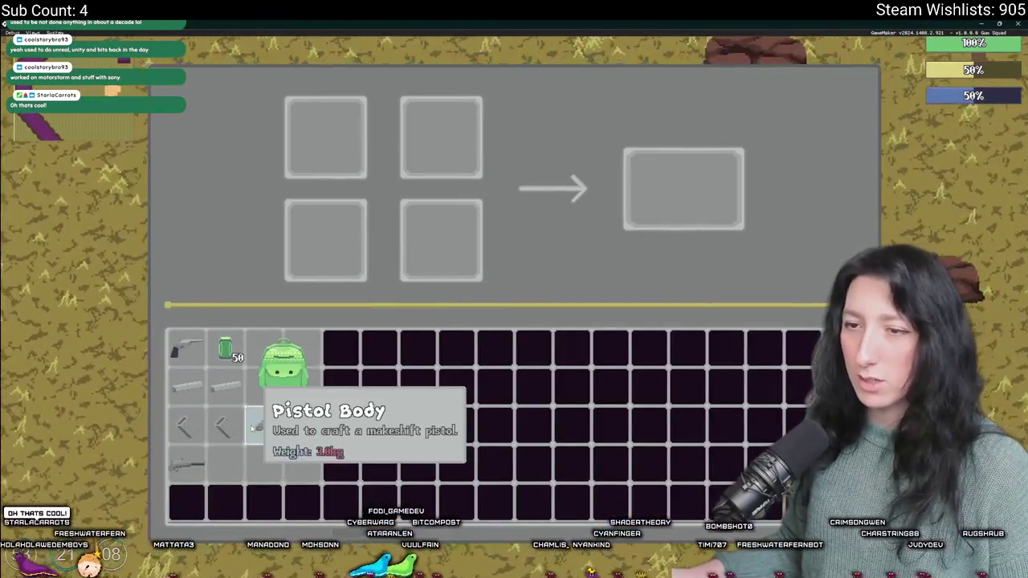
pyautogui.click(227, 384)
pyautogui.click(227, 426)
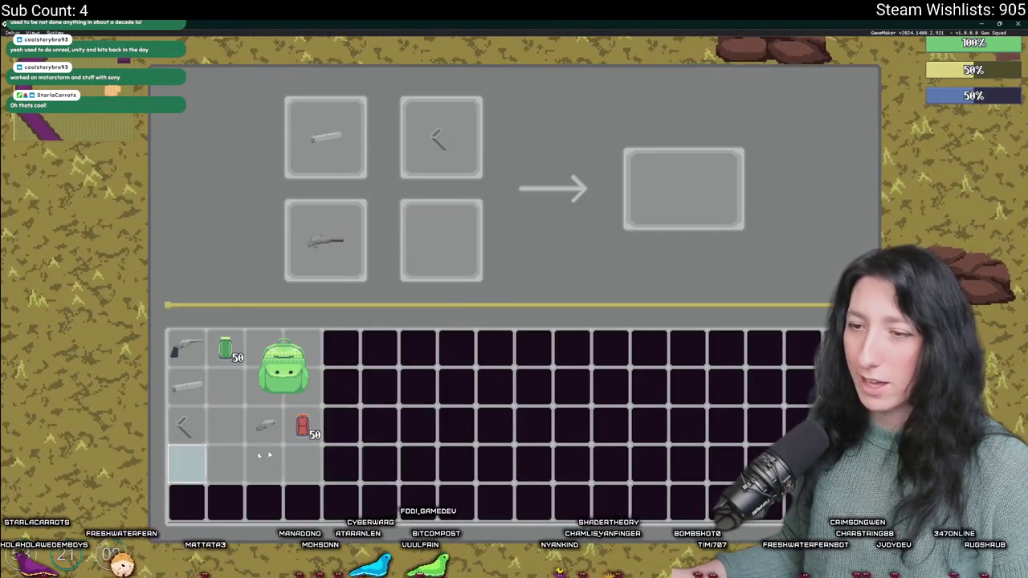
pyautogui.moveTo(711, 182)
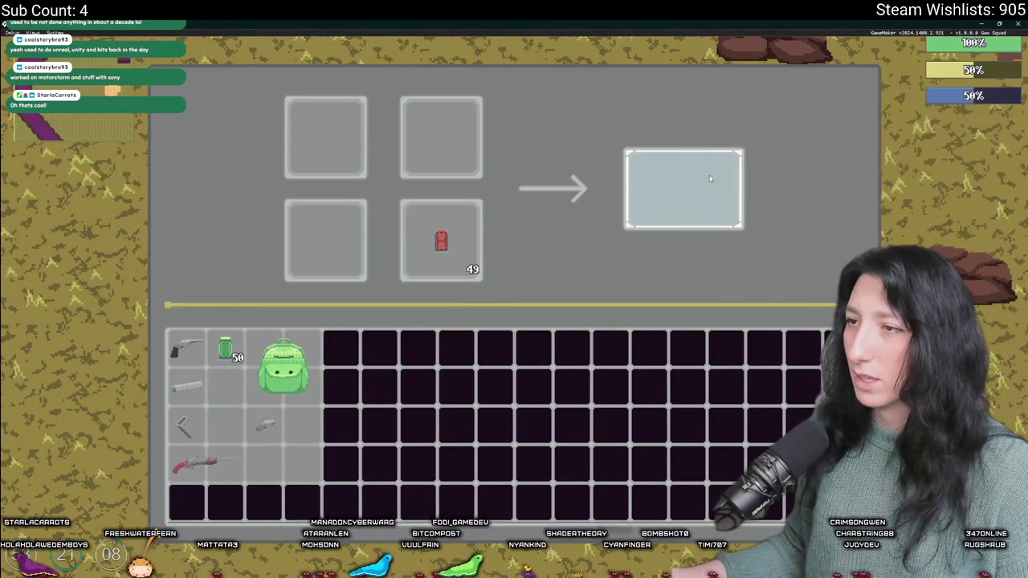
# Step: Equip the crafted red shotgun in the hand slot and close the inventory
pyautogui.press('Tab')
pyautogui.click(200, 463)
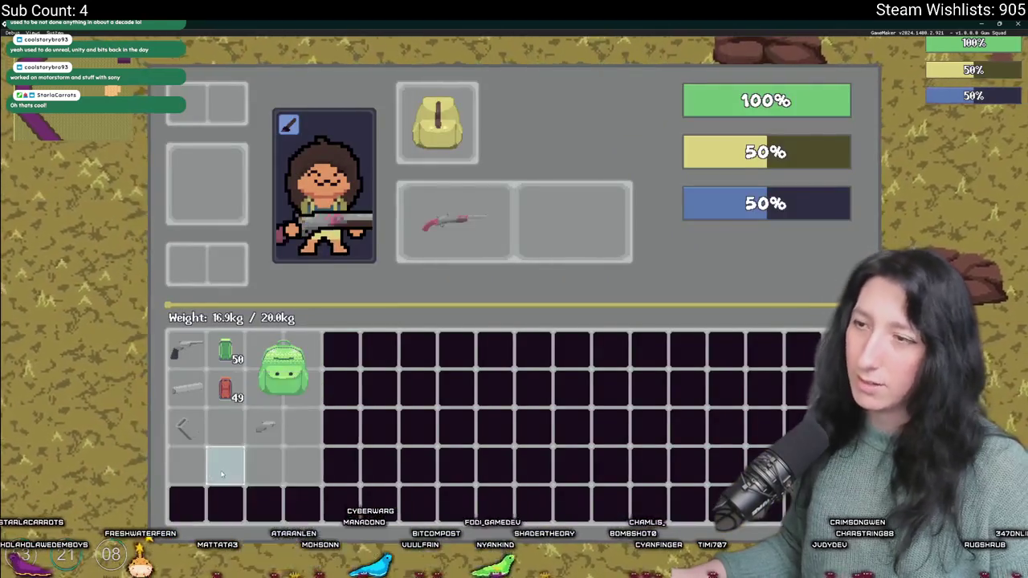
pyautogui.press('Escape')
pyautogui.press('i')
pyautogui.press('Escape')
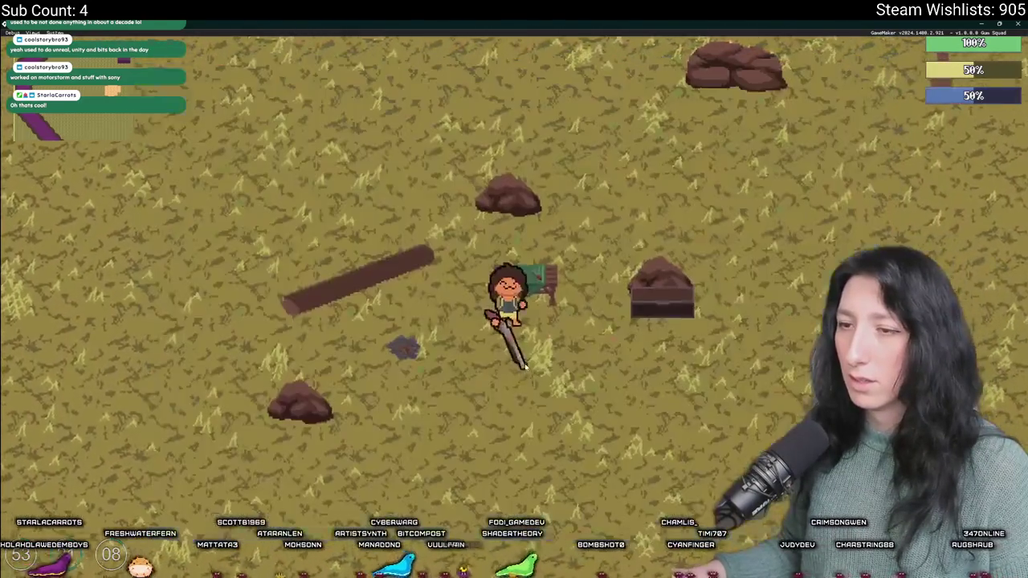
# Step: Walk the character to the orange clearing and attack the enemies there
pyautogui.press('d')
pyautogui.press('s')
pyautogui.press('d')
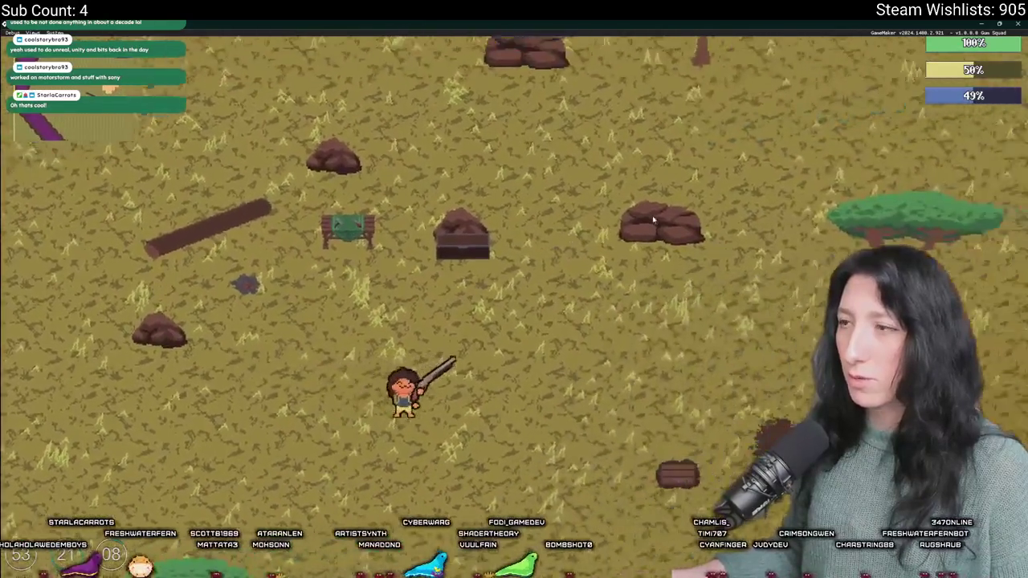
pyautogui.press('w')
pyautogui.press('d')
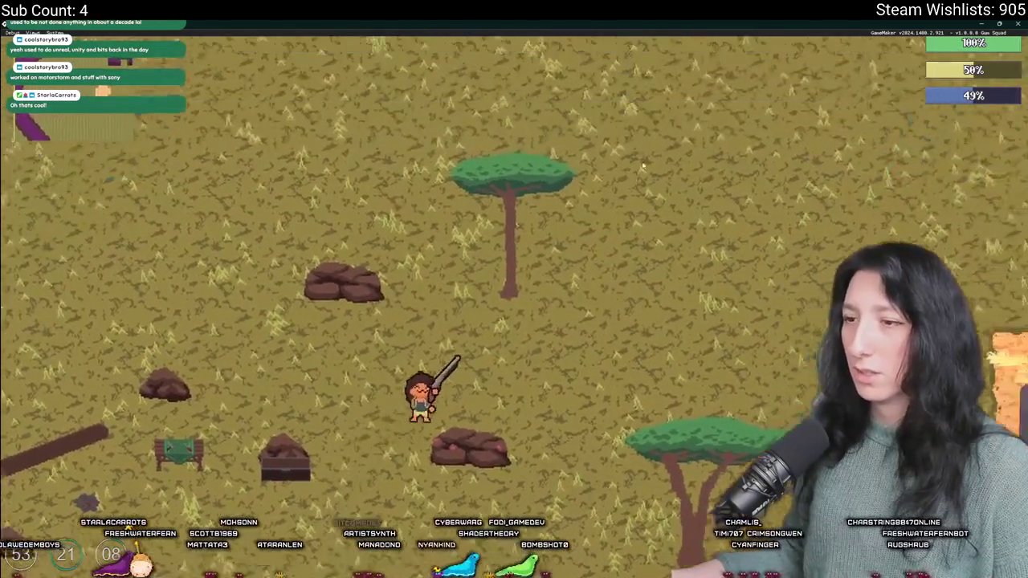
pyautogui.press('w')
pyautogui.press('d')
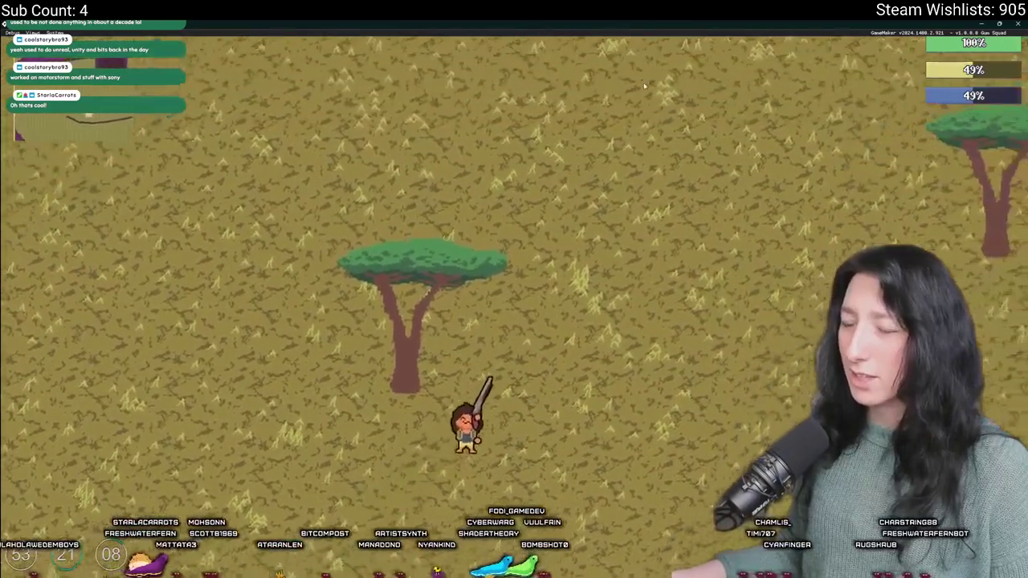
pyautogui.press('s')
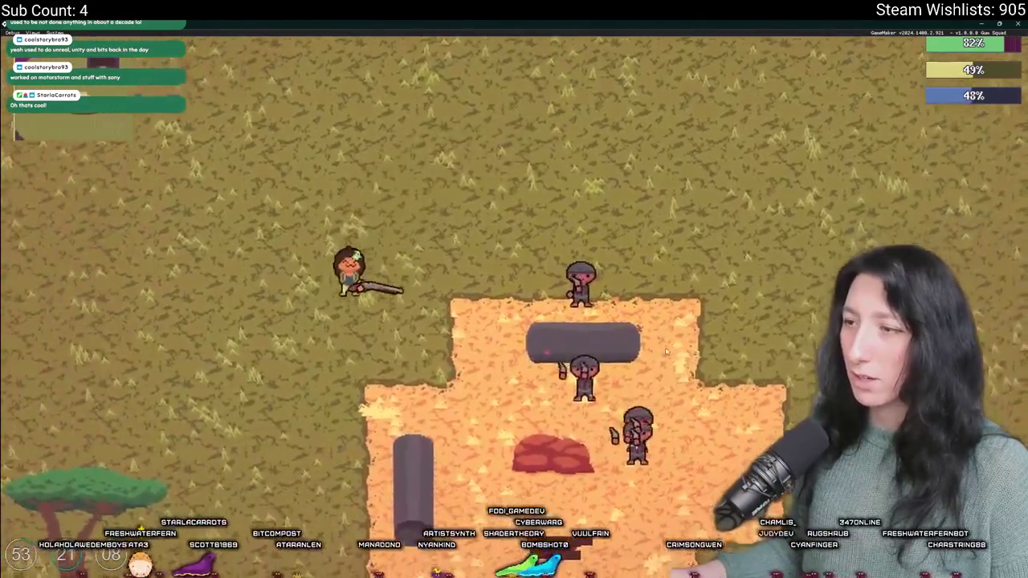
pyautogui.press('s')
pyautogui.click(665, 352)
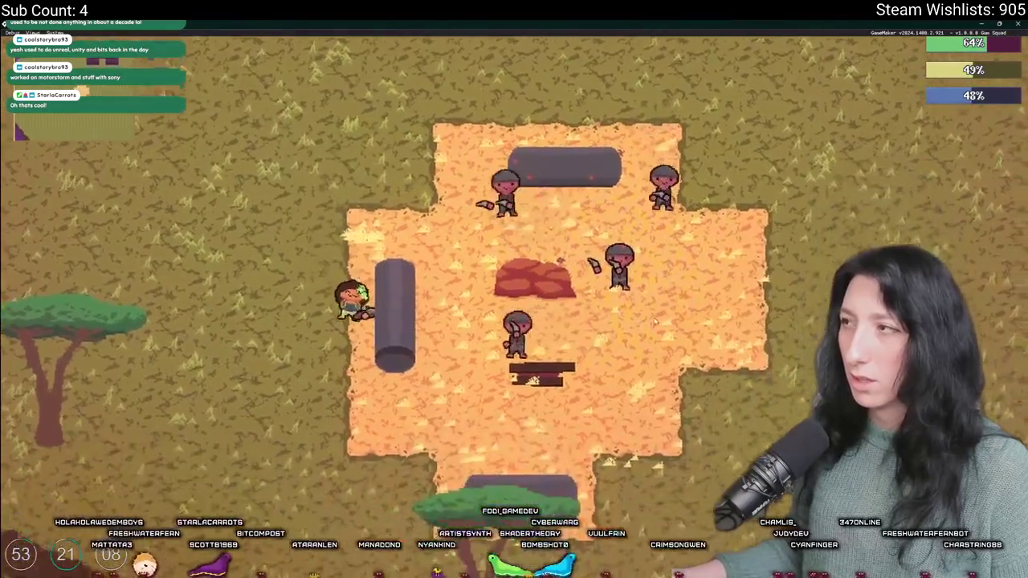
# Step: Keep moving around the clearing while fighting the enemies
pyautogui.press('w')
pyautogui.press('d')
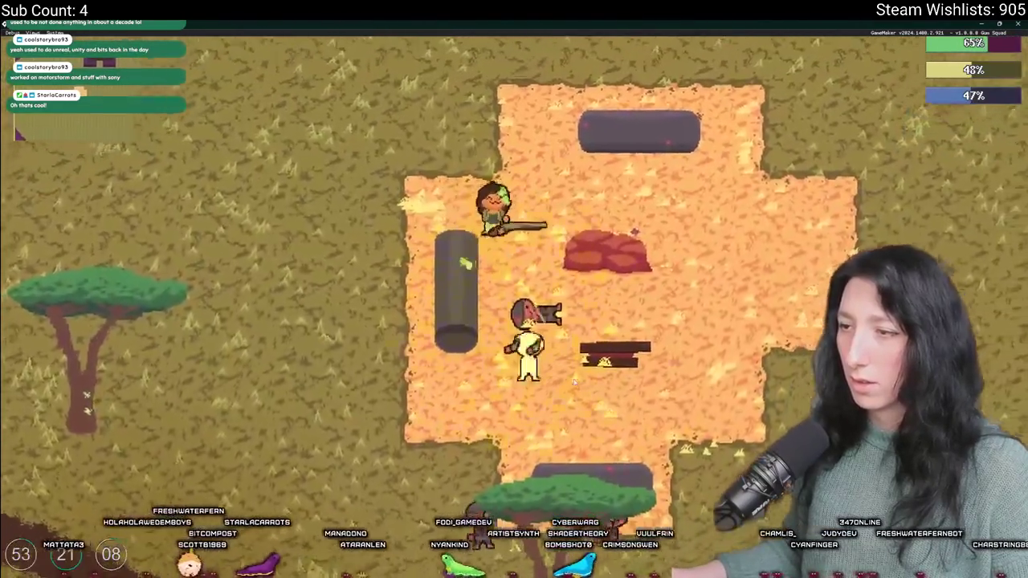
pyautogui.press('a')
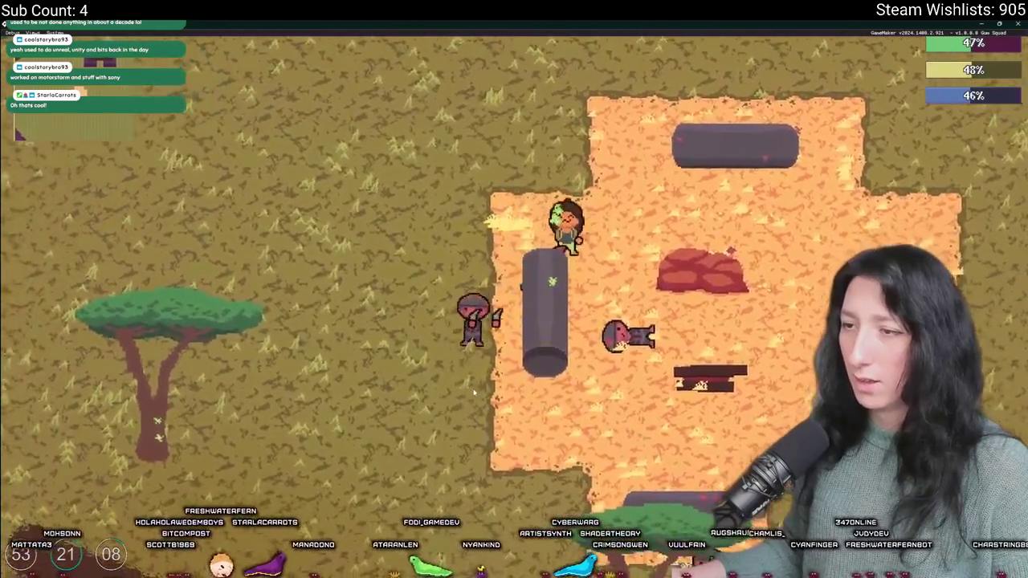
pyautogui.press('s')
pyautogui.press('d')
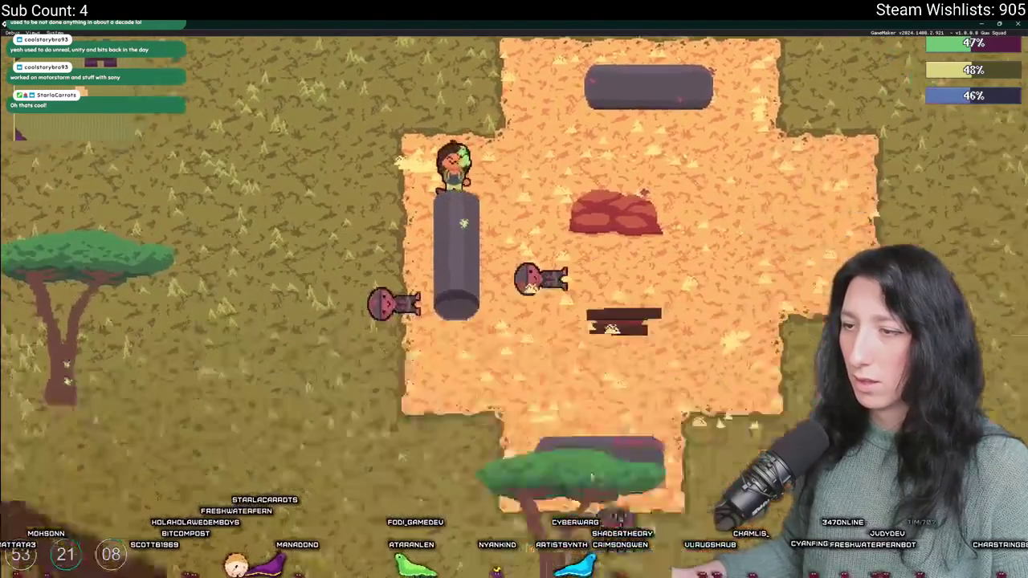
pyautogui.press('a')
pyautogui.press('s')
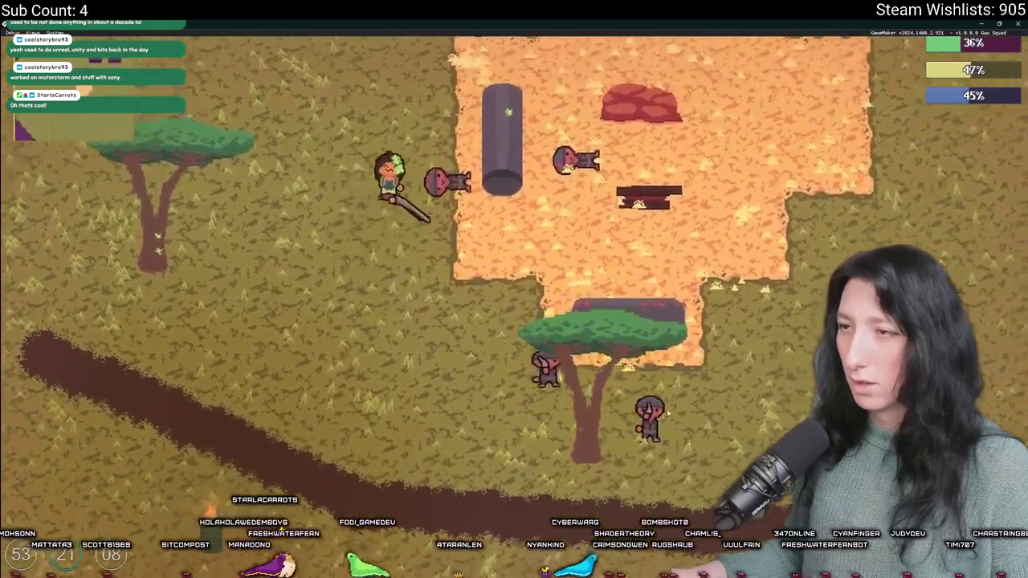
pyautogui.press('d')
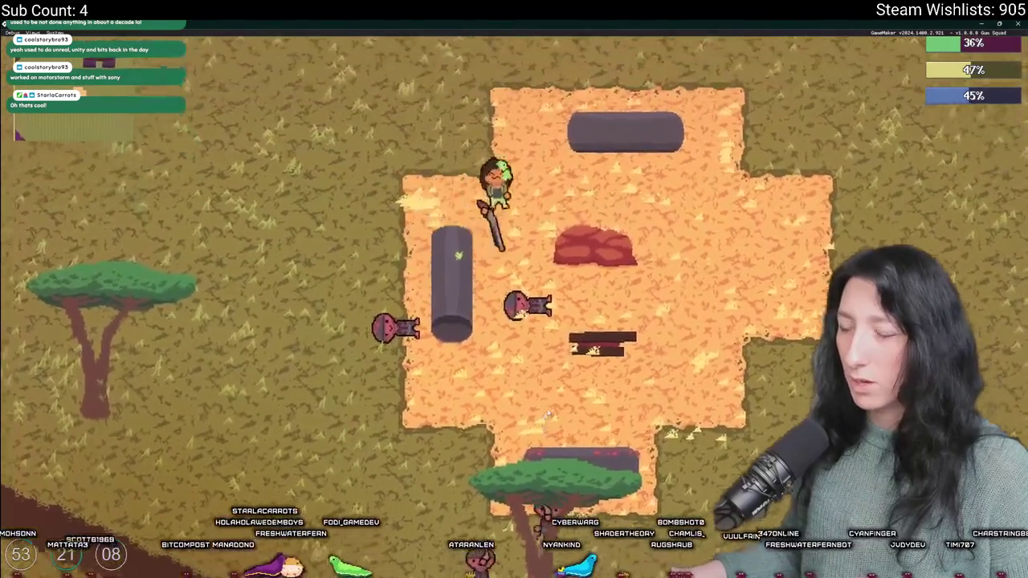
pyautogui.press('s')
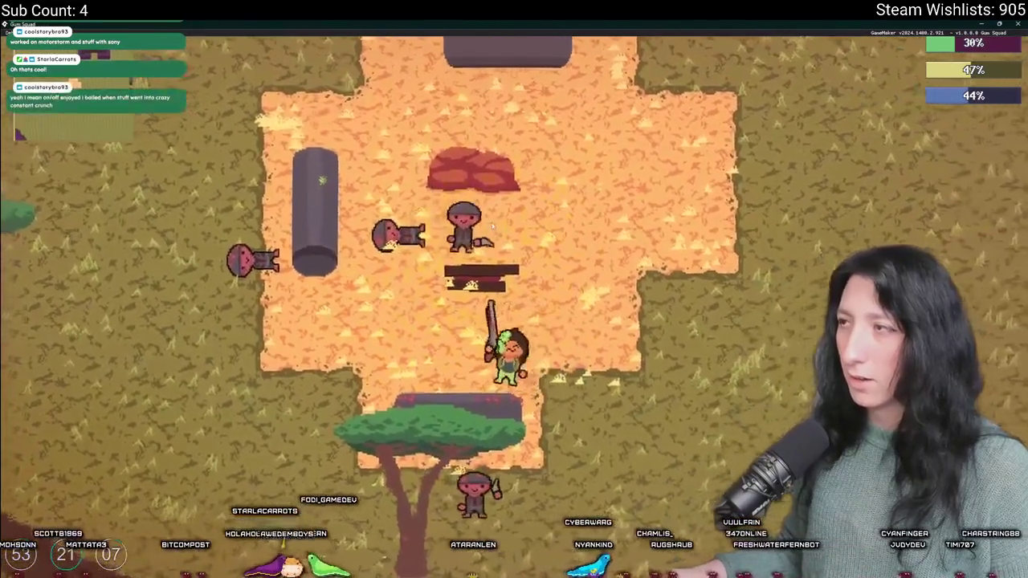
pyautogui.press('a')
pyautogui.press('a')
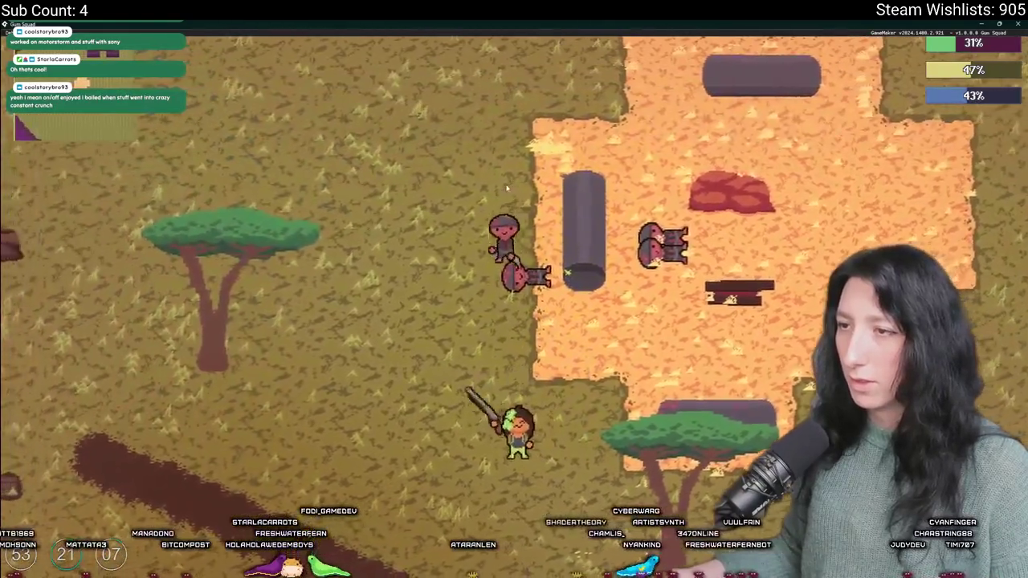
pyautogui.press('d')
pyautogui.press('w')
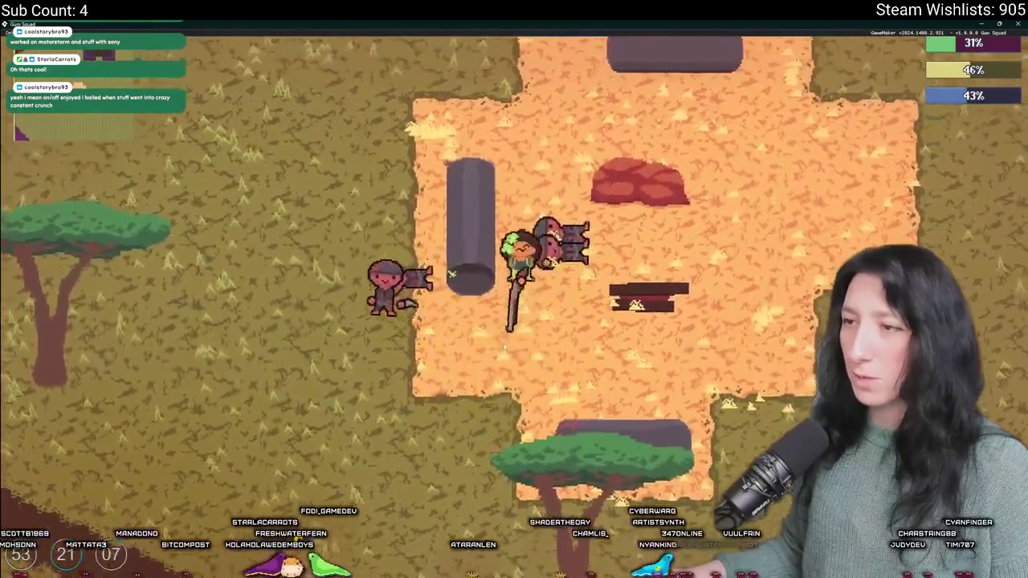
pyautogui.press('a')
pyautogui.press('s')
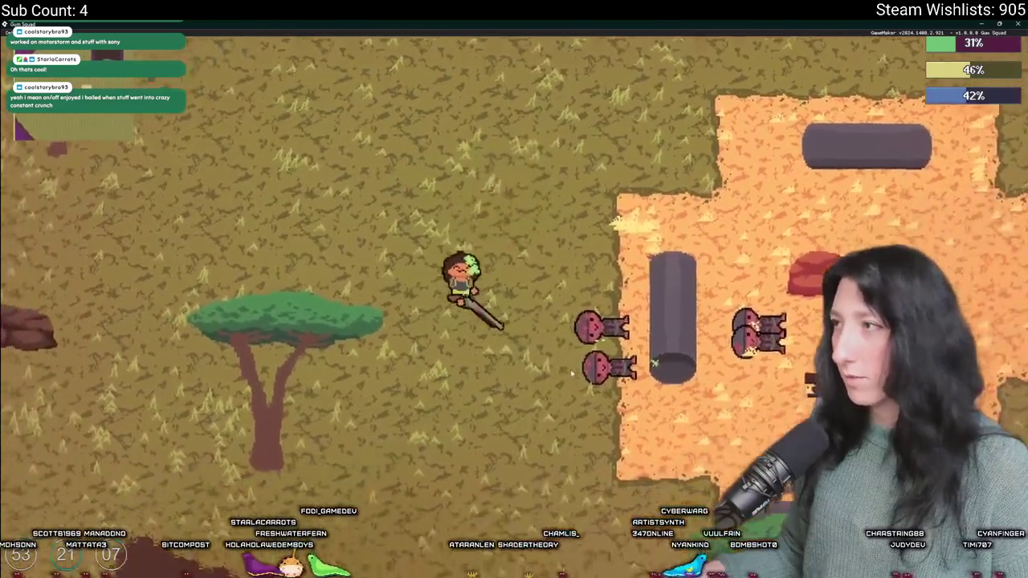
pyautogui.press('d')
# Step: Open and close the nearby storage container, then walk back toward the bench and chest
pyautogui.press('e')
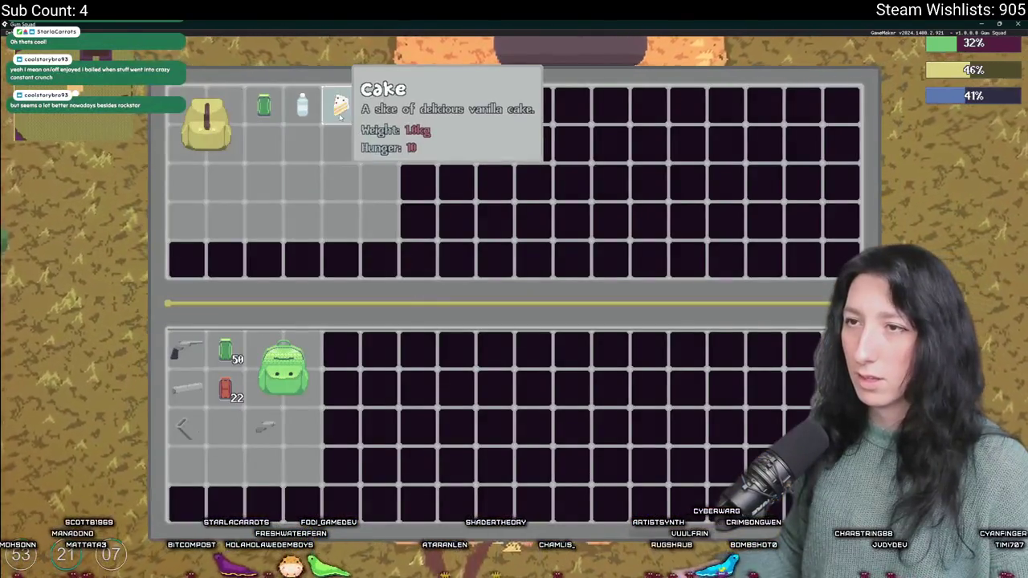
pyautogui.press('e')
pyautogui.press('a')
pyautogui.press('w')
pyautogui.press('s')
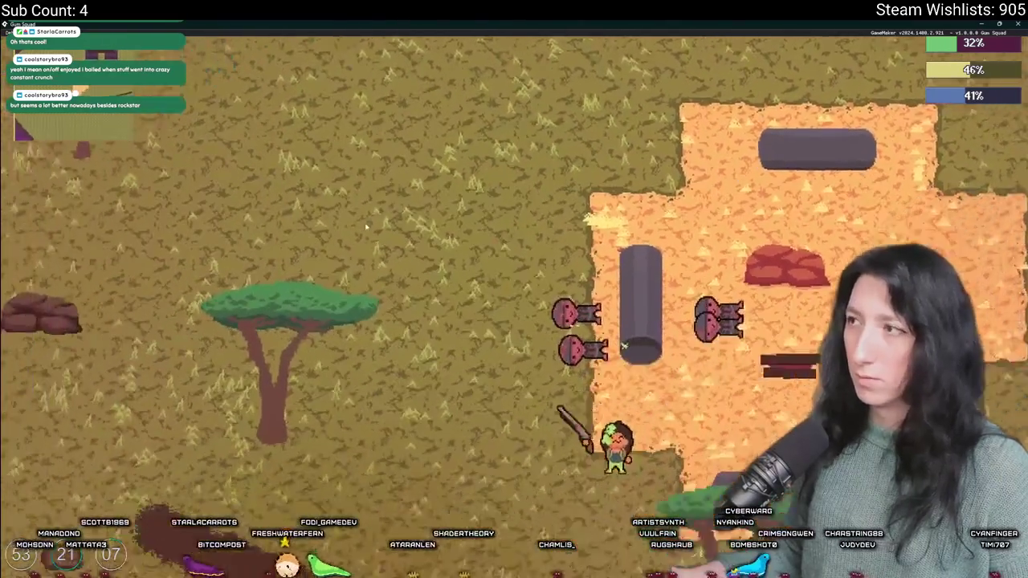
pyautogui.press('a')
pyautogui.press('s')
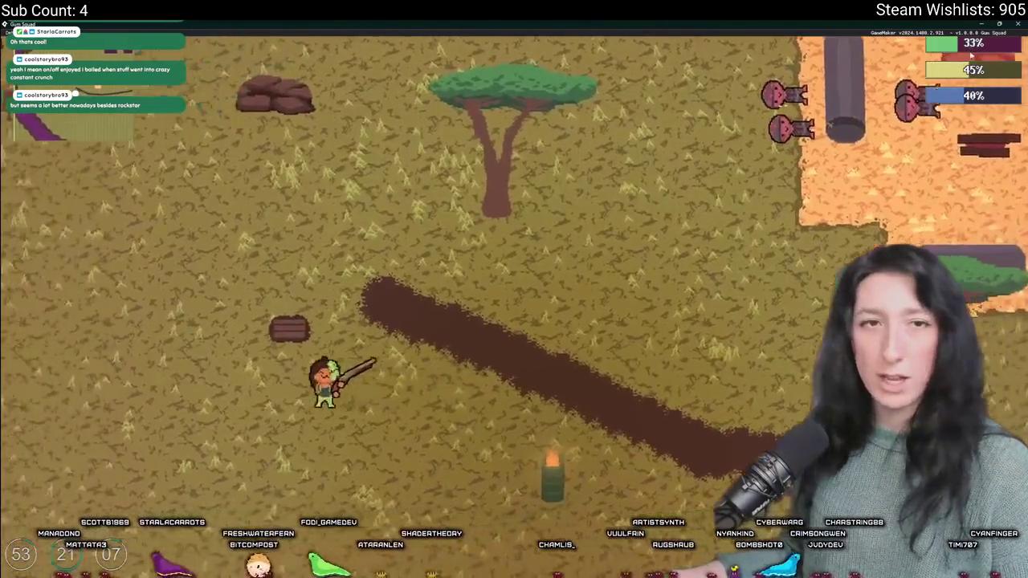
pyautogui.press('d')
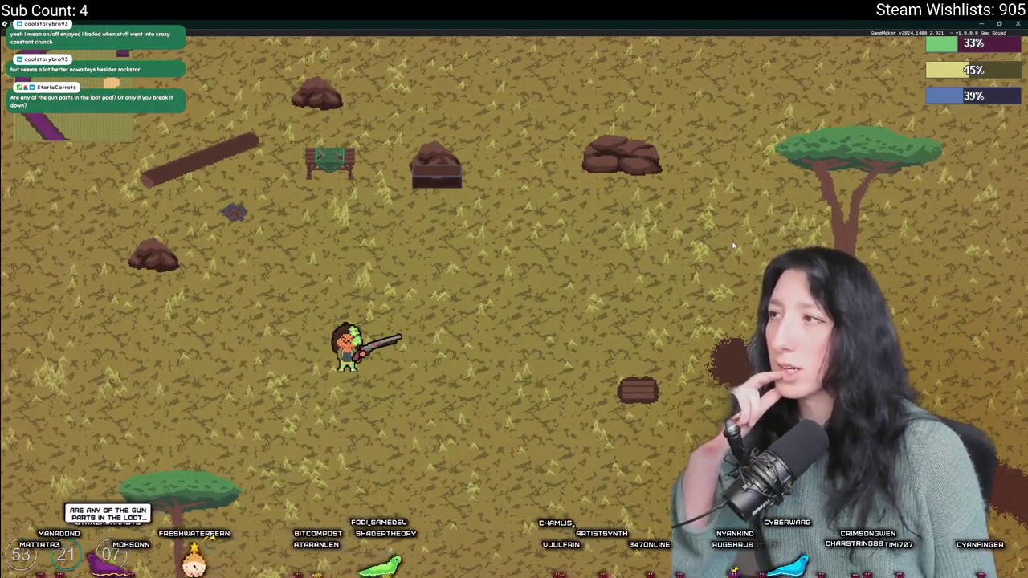
pyautogui.press('w')
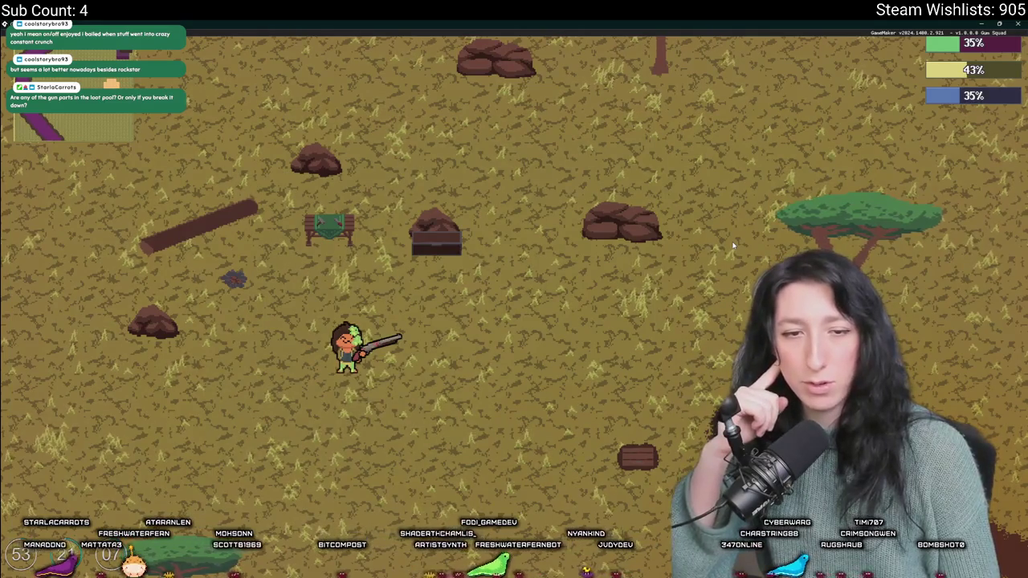
# Step: Unequip the red shotgun from the hand slot into the inventory
pyautogui.press('w')
pyautogui.press('Tab')
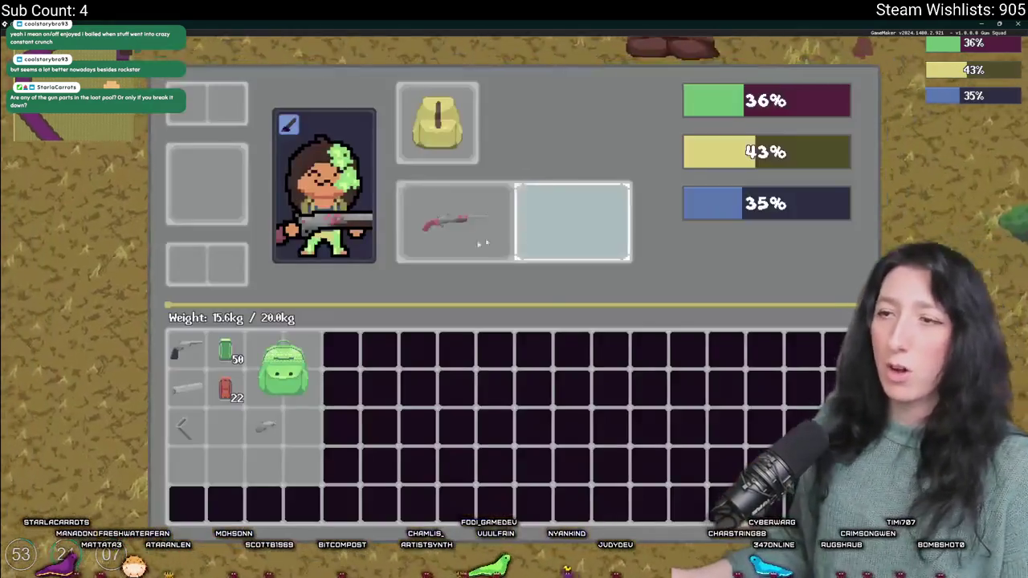
pyautogui.click(480, 197)
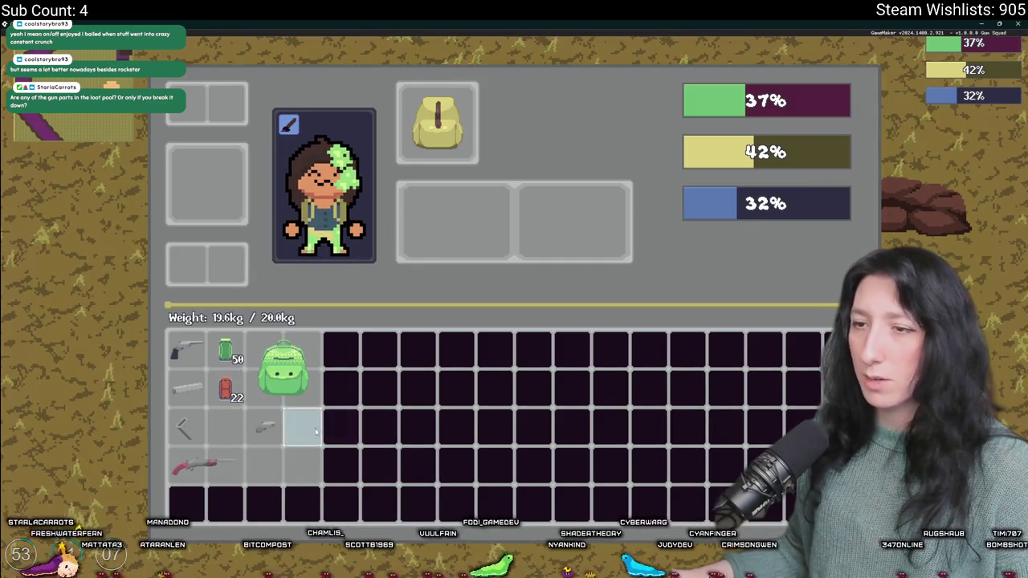
pyautogui.press('Tab')
# Step: At the crafting bench, put the Pea Shooter into a crafting slot and take it back out
pyautogui.press('w')
pyautogui.press('d')
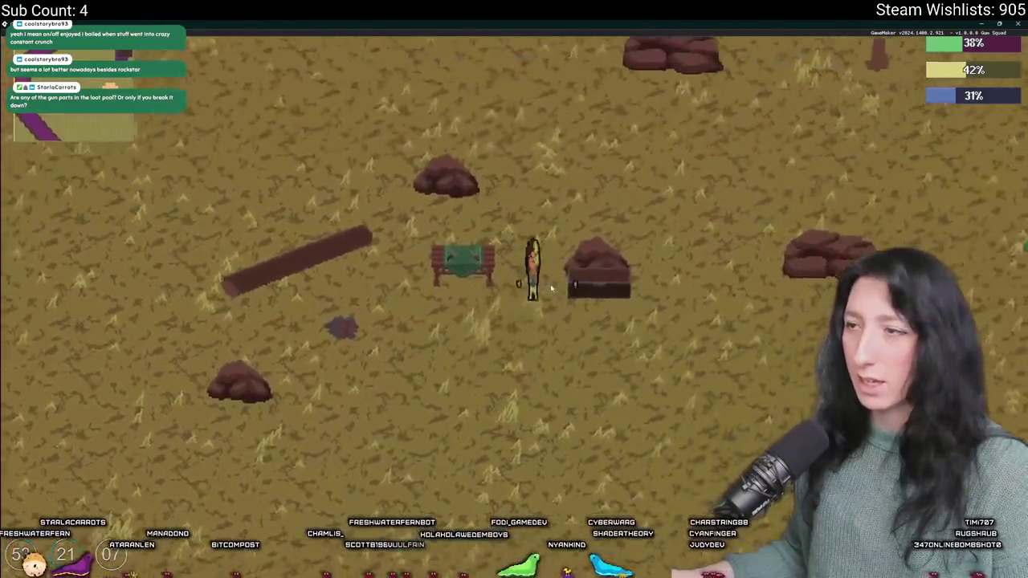
pyautogui.press('e')
pyautogui.press('e')
pyautogui.press('c')
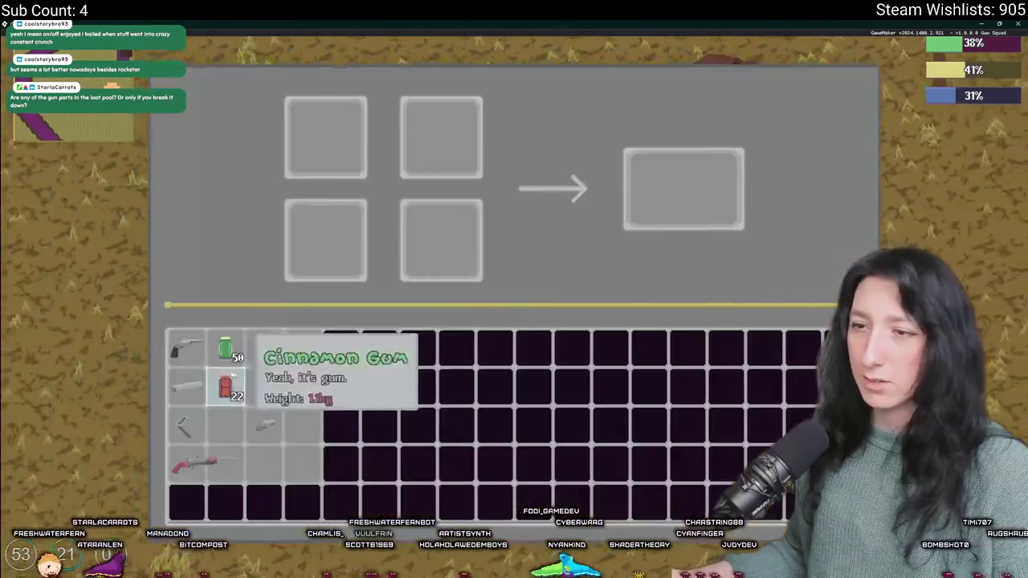
pyautogui.moveTo(186, 349)
pyautogui.mouseDown()
pyautogui.moveTo(355, 142)
pyautogui.moveTo(344, 138)
pyautogui.moveTo(195, 347)
pyautogui.mouseUp()
pyautogui.press('c')
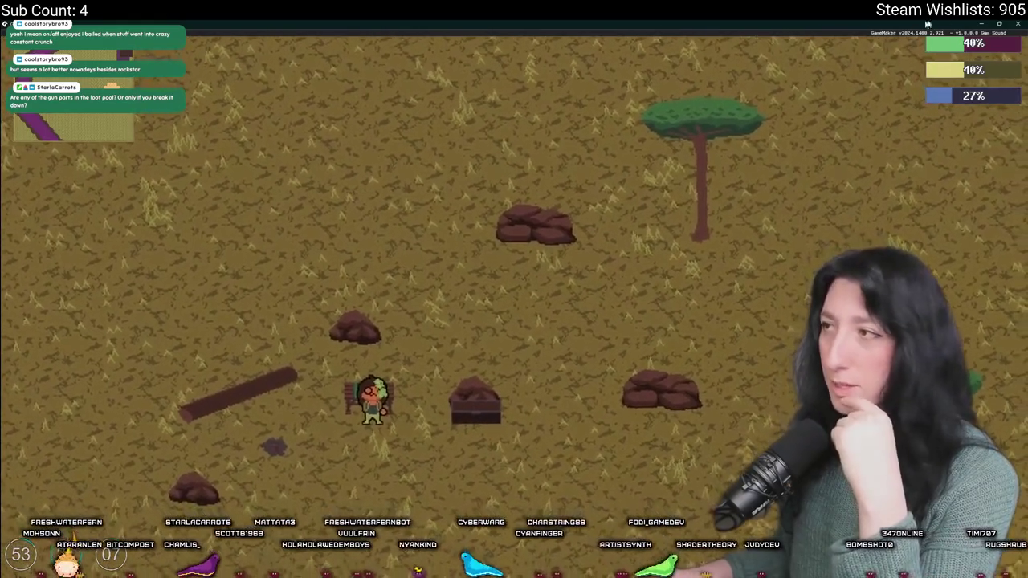
# Step: Stop the game and open scr_macros from the asset search
pyautogui.press('Escape')
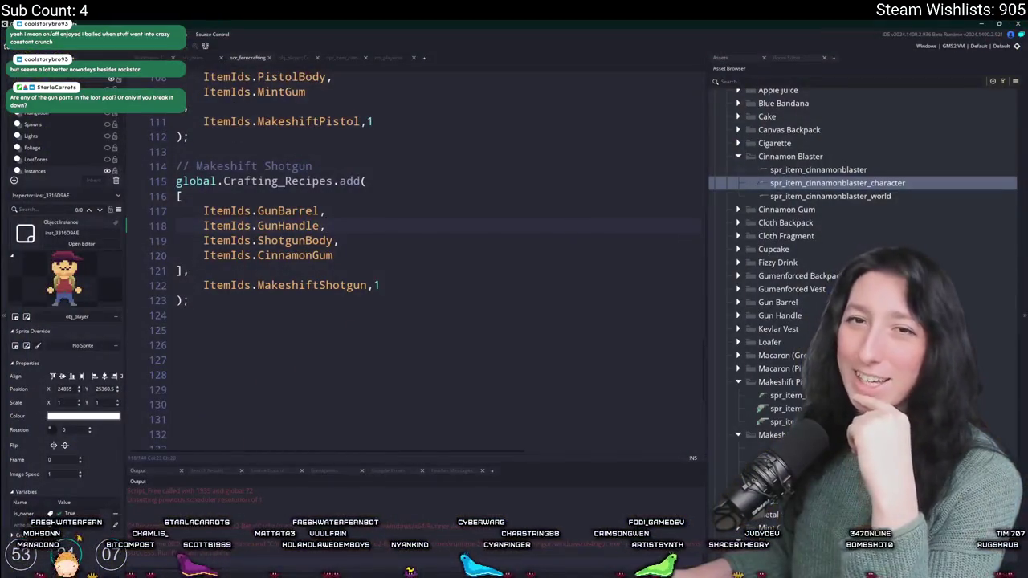
pyautogui.hotkey('ctrl', 't')
pyautogui.write('scr')
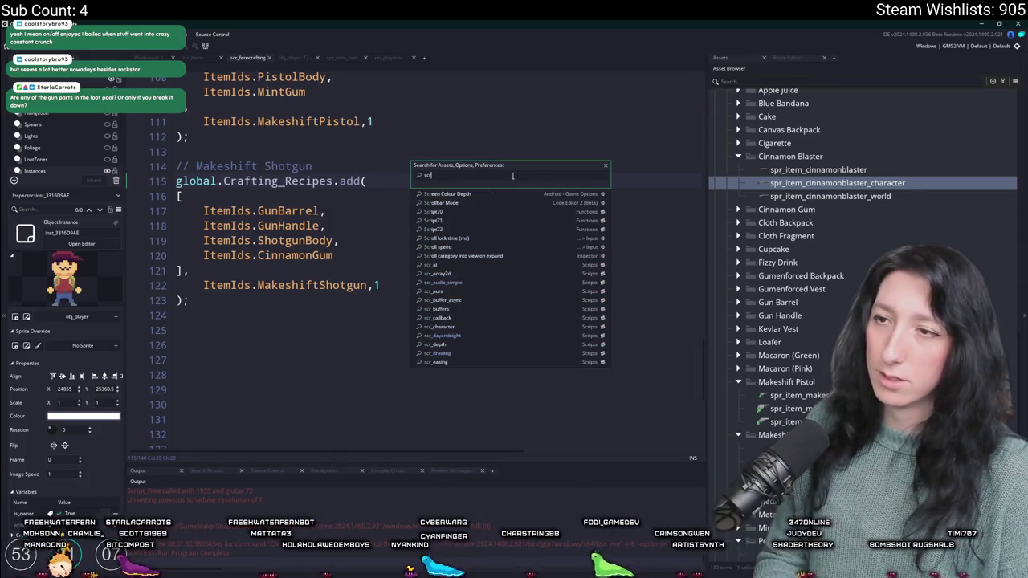
pyautogui.write('_macros')
pyautogui.press('Return')
# Step: Change HpRegenTime on line 30 to (GameFps * 2.5), then switch to the browser
pyautogui.scroll(-7, 397, 196)
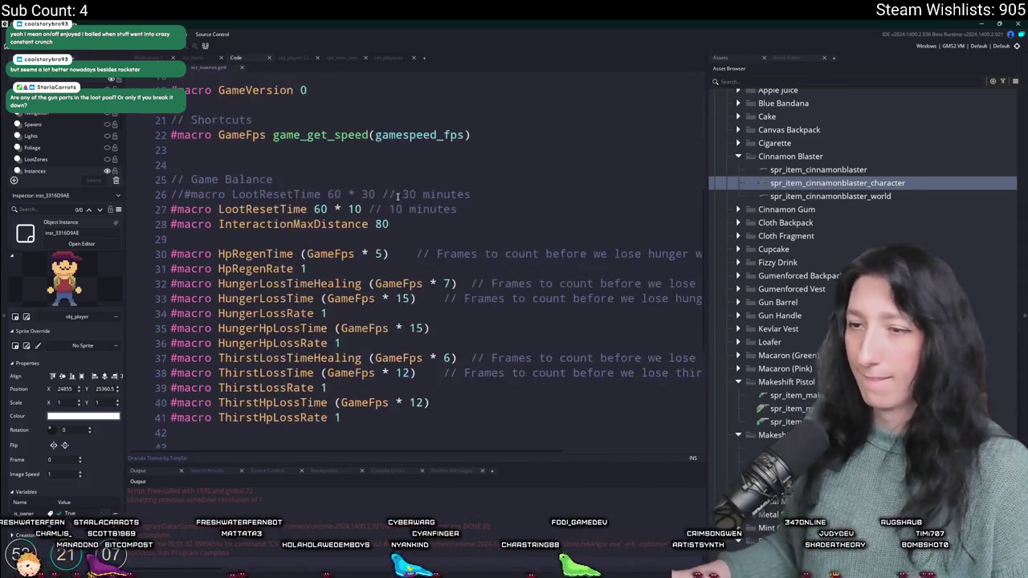
pyautogui.scroll(-2, 397, 209)
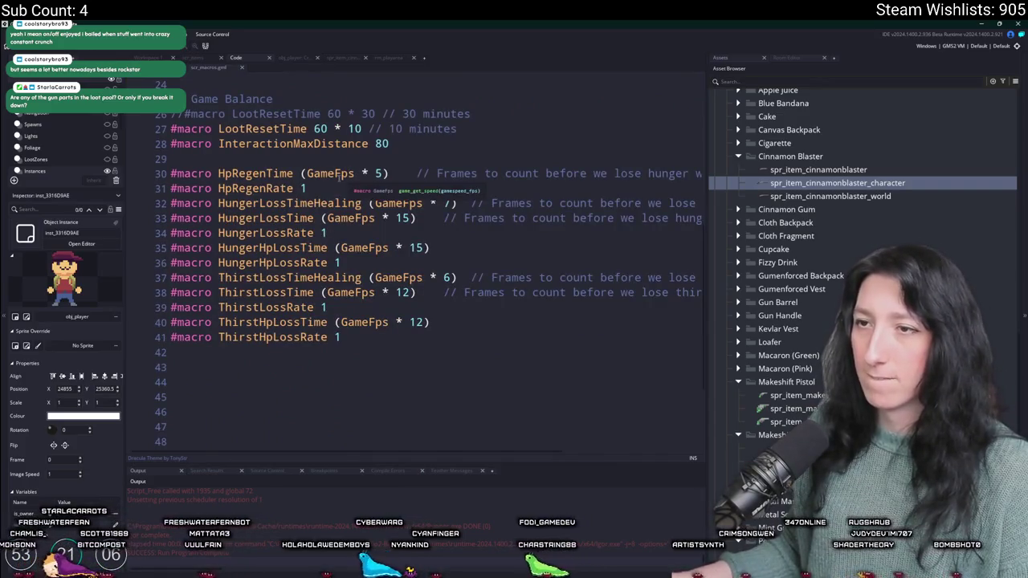
pyautogui.click(378, 173)
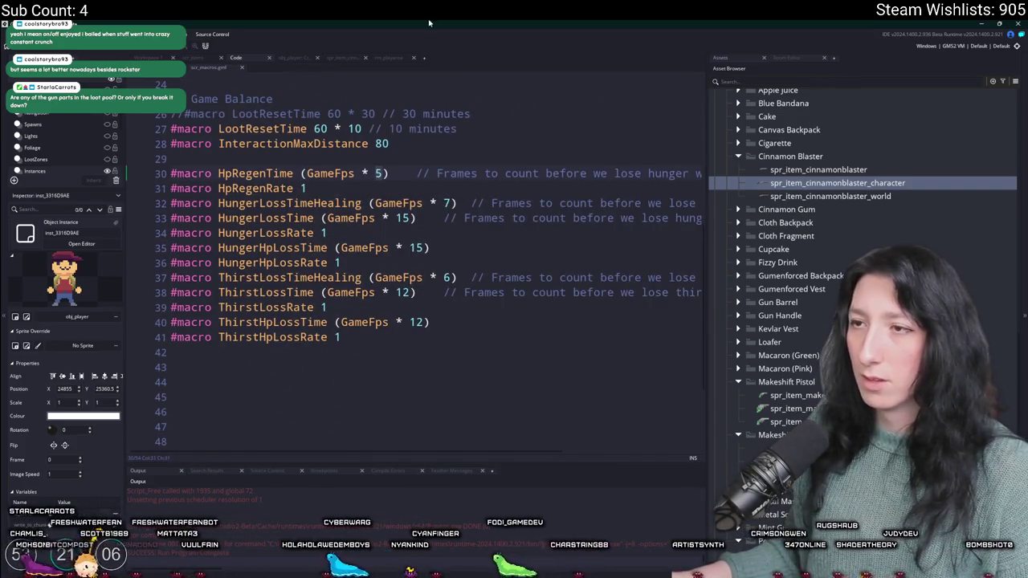
pyautogui.press('BackSpace')
pyautogui.write('3')
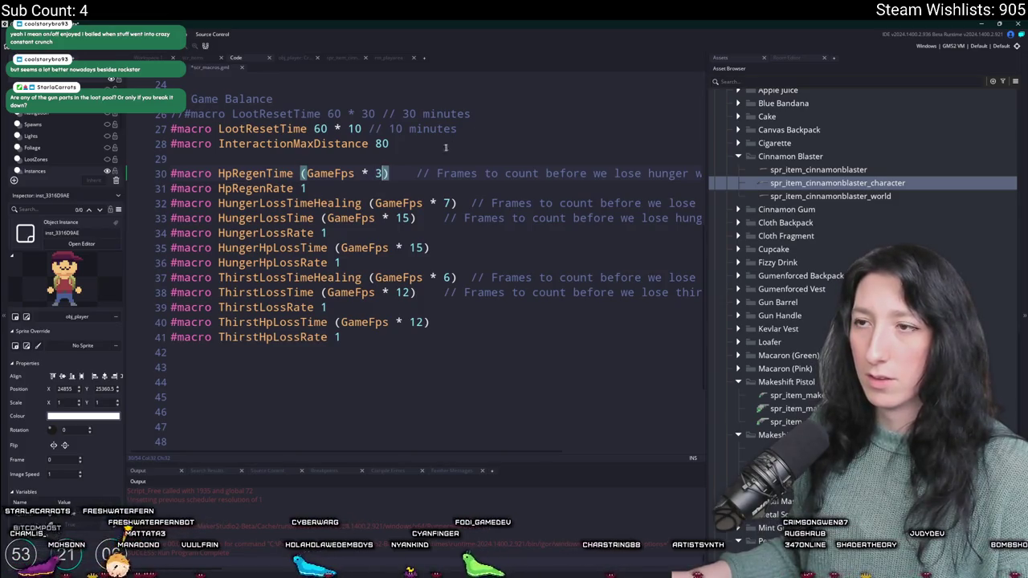
pyautogui.write('2.5')
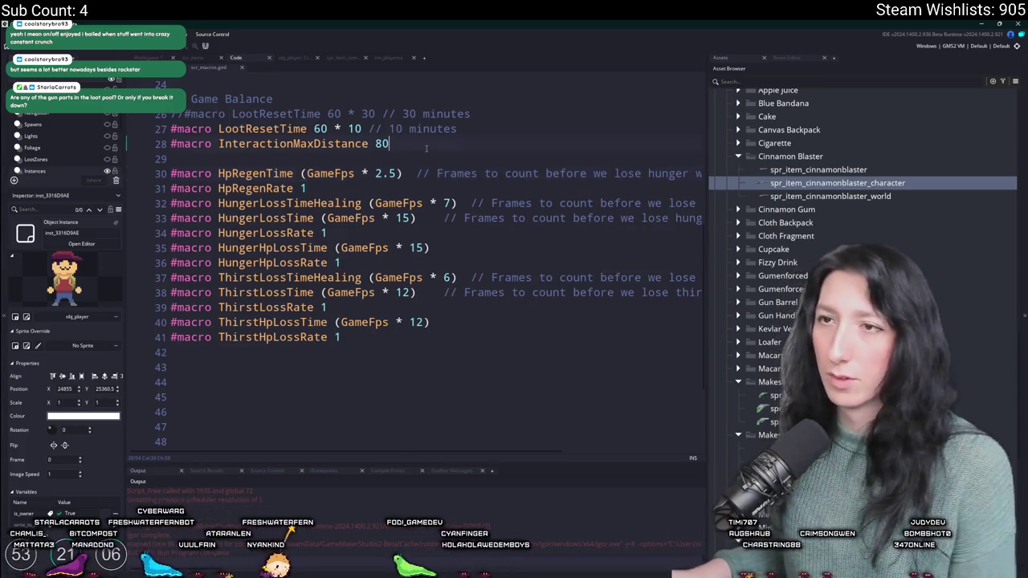
pyautogui.press('Up')
pyautogui.press('Up')
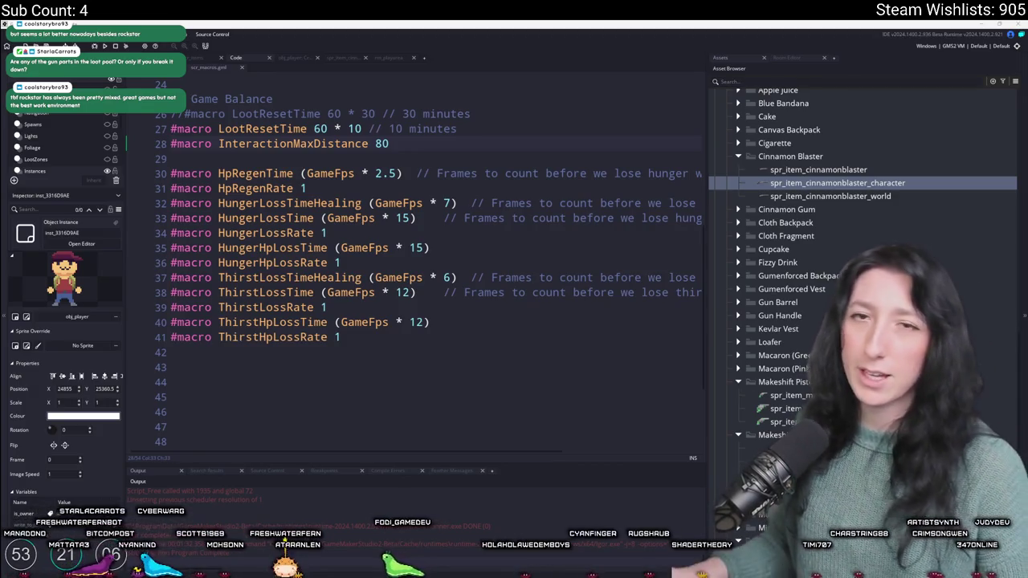
pyautogui.hotkey('alt', 'Tab')
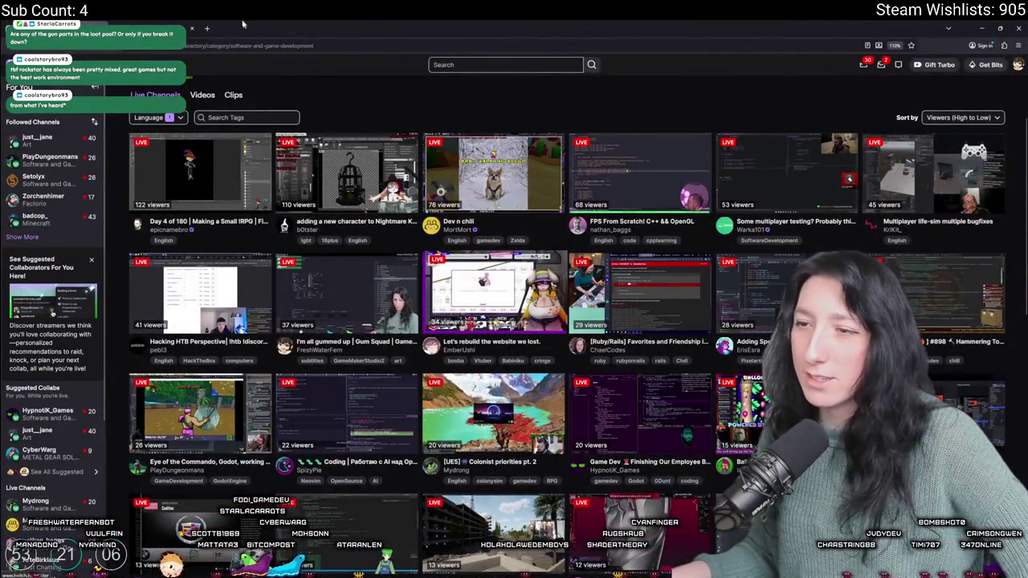
pyautogui.click(494, 293)
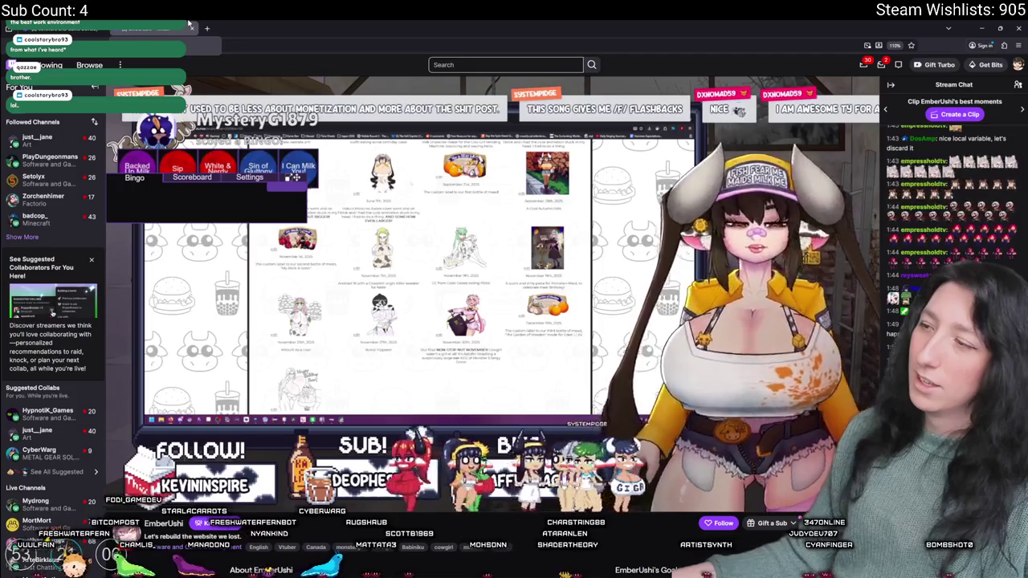
pyautogui.click(190, 26)
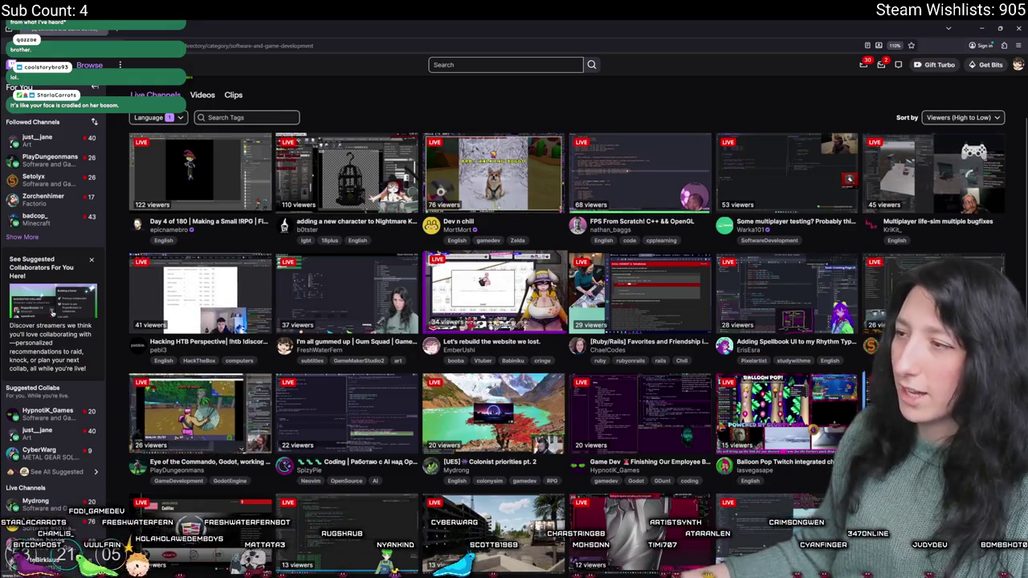
pyautogui.scroll(-3, 509, 503)
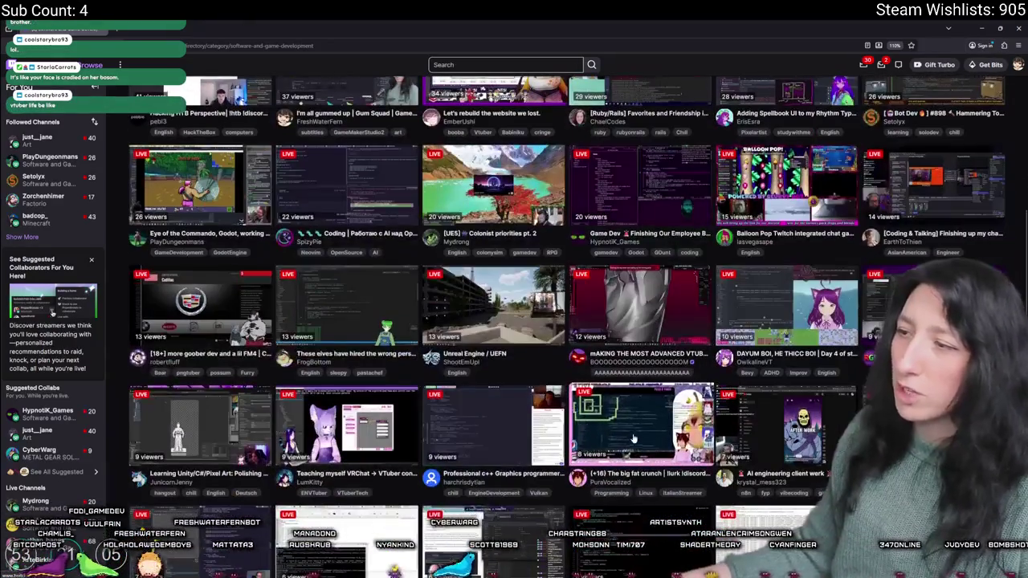
pyautogui.scroll(5, 509, 504)
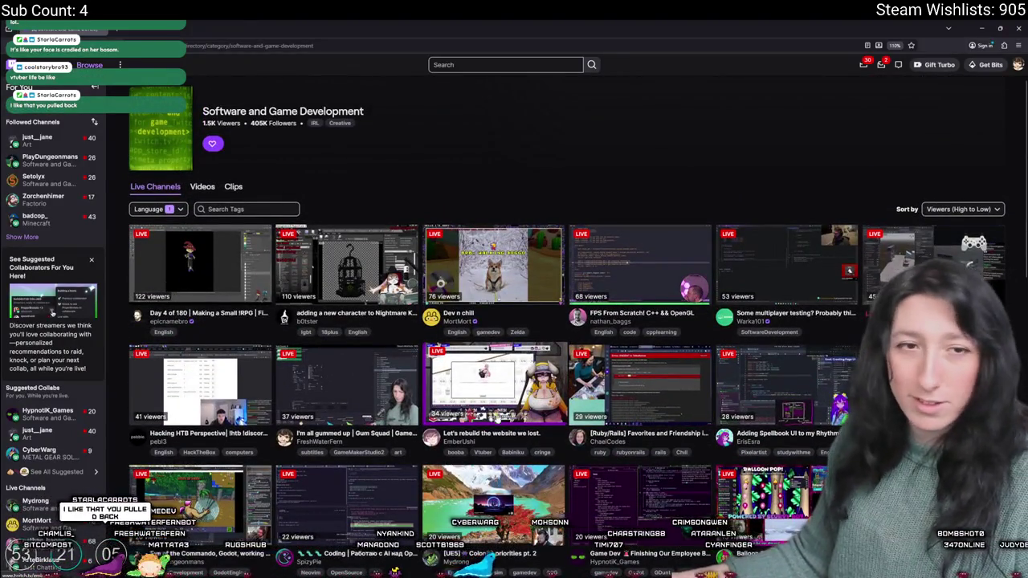
pyautogui.click(380, 46)
pyautogui.click(380, 55)
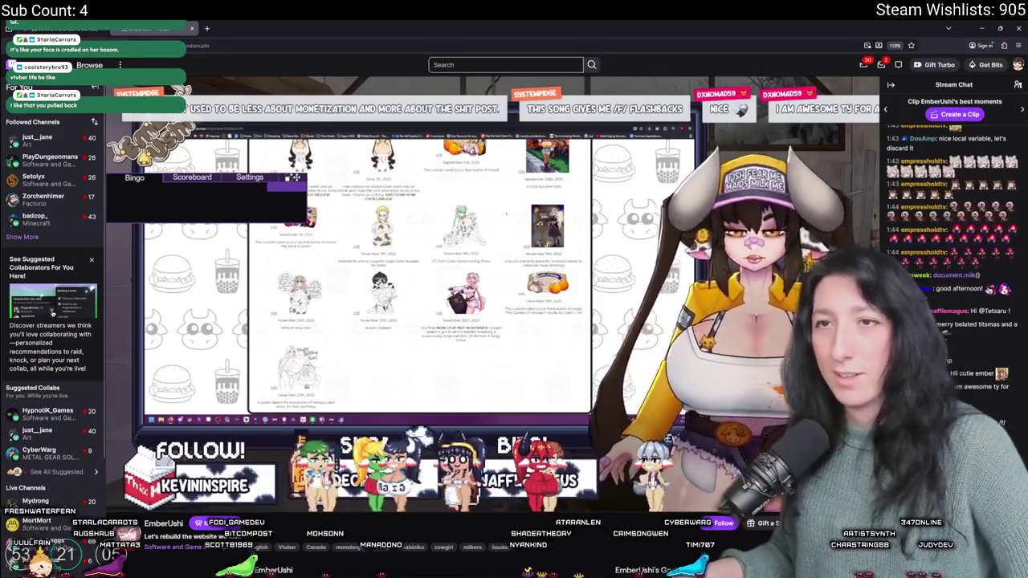
pyautogui.hotkey('alt', 'Left')
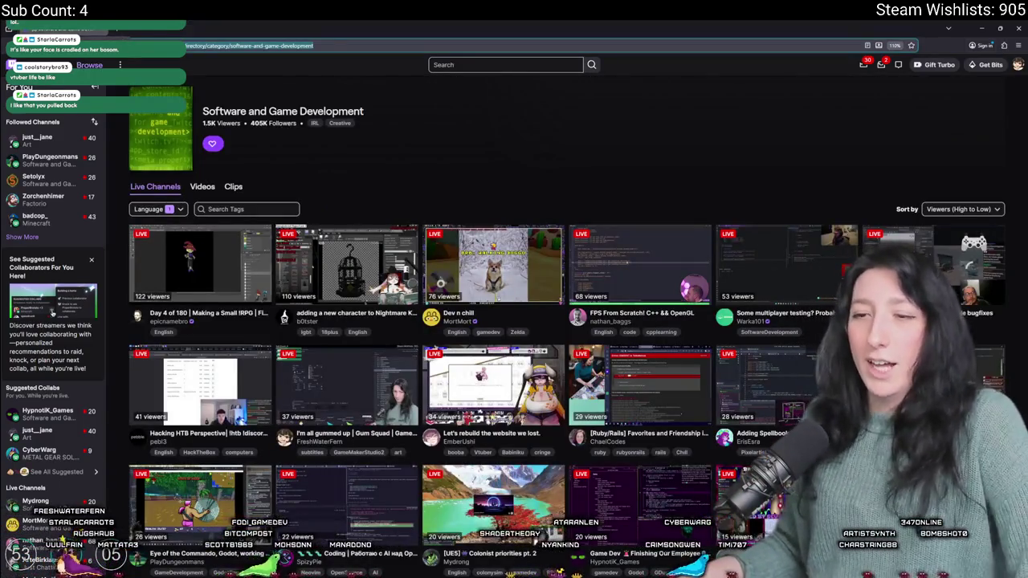
pyautogui.hotkey('alt', 'Tab')
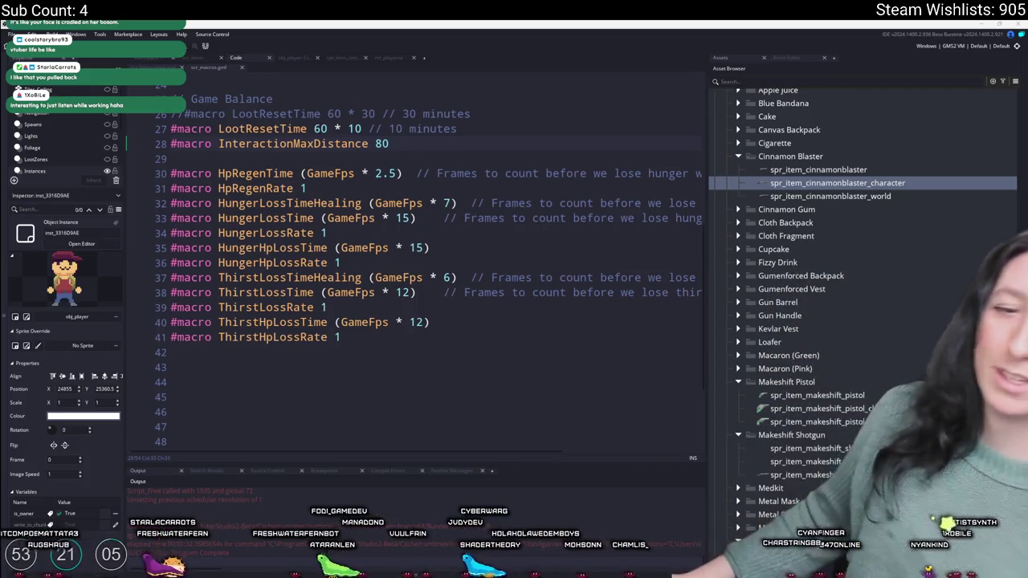
# Step: In scr_ferncrafting, copy the Makeshift Shotgun recipe block and paste a duplicate below it
pyautogui.click(431, 247)
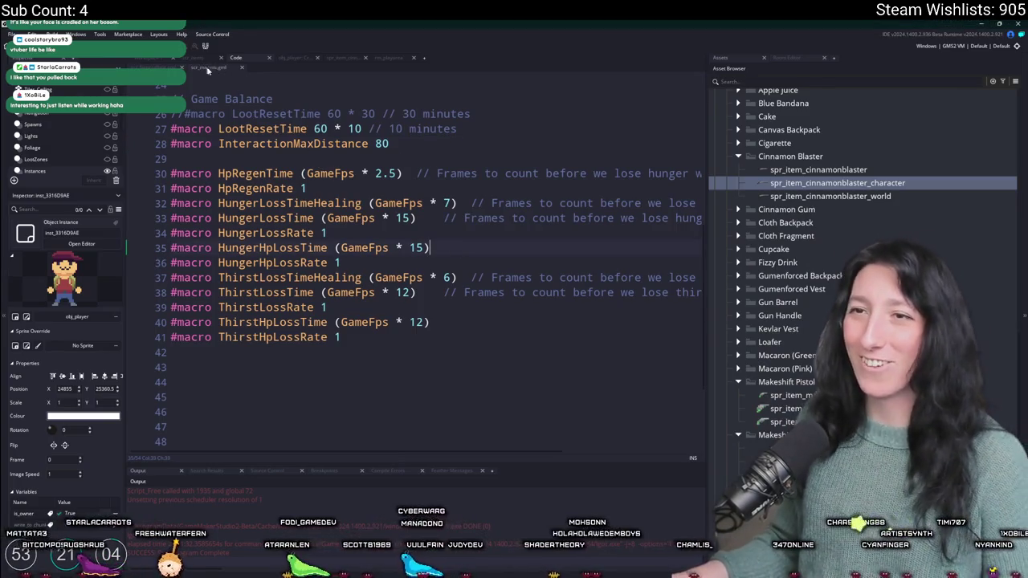
pyautogui.click(153, 67)
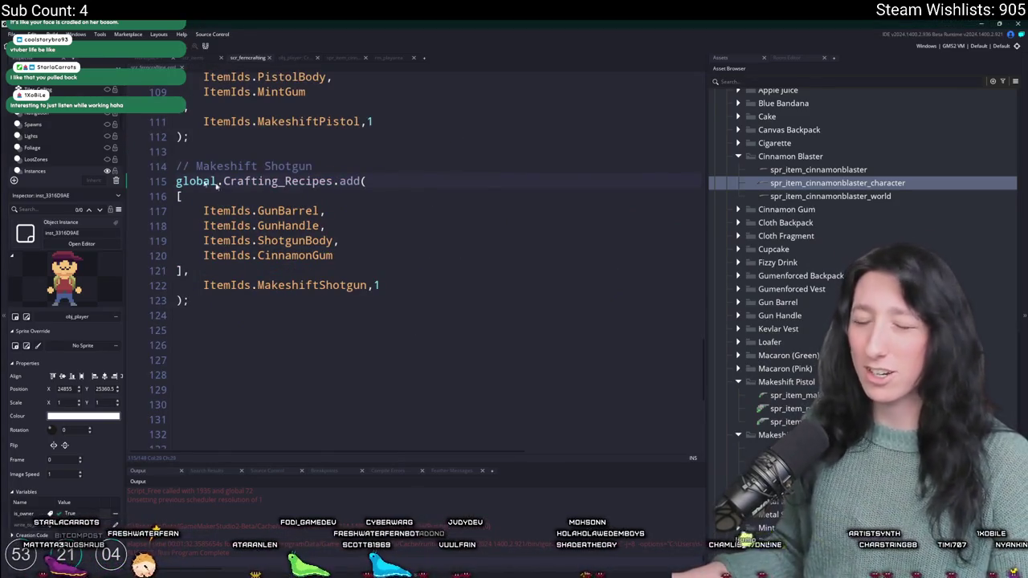
pyautogui.scroll(1, 216, 184)
pyautogui.moveTo(179, 347)
pyautogui.mouseDown()
pyautogui.moveTo(177, 181)
pyautogui.moveTo(348, 188)
pyautogui.mouseUp()
pyautogui.hotkey('ctrl', 'c')
pyautogui.hotkey('ctrl', 'v')
pyautogui.scroll(2, 229, 225)
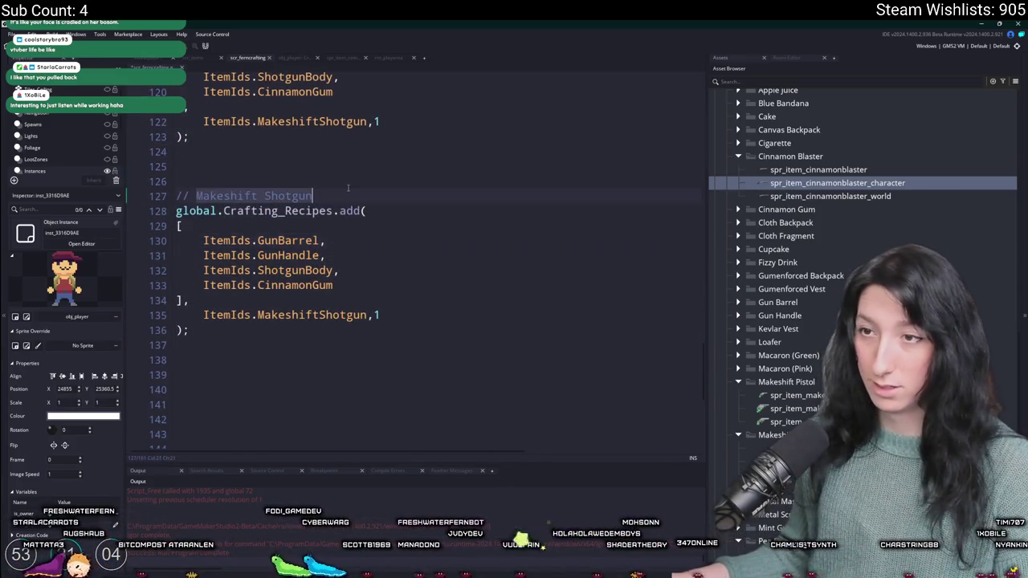
pyautogui.write('Shotg')
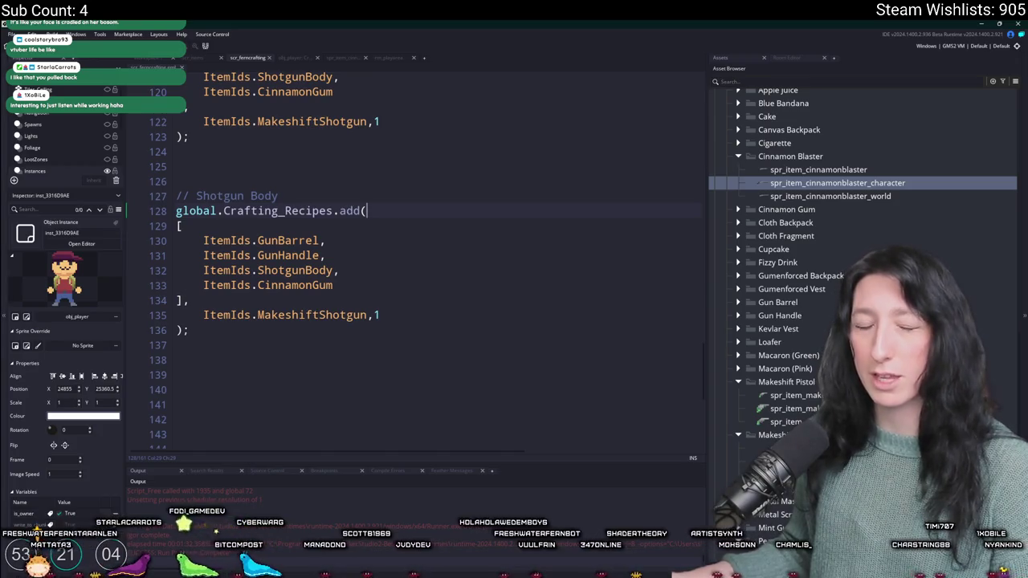
# Step: Make the copy produce ShotgunBody from a single CinnamonBlaster ingredient
pyautogui.click(283, 315)
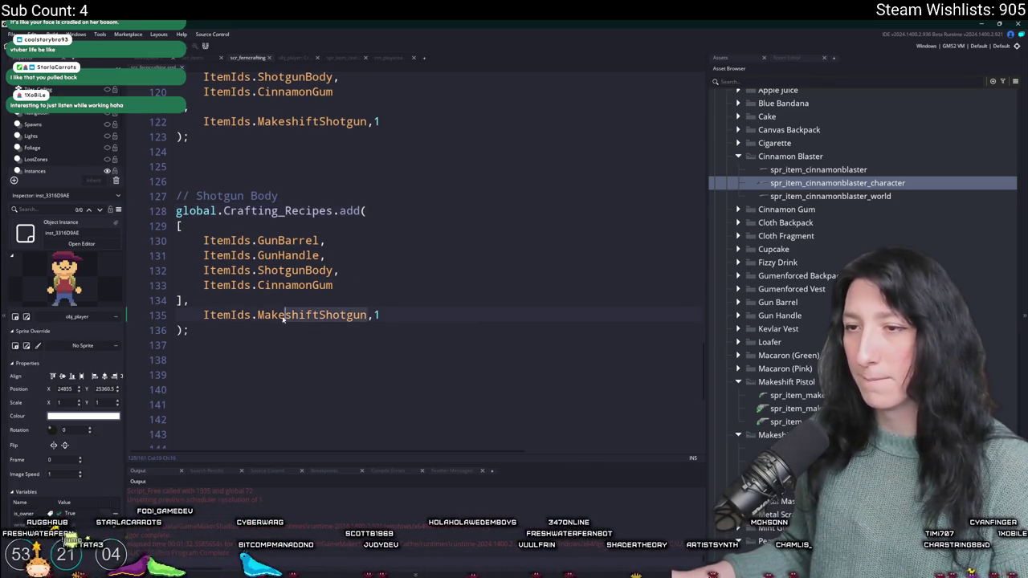
pyautogui.doubleClick(265, 316)
pyautogui.write('Shotgu')
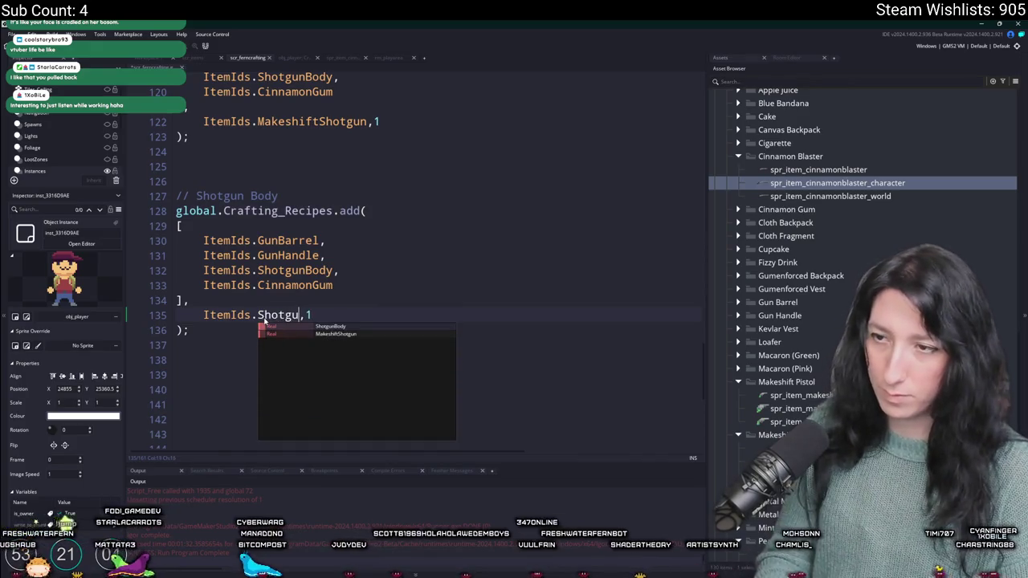
pyautogui.press('Return')
pyautogui.moveTo(331, 286)
pyautogui.mouseDown()
pyautogui.moveTo(241, 271)
pyautogui.moveTo(258, 241)
pyautogui.mouseUp()
pyautogui.press('BackSpace')
pyautogui.write('Coi')
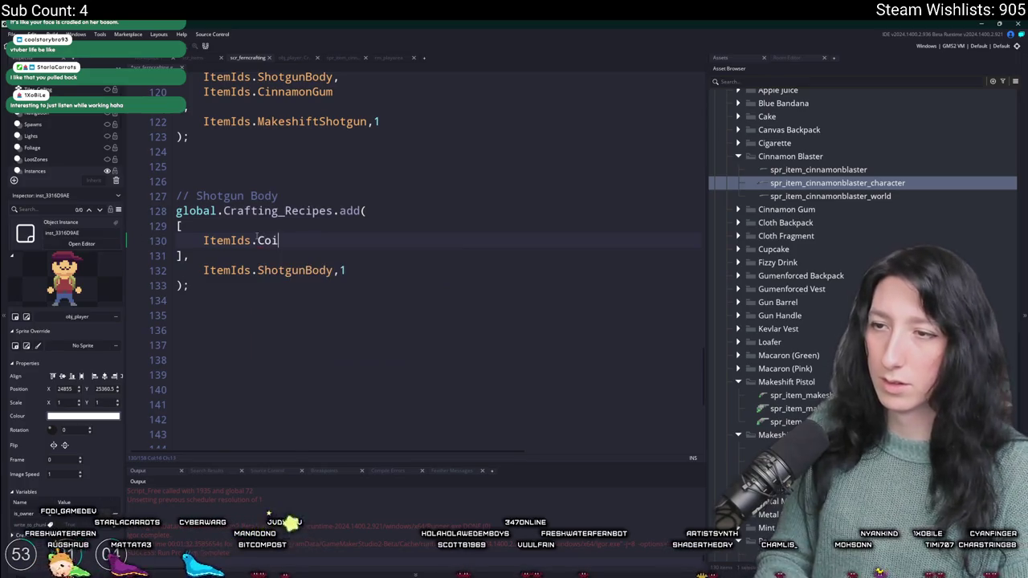
pyautogui.press('BackSpace')
pyautogui.press('BackSpace')
pyautogui.write('in')
pyautogui.press('Return')
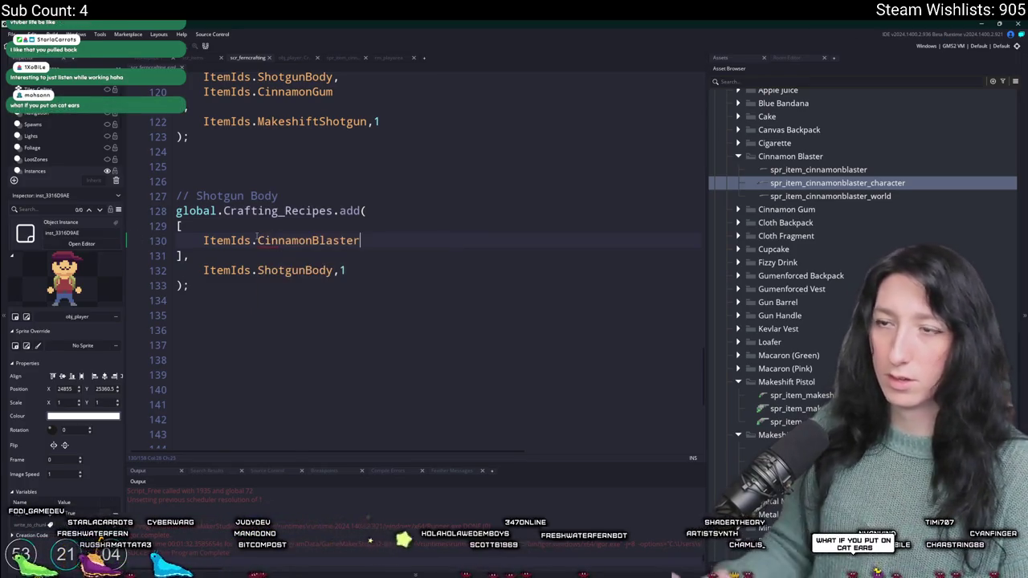
# Step: Duplicate the Shotgun Body recipe and change its ingredient to MakeshiftShotgun
pyautogui.click(231, 298)
pyautogui.scroll(-1, 231, 292)
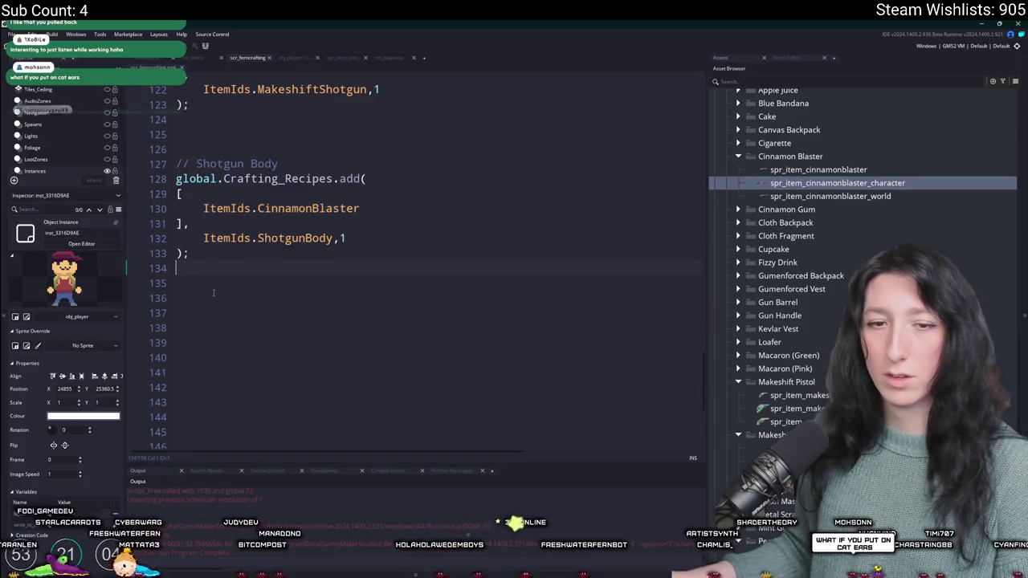
pyautogui.scroll(1, 231, 292)
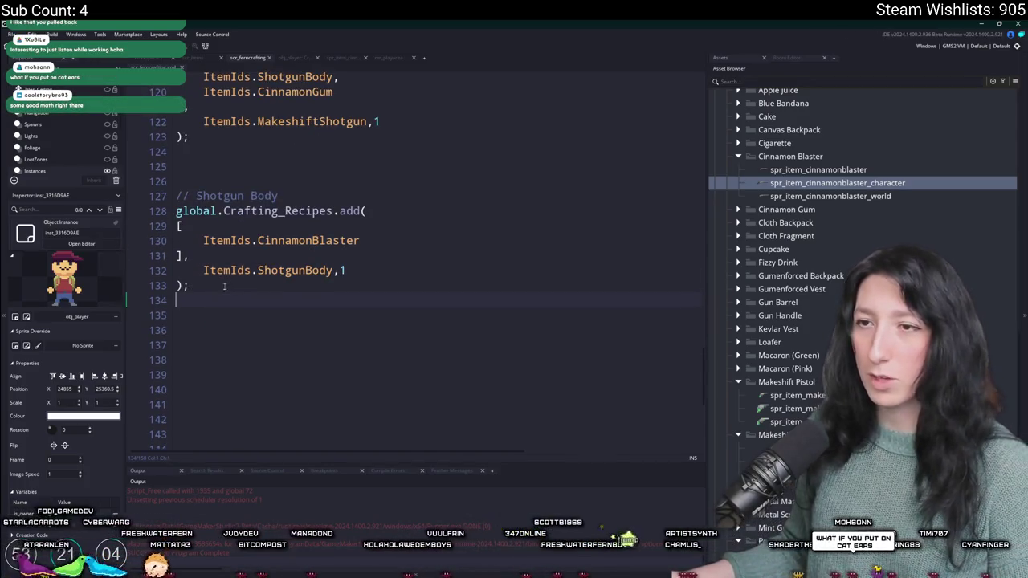
pyautogui.moveTo(222, 291)
pyautogui.mouseDown()
pyautogui.moveTo(179, 211)
pyautogui.moveTo(184, 183)
pyautogui.mouseUp()
pyautogui.hotkey('ctrl', 'd')
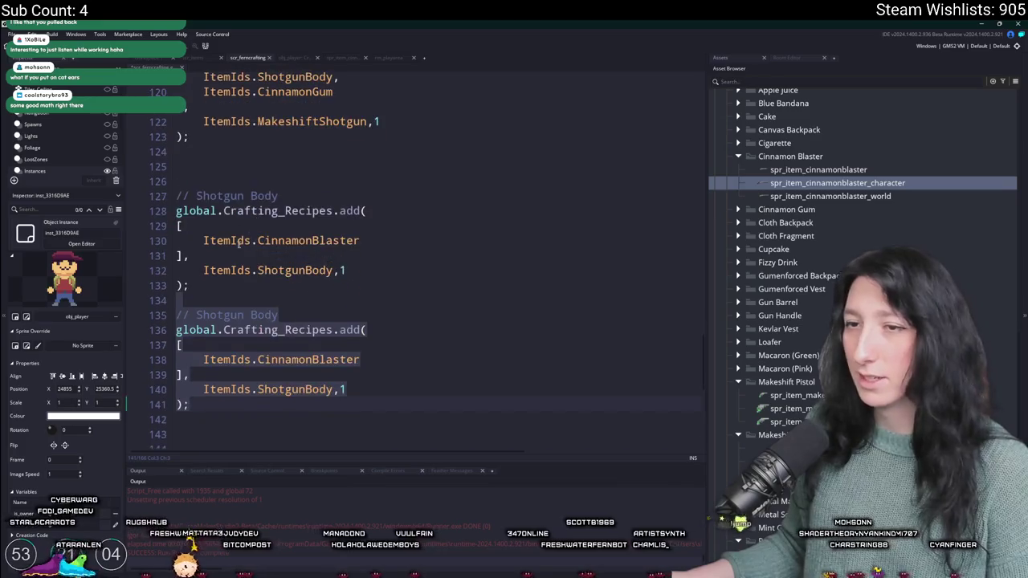
pyautogui.scroll(-1, 334, 350)
pyautogui.doubleClick(332, 327)
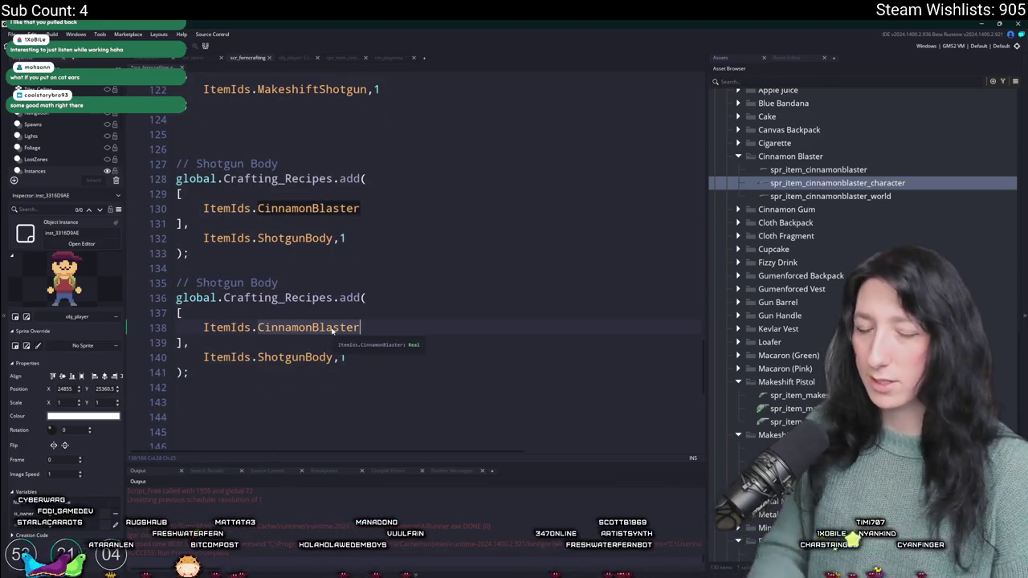
pyautogui.write('Make')
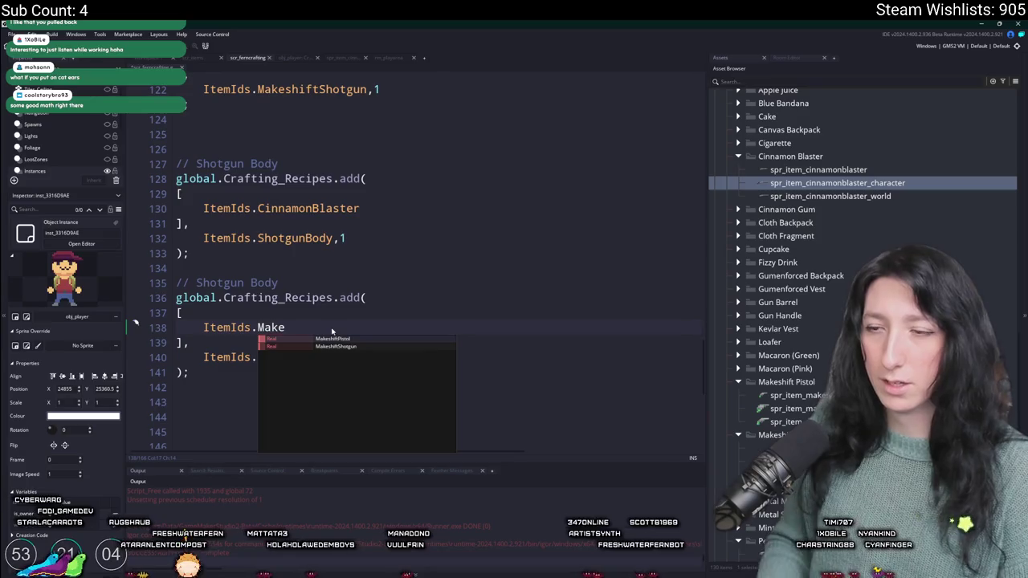
pyautogui.write('s')
pyautogui.press('Return')
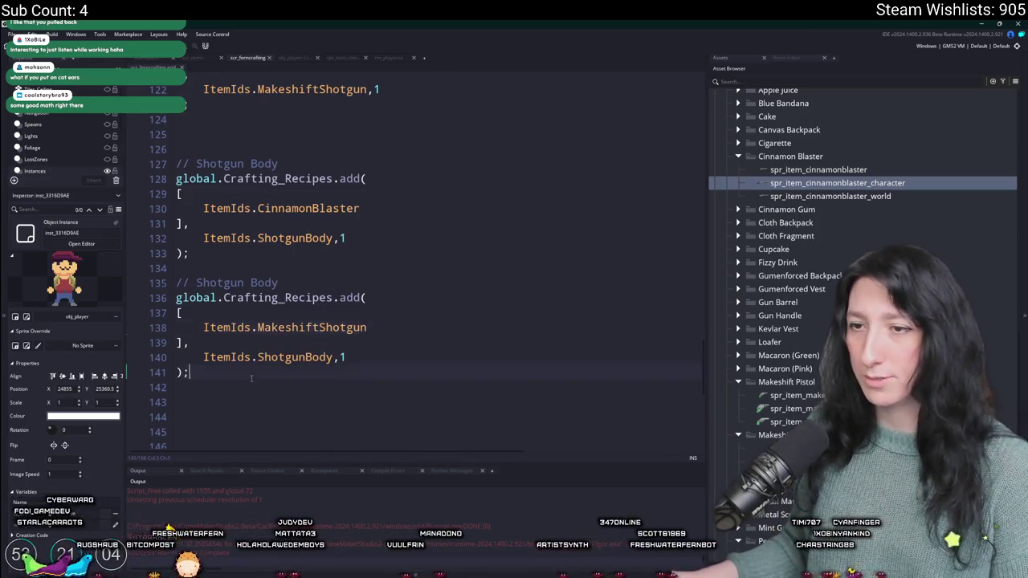
# Step: Duplicate both Shotgun Body recipes and retitle the first copy's comment to Pistol
pyautogui.moveTo(189, 372); pyautogui.dragTo(176, 149)
pyautogui.hotkey('ctrl', 'd')
pyautogui.scroll(7, 227, 179)
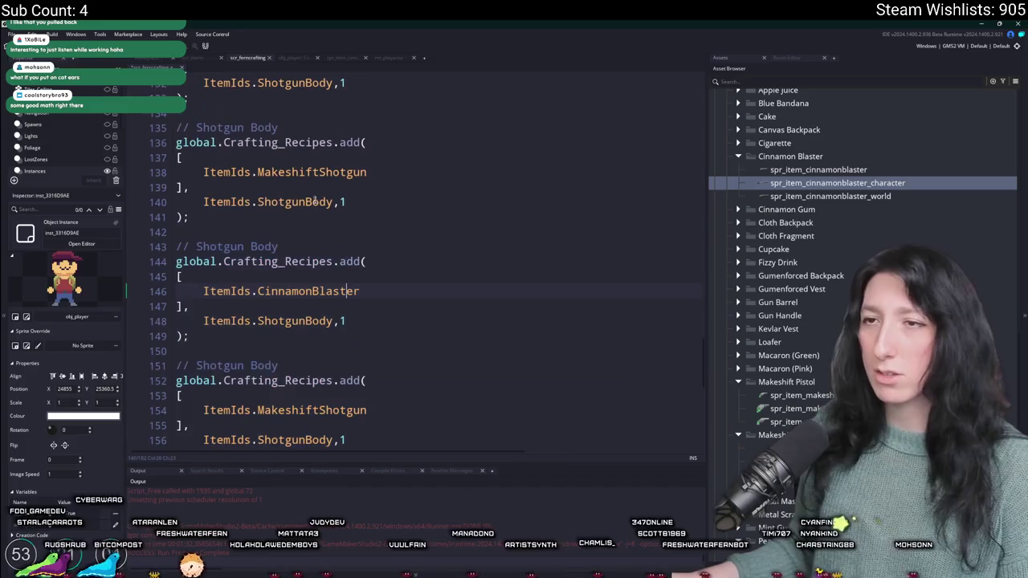
pyautogui.doubleClick(222, 152)
pyautogui.write('Pistol Body')
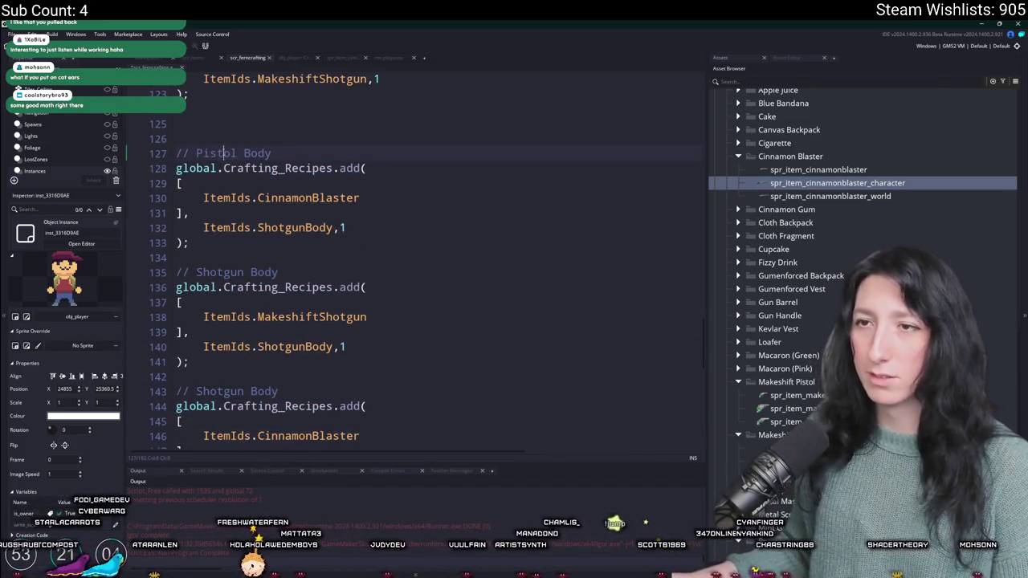
# Step: Title the second copy Pistol Body and make the first copy turn PeaShooter into PistolBody
pyautogui.doubleClick(222, 273)
pyautogui.write('Pistol')
pyautogui.doubleClick(302, 198)
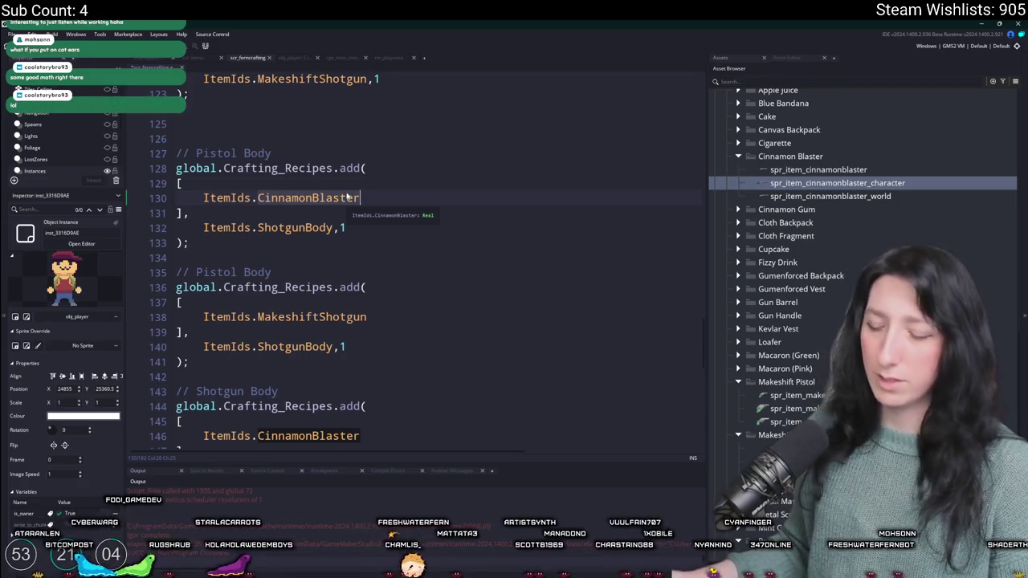
pyautogui.doubleClick(348, 196)
pyautogui.write('Pea')
pyautogui.press('Return')
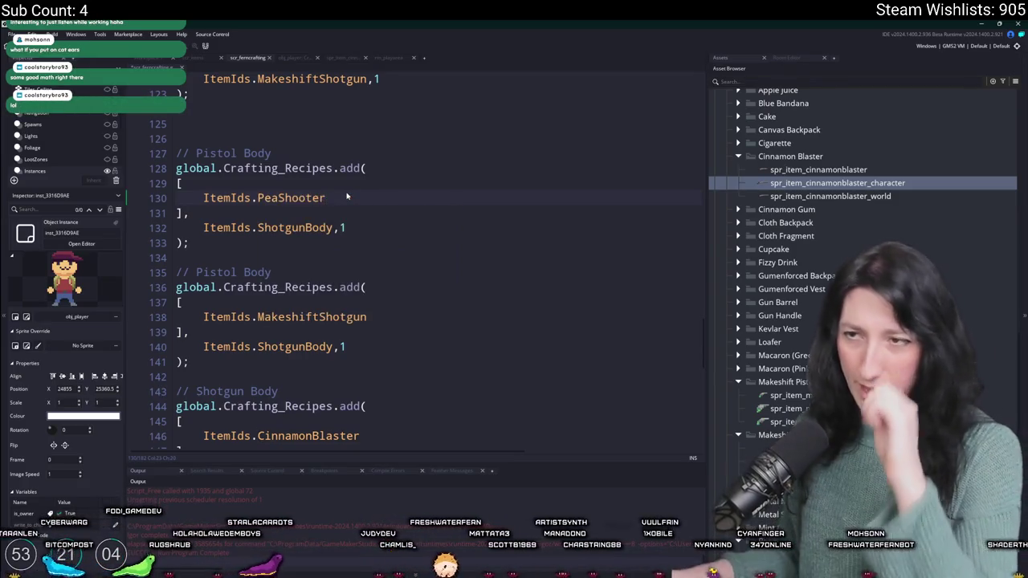
pyautogui.press('Down')
pyautogui.press('Down')
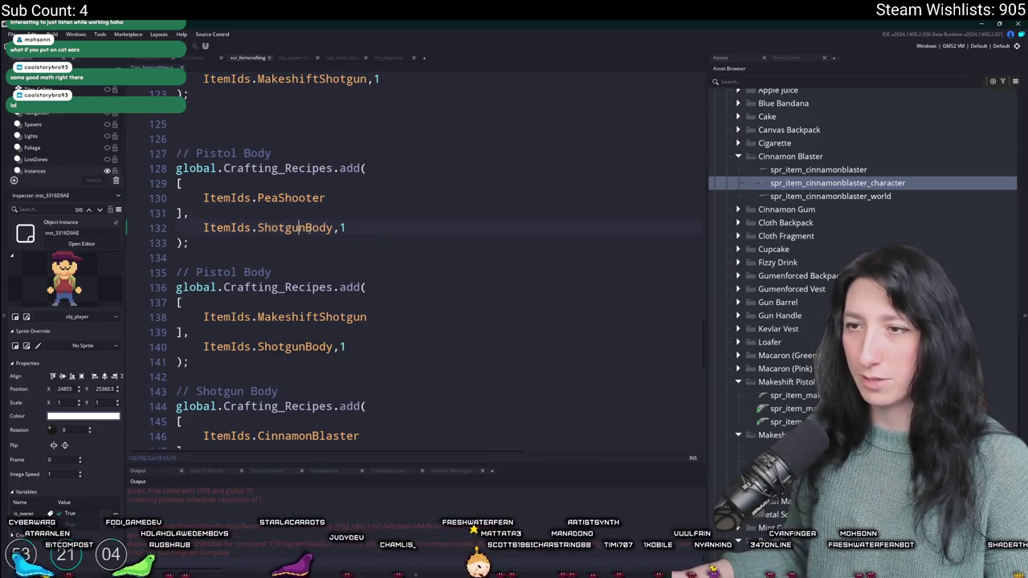
pyautogui.write('Pistol')
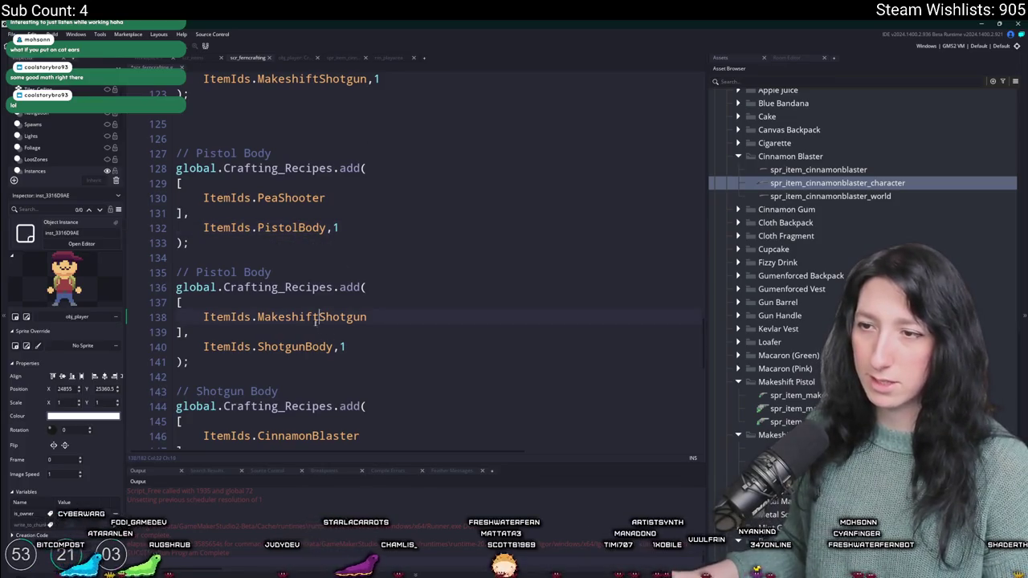
# Step: Change the second copy's MakeshiftShotgun ingredient to MakeshiftPistol
pyautogui.click(366, 318)
pyautogui.press('BackSpace')
pyautogui.press('BackSpace')
pyautogui.press('BackSpace')
pyautogui.write('Pistol')
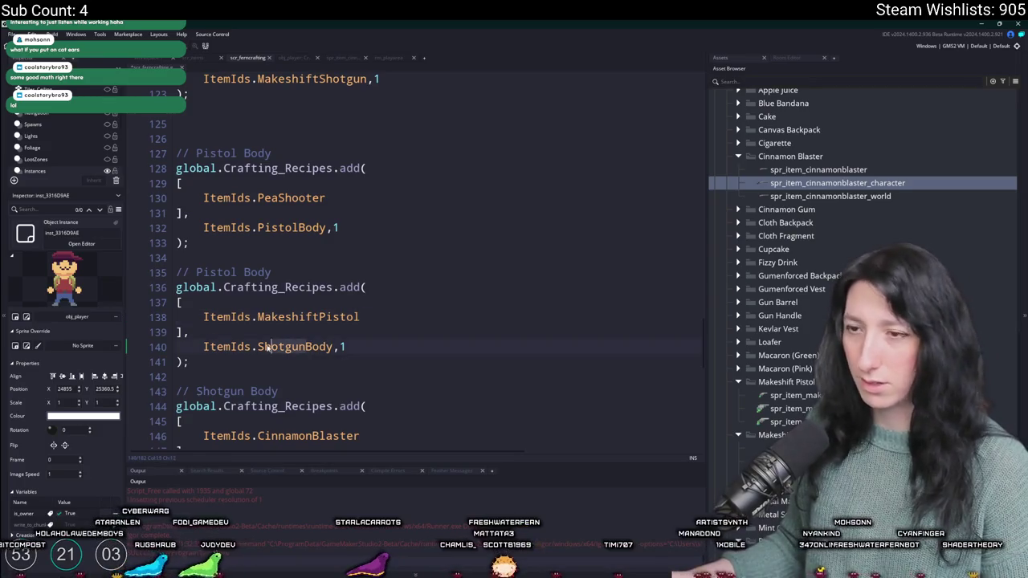
pyautogui.write('Pistol')
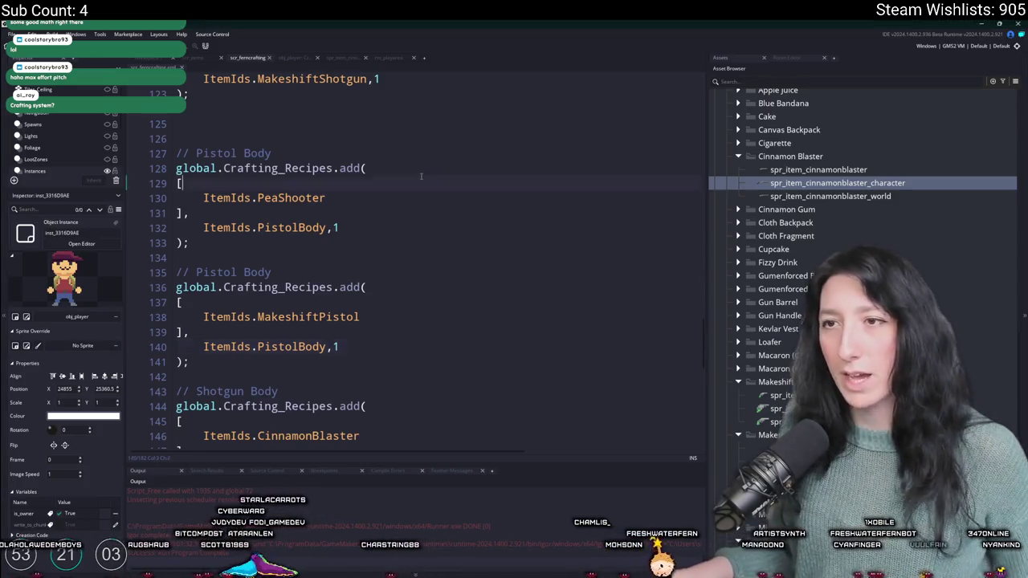
# Step: Duplicate the Makeshift Shotgun recipe block with Ctrl+D
pyautogui.scroll(6, 325, 354)
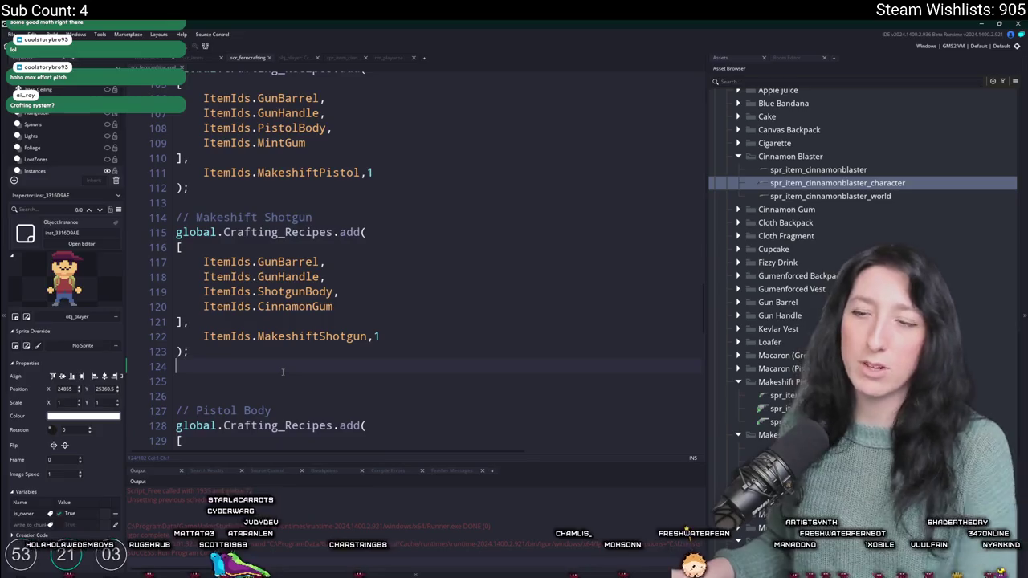
pyautogui.scroll(-1, 325, 354)
pyautogui.scroll(4, 322, 321)
pyautogui.scroll(4, 249, 106)
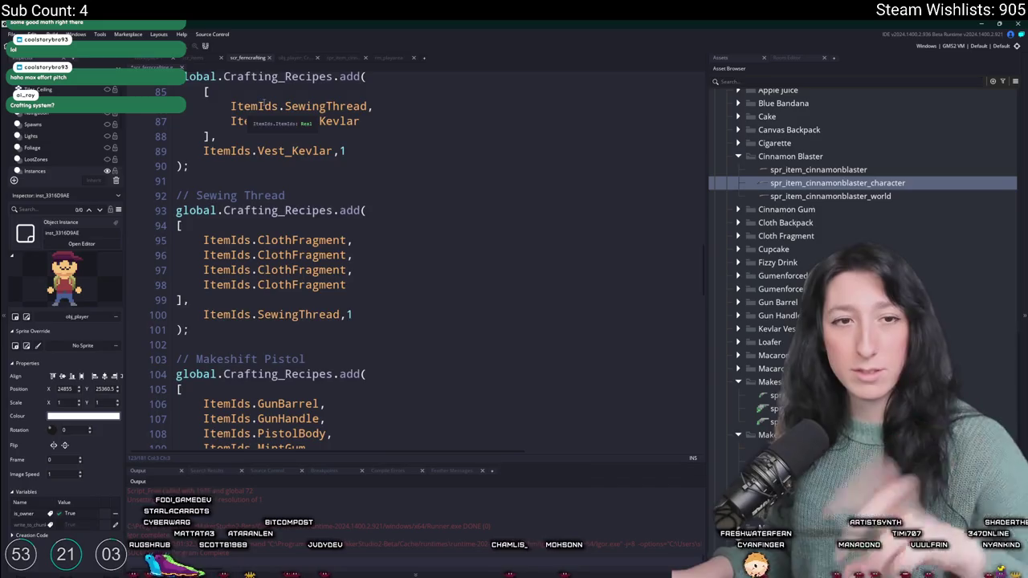
pyautogui.scroll(-7, 249, 106)
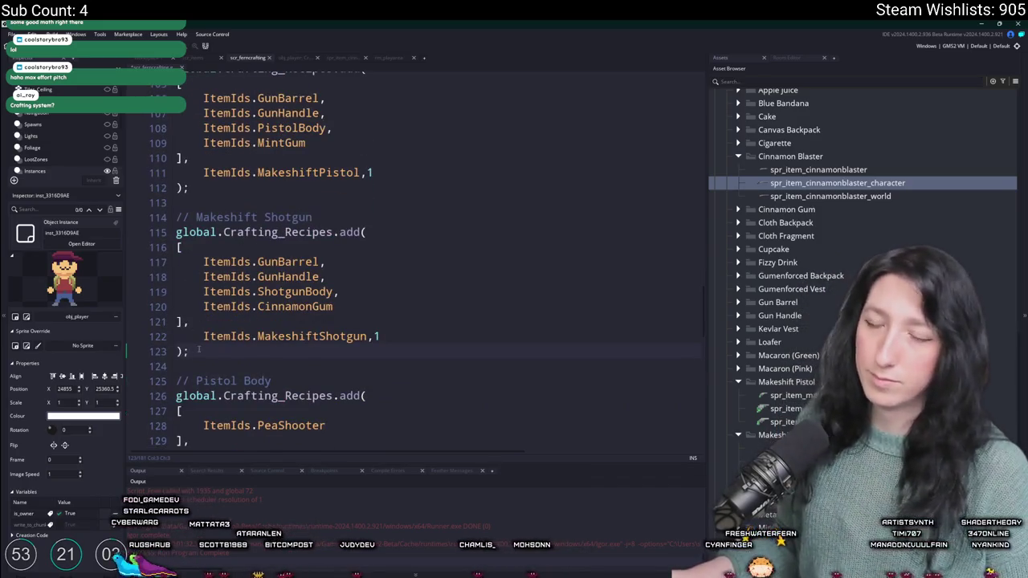
pyautogui.hotkey('shift', 'Up')
pyautogui.hotkey('shift', 'Up')
pyautogui.hotkey('shift', 'Up')
pyautogui.hotkey('ctrl', 'd')
# Step: Begin replacing Makeshift Shotgun in the upper copy's comment with a Gun title
pyautogui.scroll(-4, 248, 245)
pyautogui.scroll(4, 248, 245)
pyautogui.scroll(3, 250, 245)
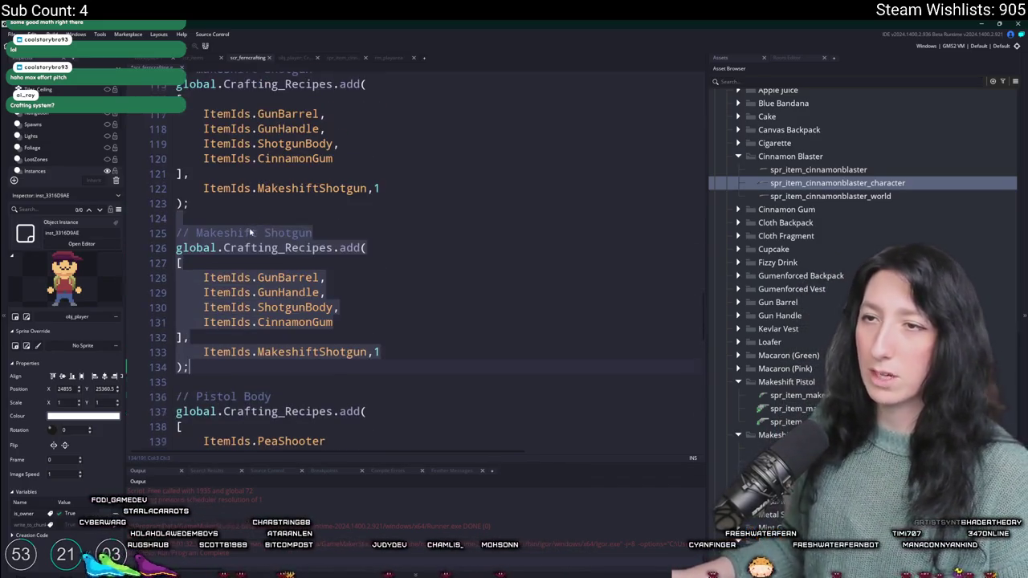
pyautogui.click(209, 179)
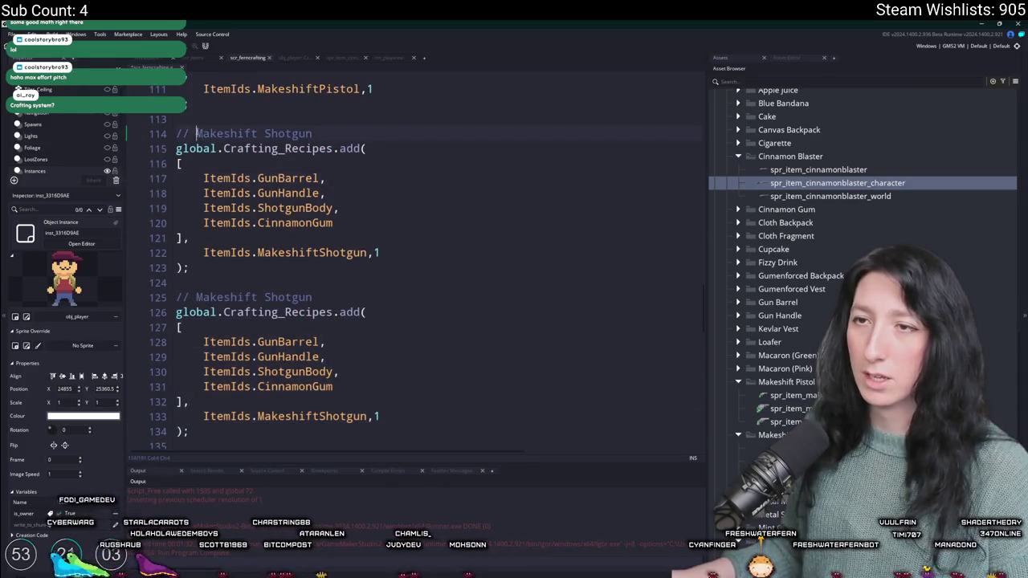
pyautogui.moveTo(200, 134); pyautogui.dragTo(385, 126)
pyautogui.write('Gun G')
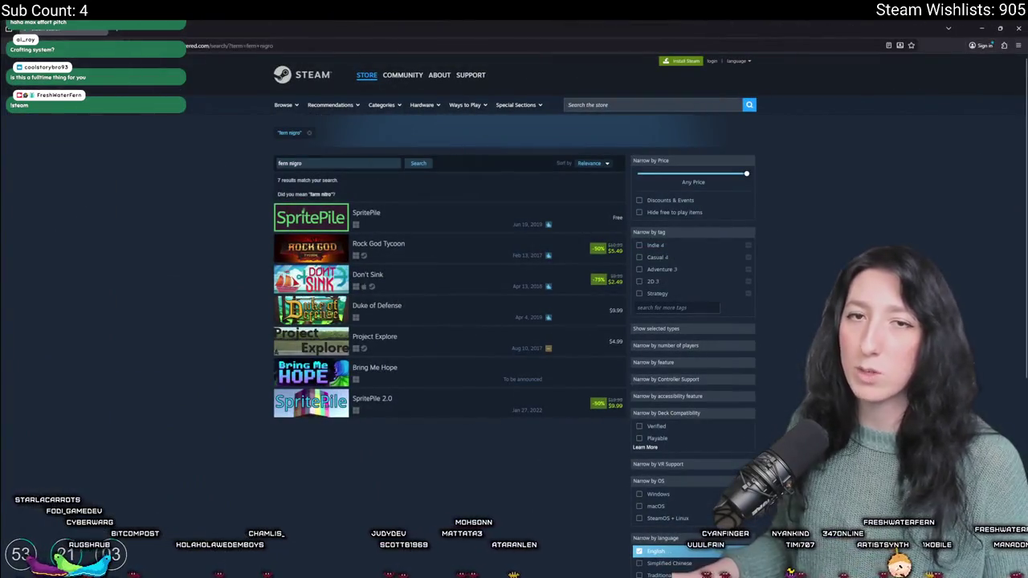
# Step: Look over the Steam store search results, then return to GameMaker's crafting script
pyautogui.moveTo(349, 415)
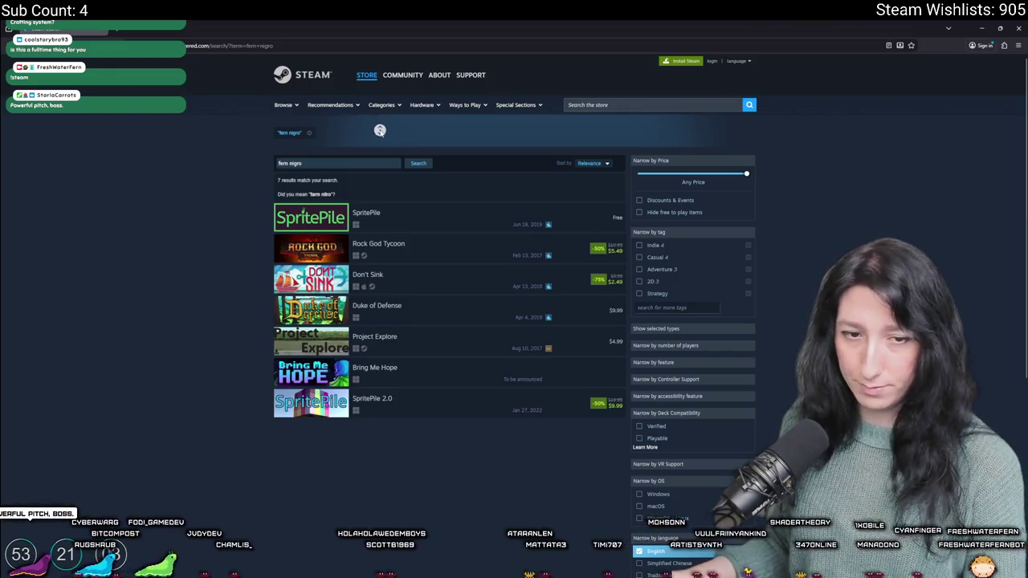
pyautogui.hotkey('alt', 'Tab')
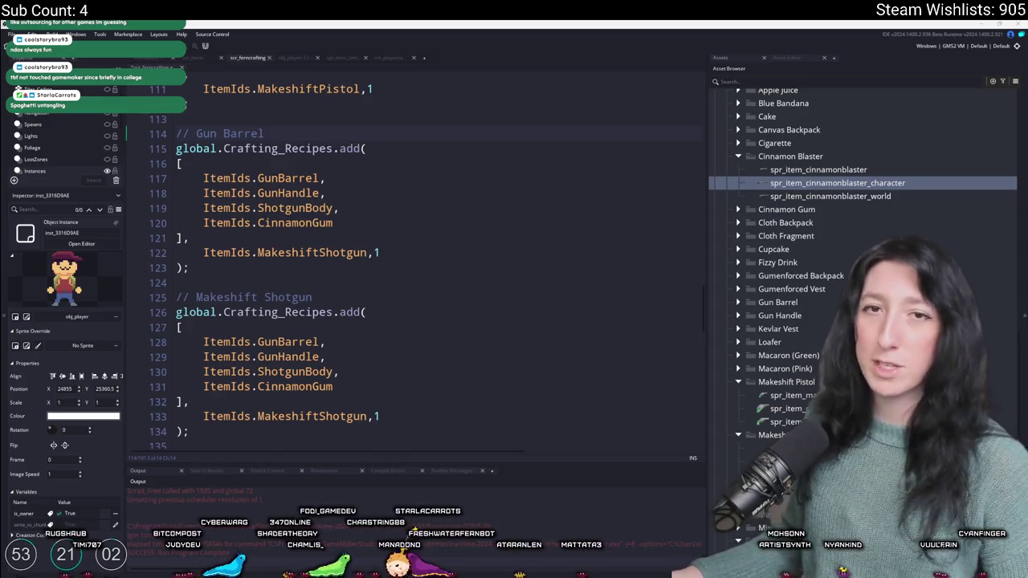
# Step: Replace the Gun Barrel recipe's first ingredient with MetalScrap
pyautogui.click(403, 216)
pyautogui.scroll(-1, 403, 216)
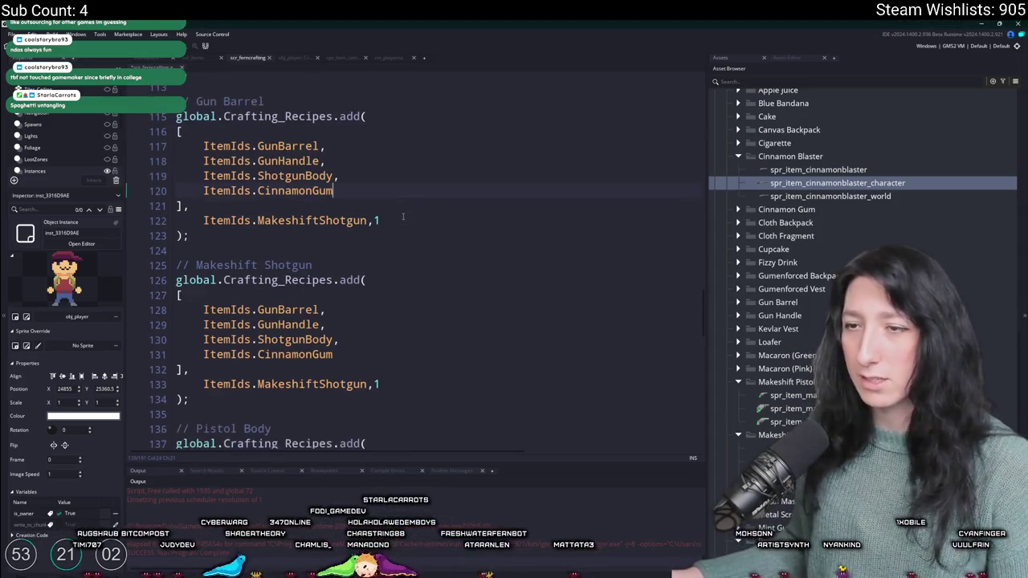
pyautogui.scroll(1, 403, 216)
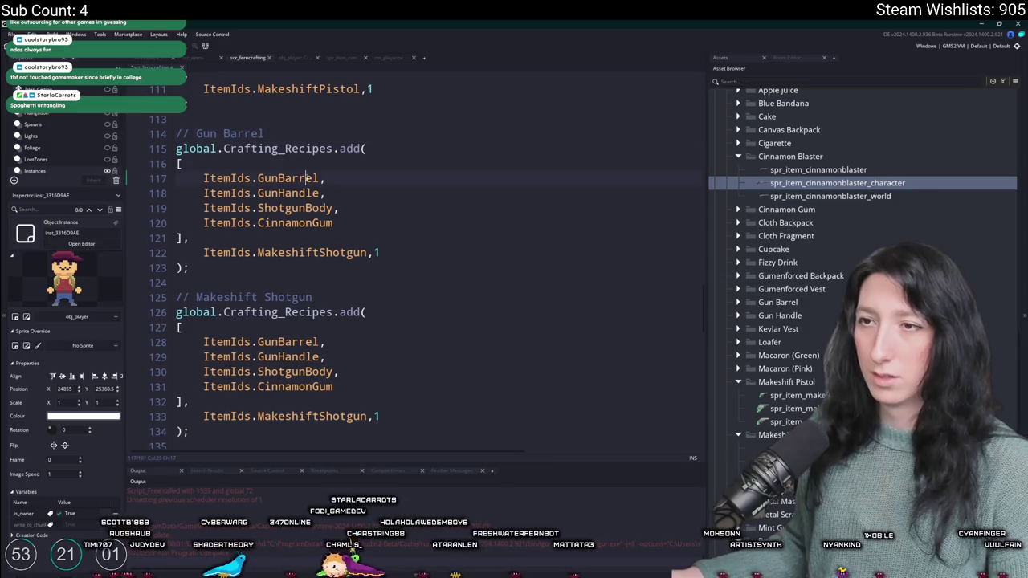
pyautogui.doubleClick(305, 179)
pyautogui.write('Metal')
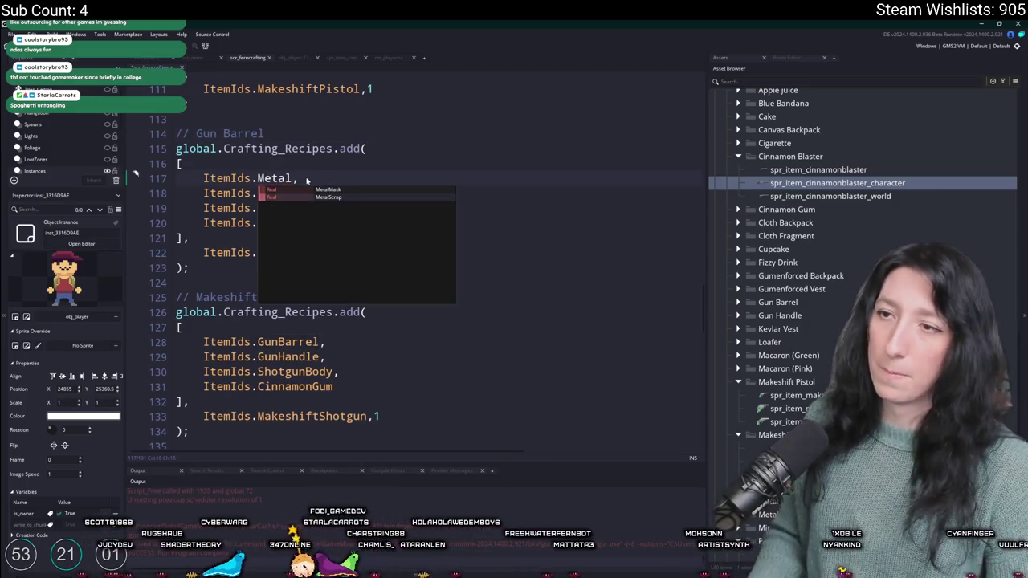
pyautogui.press('Down')
pyautogui.press('Return')
# Step: Make the second ingredient MetalScrap, drop ShotgunBody and CinnamonGum, and output GunBarrel
pyautogui.doubleClick(306, 178)
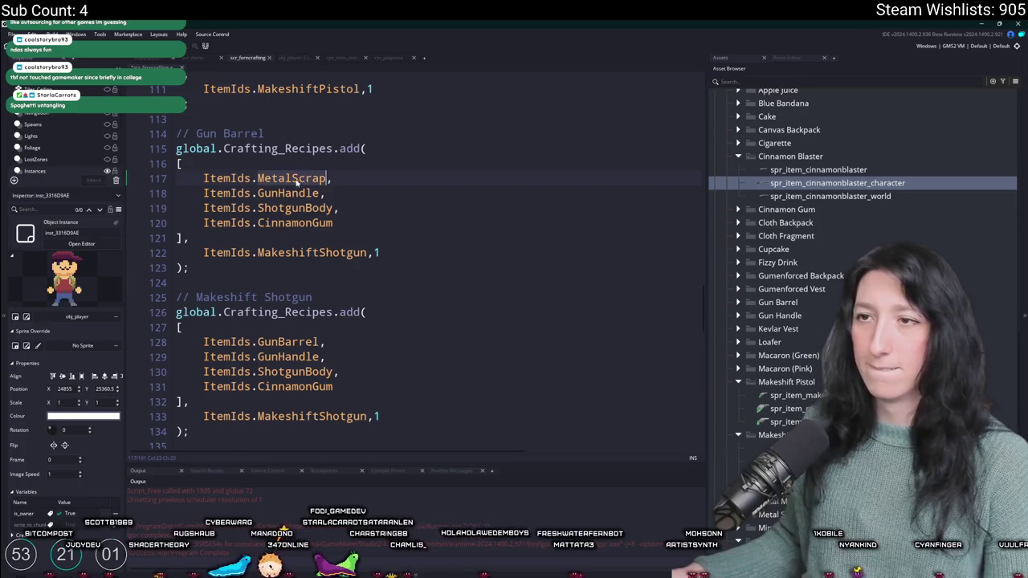
pyautogui.hotkey('ctrl', 'c')
pyautogui.doubleClick(289, 193)
pyautogui.hotkey('ctrl', 'v')
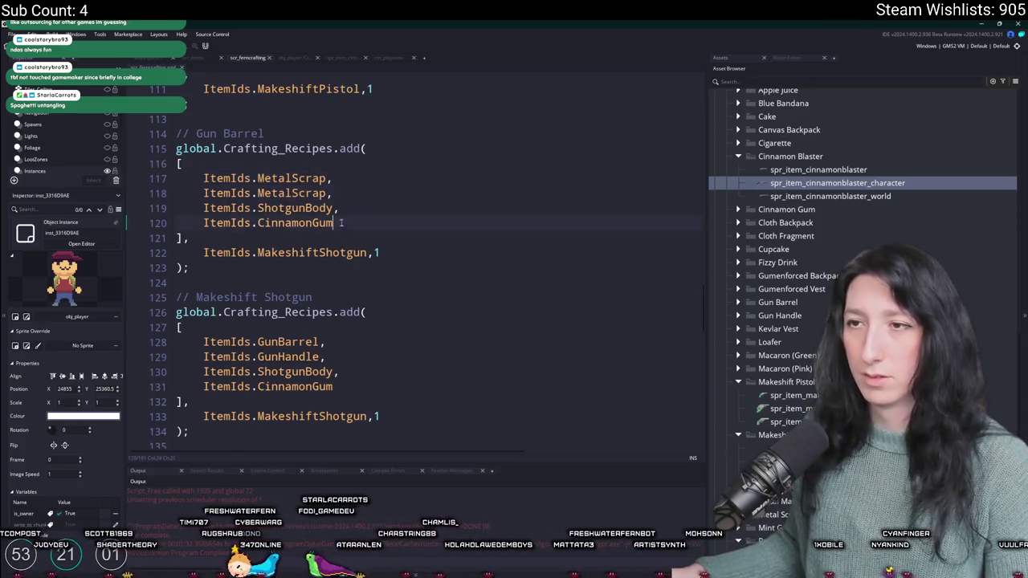
pyautogui.moveTo(341, 225); pyautogui.dragTo(332, 193)
pyautogui.press('BackSpace')
pyautogui.doubleClick(339, 224)
pyautogui.write('Gun')
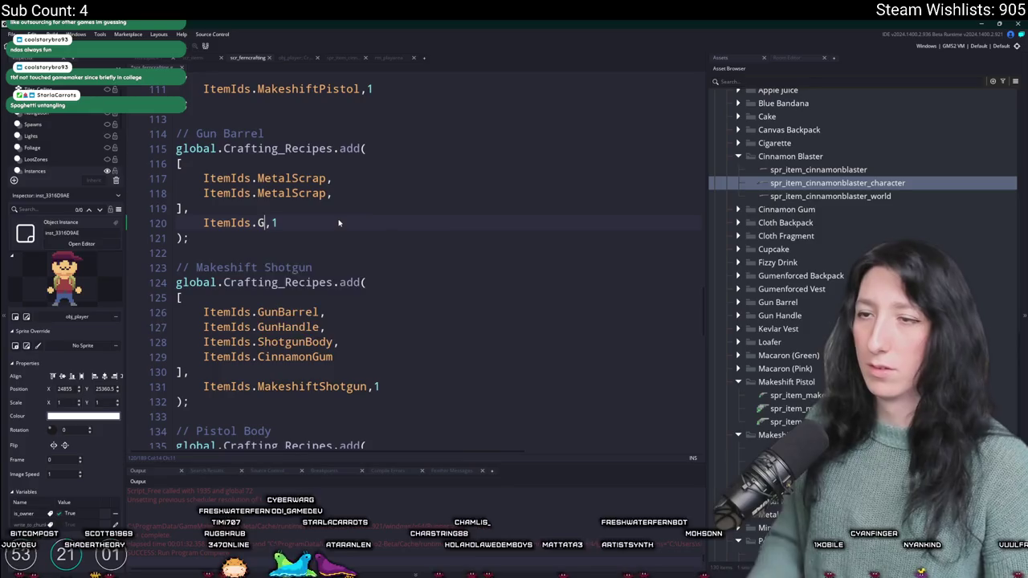
pyautogui.write('Barrel')
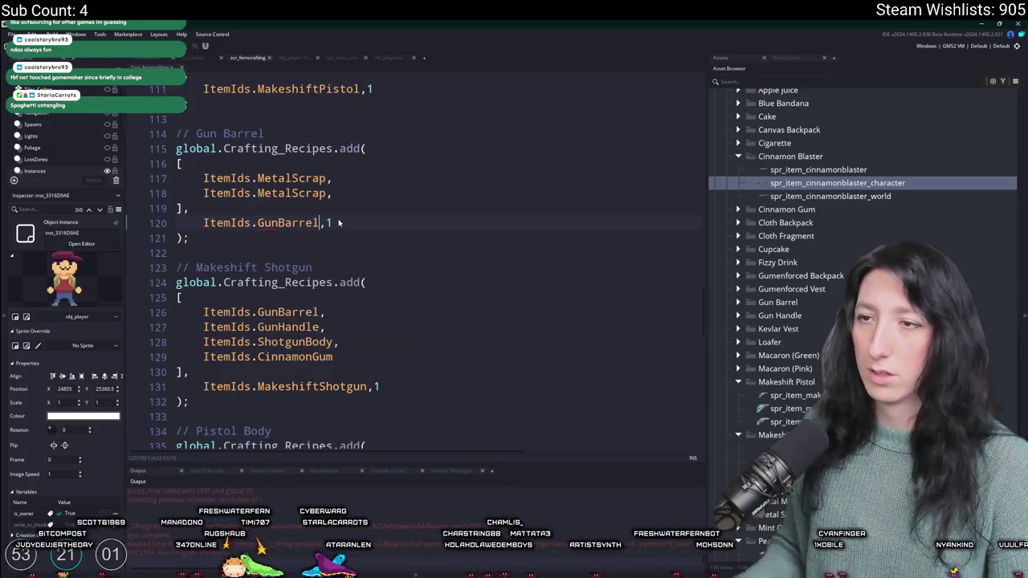
# Step: Duplicate the Gun Barrel recipe and title the upper copy Gun Handle
pyautogui.moveTo(248, 238); pyautogui.dragTo(176, 120)
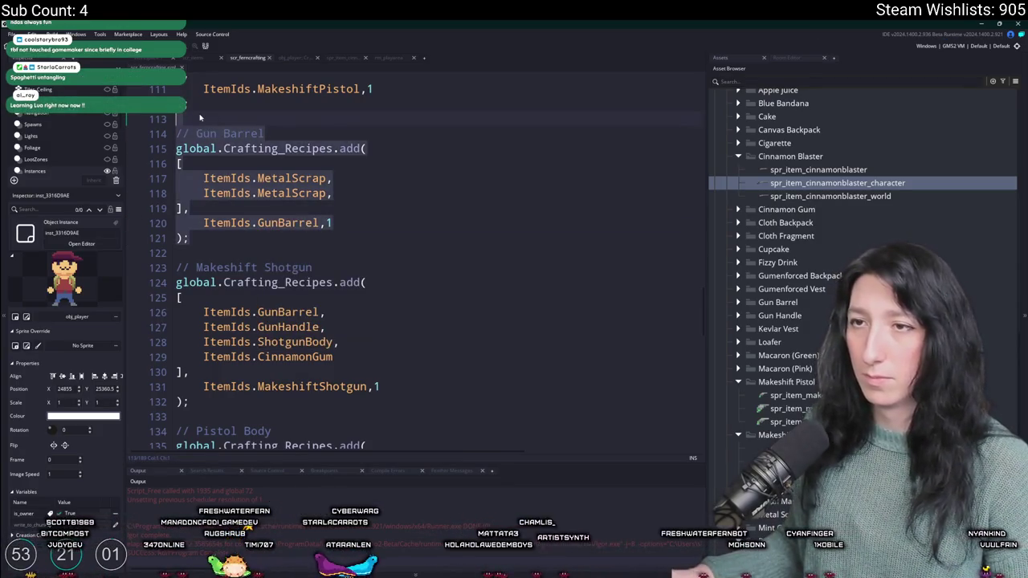
pyautogui.hotkey('ctrl', 'd')
pyautogui.click(265, 134)
pyautogui.doubleClick(256, 133)
pyautogui.write('Handle')
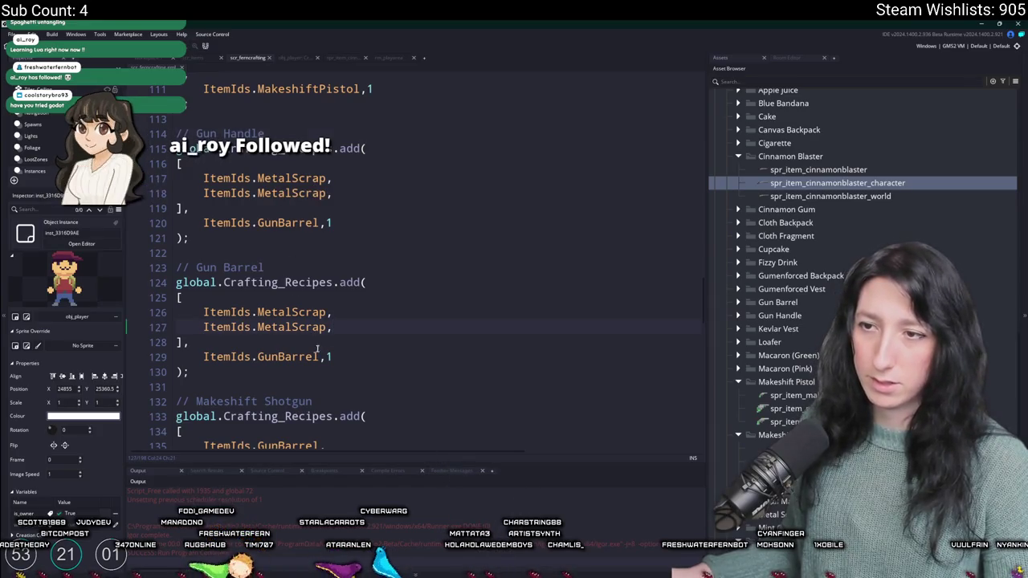
# Step: Add more MetalScrap ingredient lines, save the script, and switch to the Lua compiler
pyautogui.hotkey('ctrl', 'd')
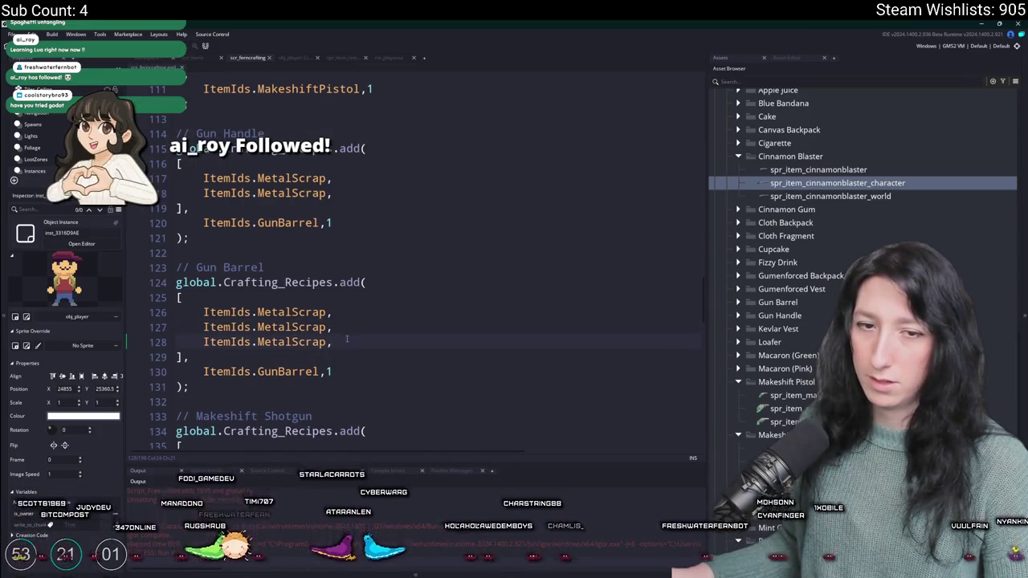
pyautogui.scroll(-1, 352, 315)
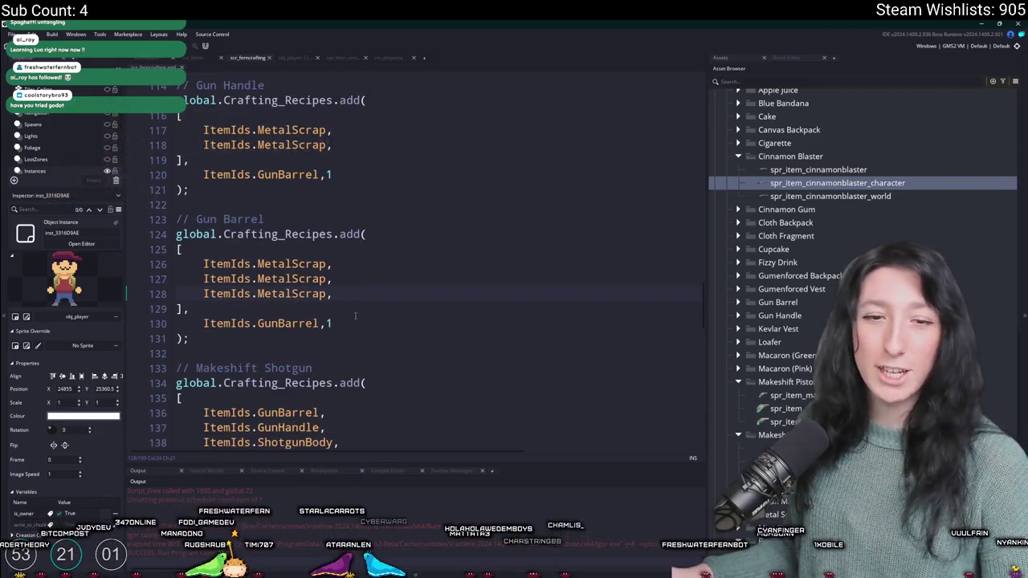
pyautogui.hotkey('ctrl', 'd')
pyautogui.hotkey('ctrl', 's')
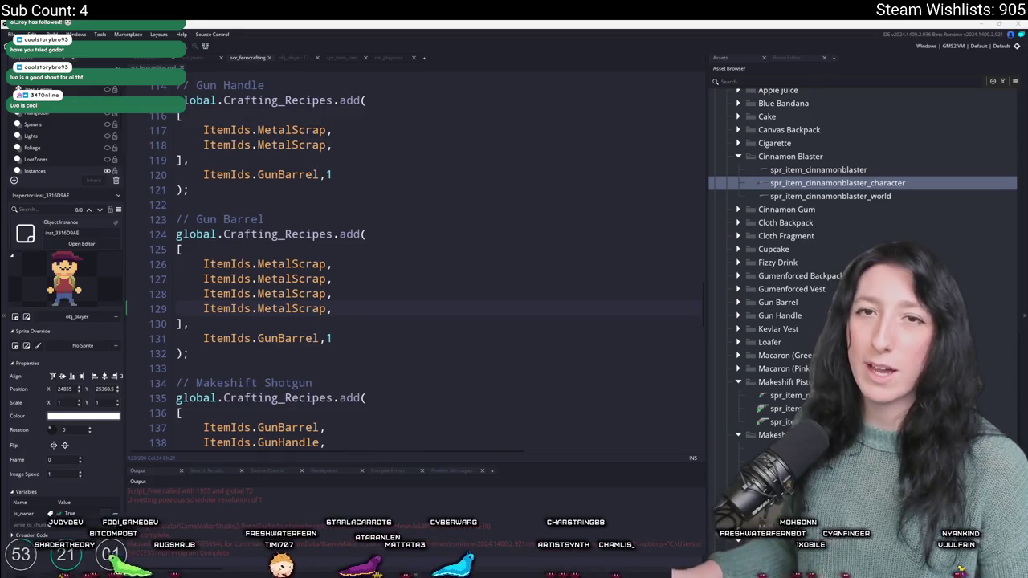
pyautogui.hotkey('alt', 'Tab')
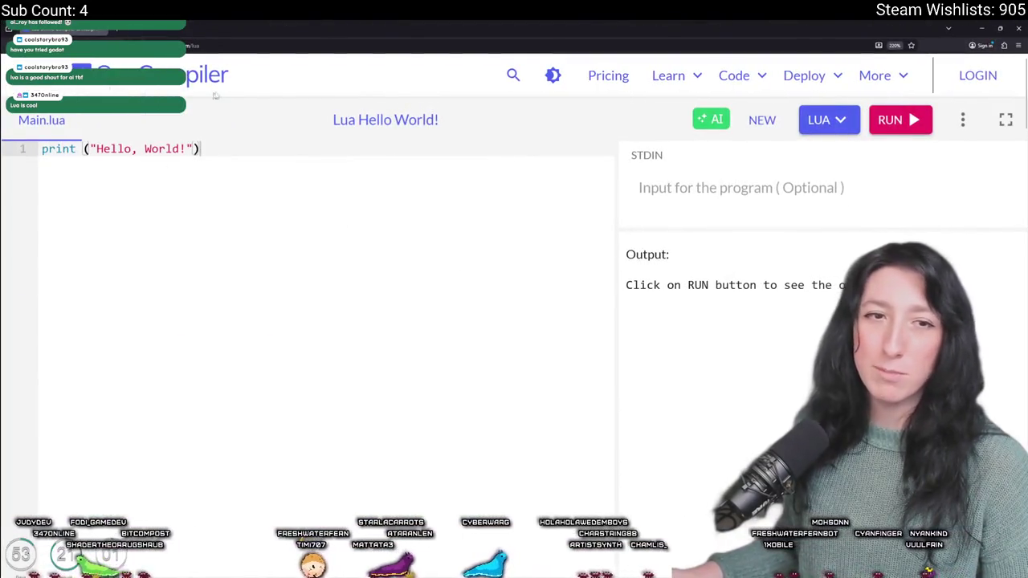
# Step: Switch to dark mode and replace Hello World with local array = ["a"] and print(array[1])
pyautogui.hotkey('ctrl', '-')
pyautogui.click(600, 73)
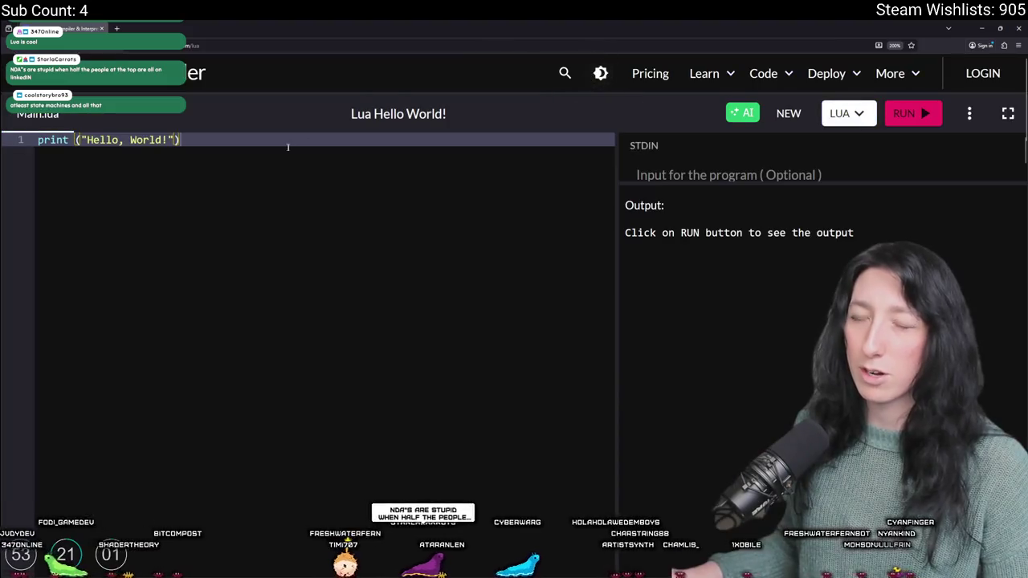
pyautogui.moveTo(287, 141); pyautogui.dragTo(37, 142)
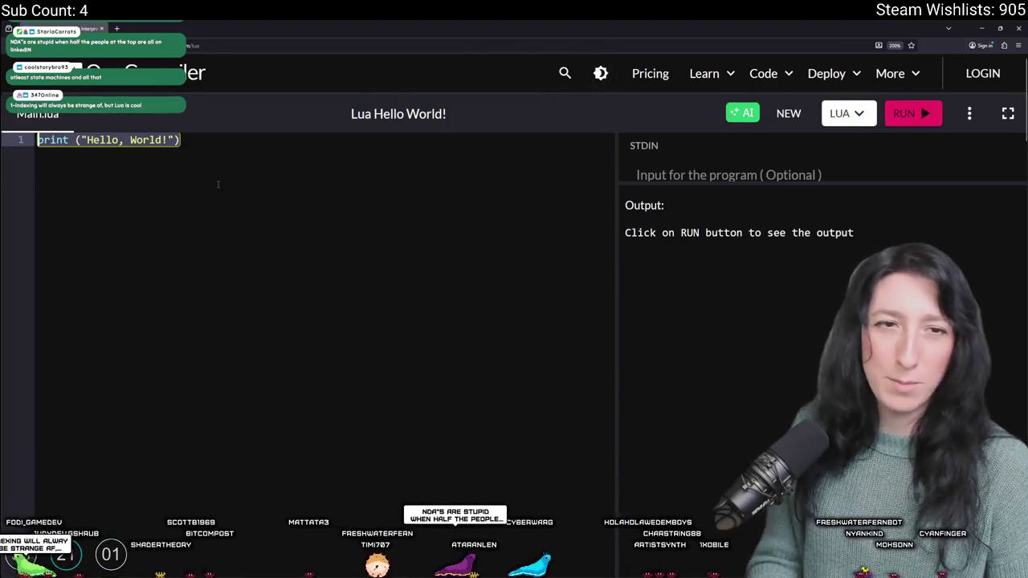
pyautogui.write('locali')
pyautogui.write('array = [')
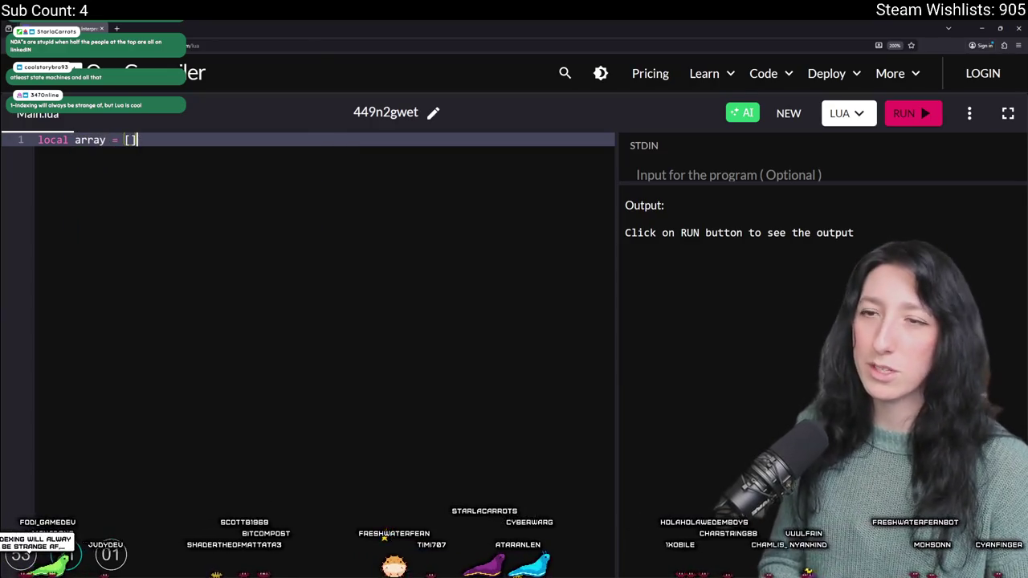
pyautogui.press('Return')
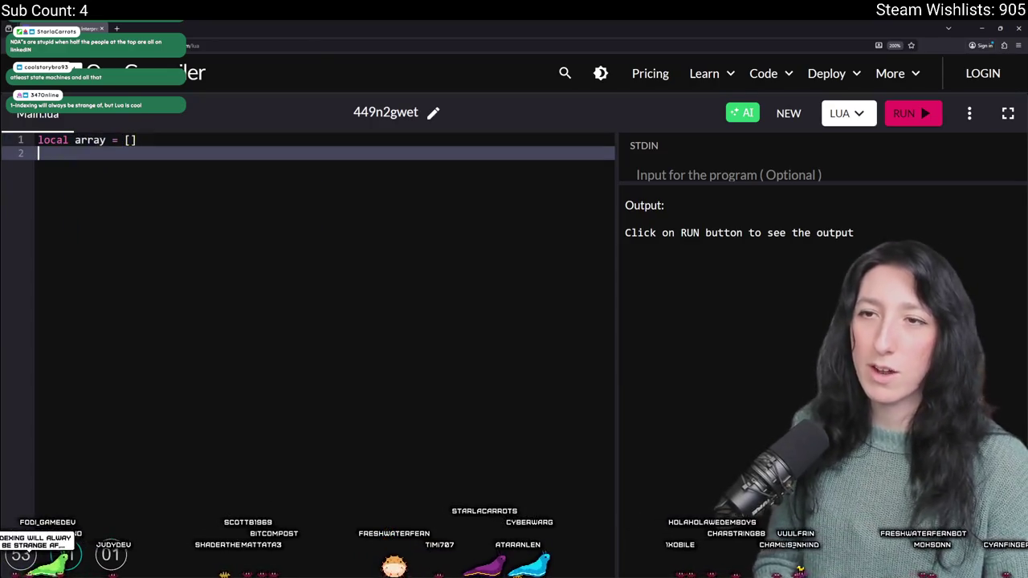
pyautogui.press('BackSpace')
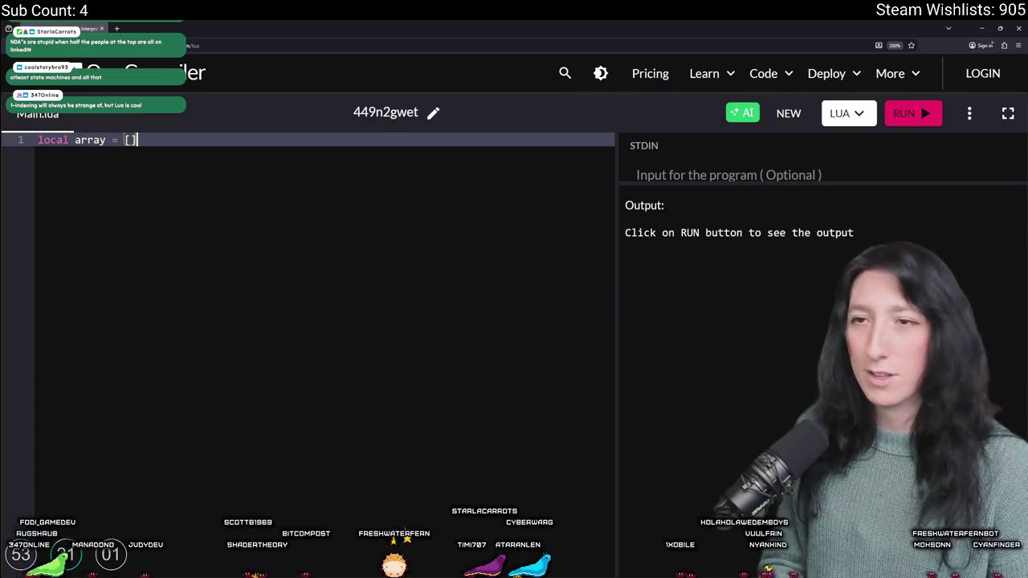
pyautogui.write('"a"]')
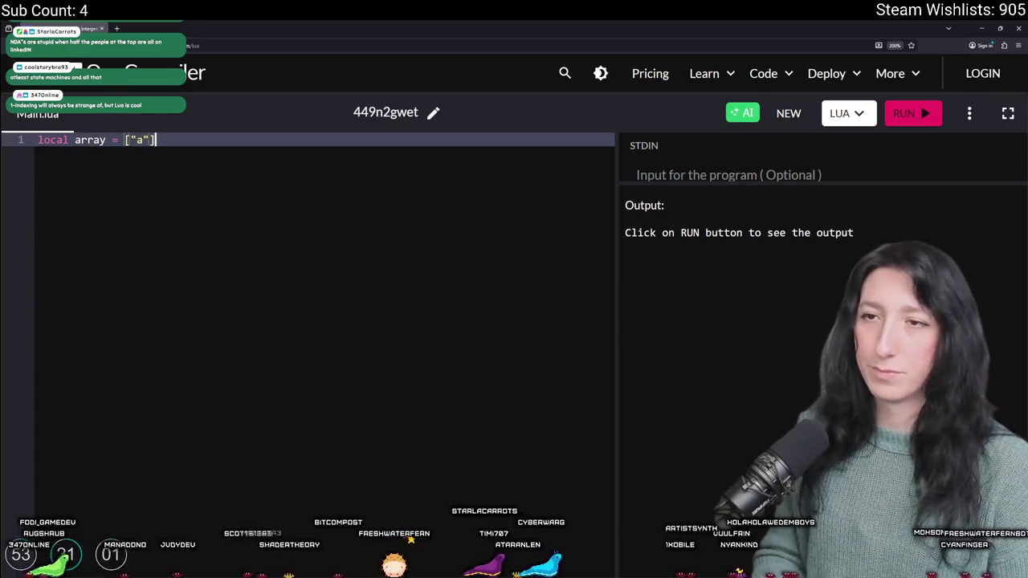
pyautogui.press('Return')
pyautogui.write('printo')
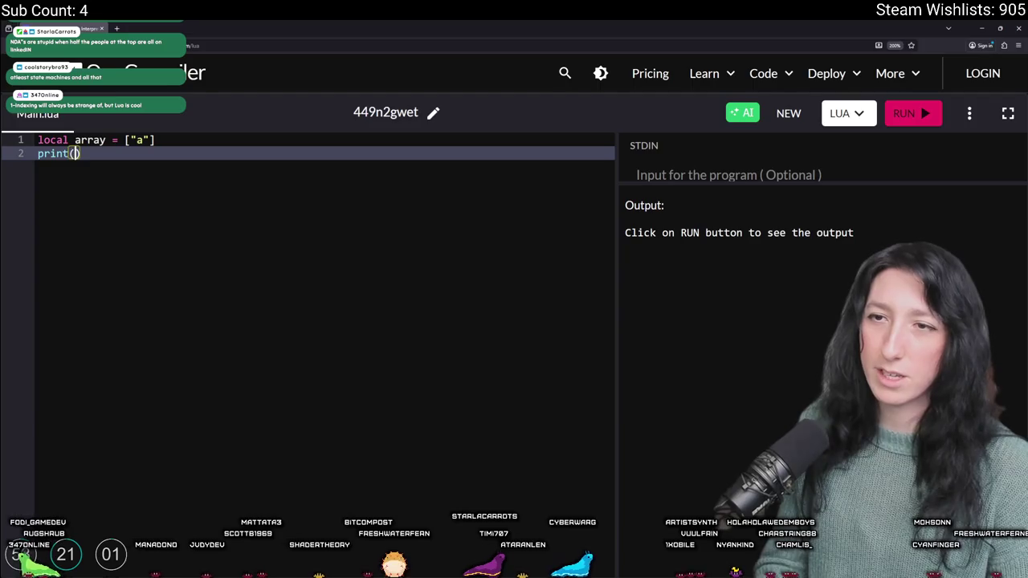
pyautogui.write('array[0]')
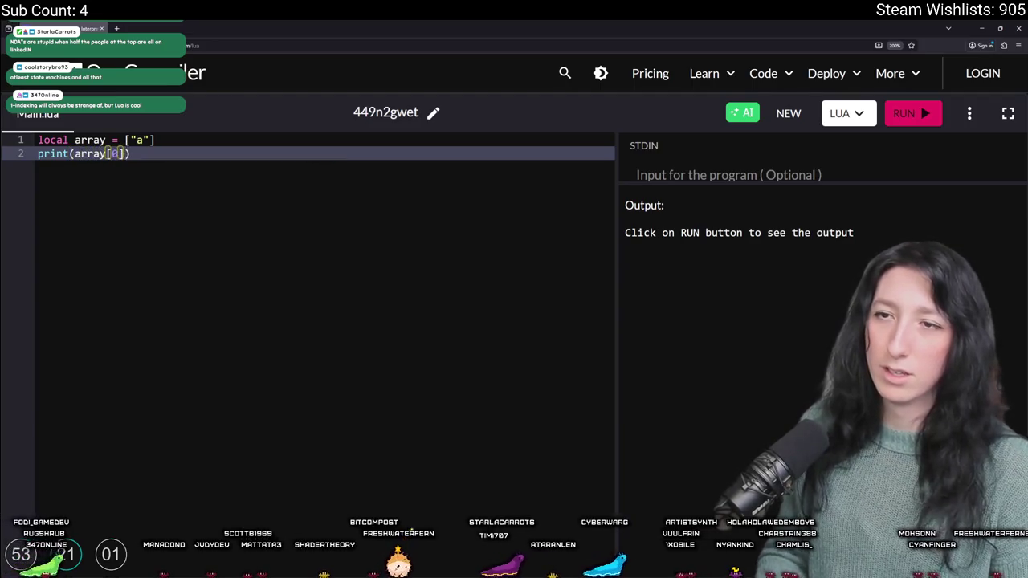
pyautogui.write('1')
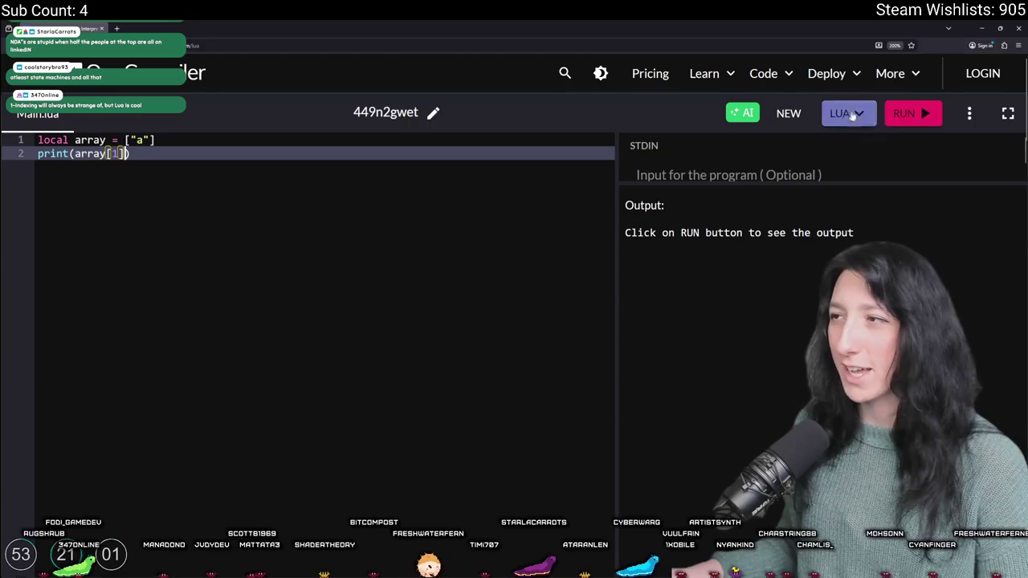
# Step: Run the script, getting "unexpected symbol near '['", and dismiss the Google sign-in prompt
pyautogui.click(904, 114)
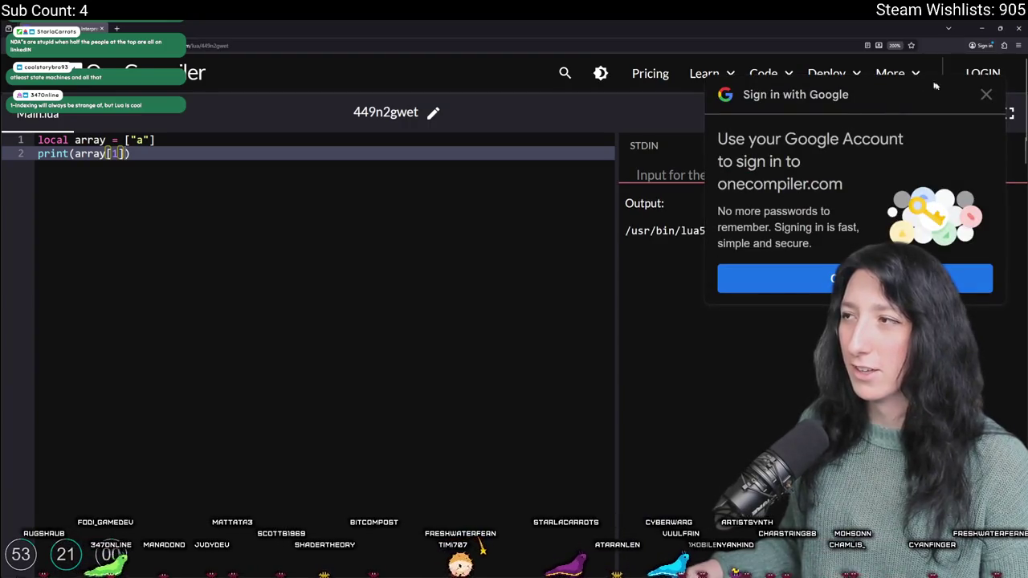
pyautogui.click(987, 94)
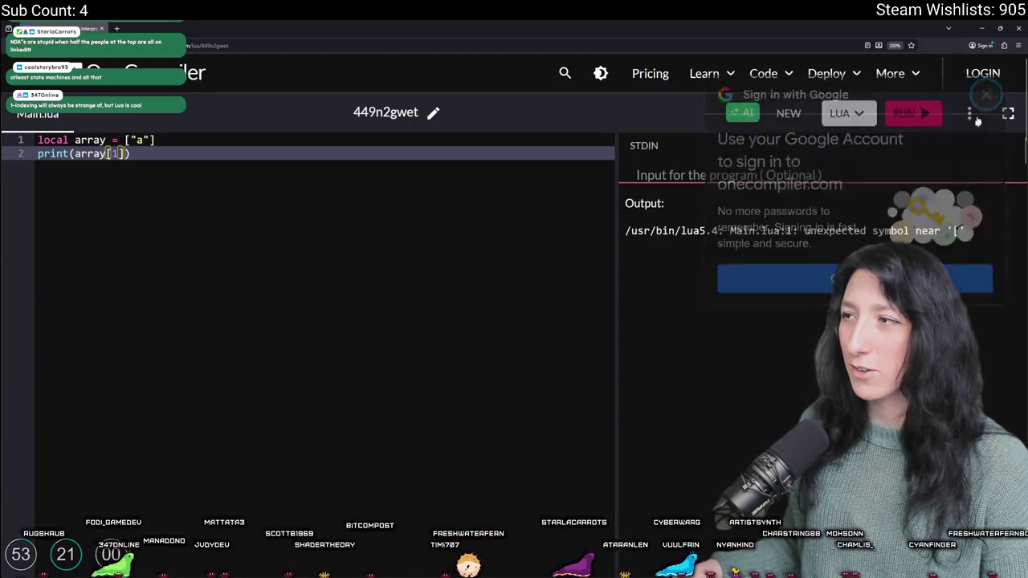
pyautogui.click(135, 143)
pyautogui.click(114, 154)
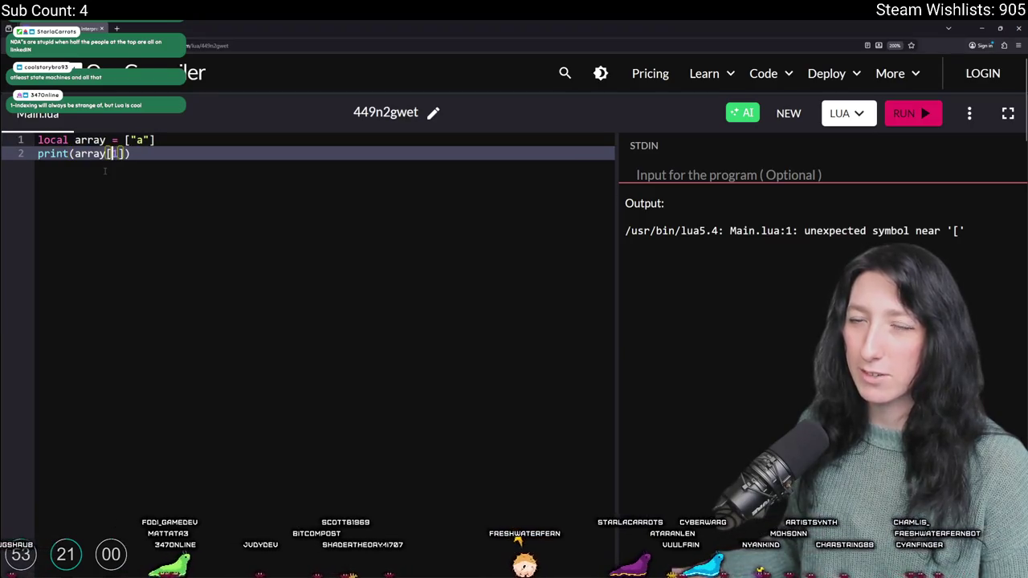
pyautogui.click(173, 190)
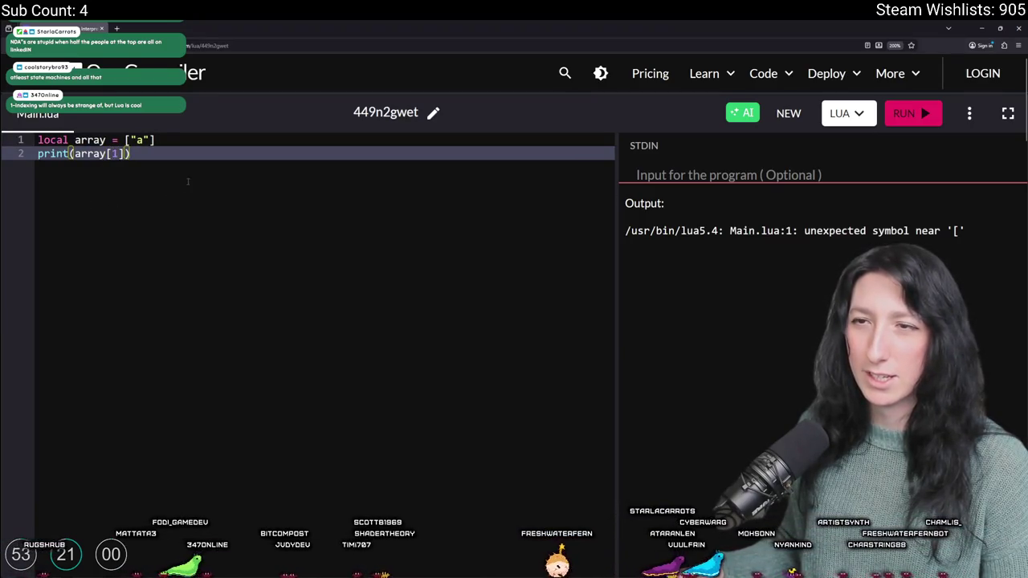
pyautogui.click(166, 136)
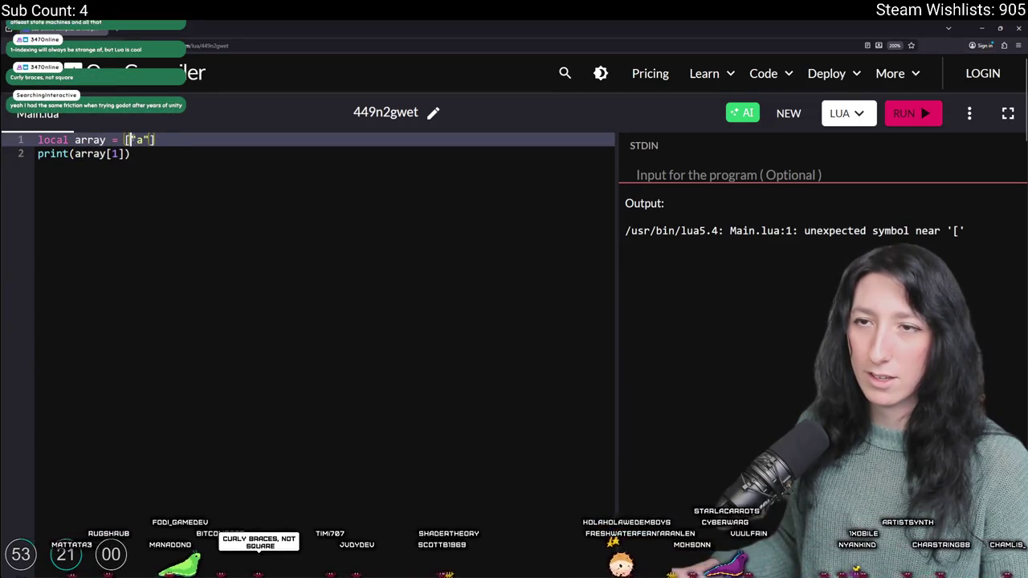
# Step: Rewrite the array as local array = {"a"} and run it, printing a
pyautogui.hotkey('shift', 'Left')
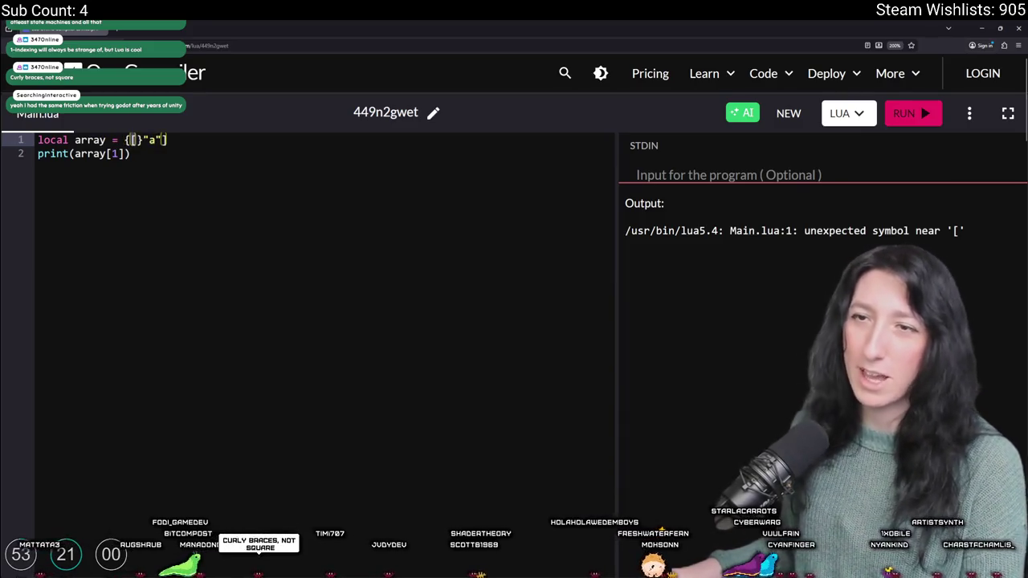
pyautogui.press('Right')
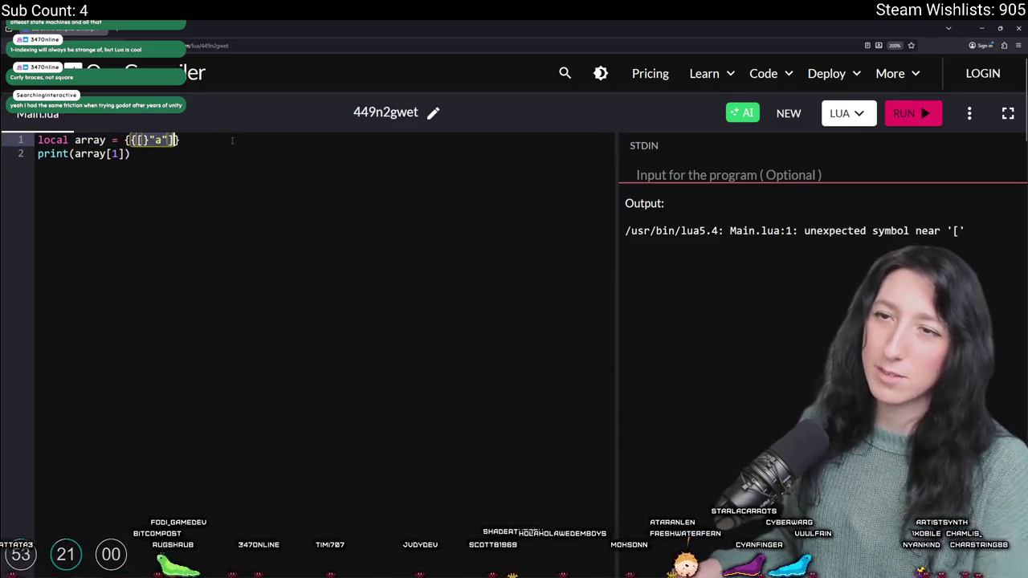
pyautogui.press('BackSpace')
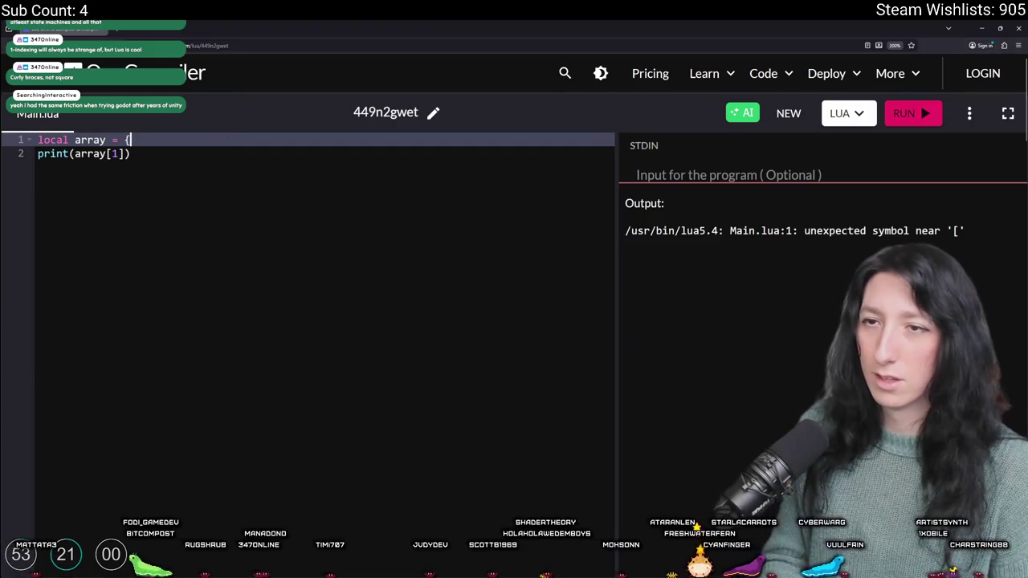
pyautogui.write('"a"')
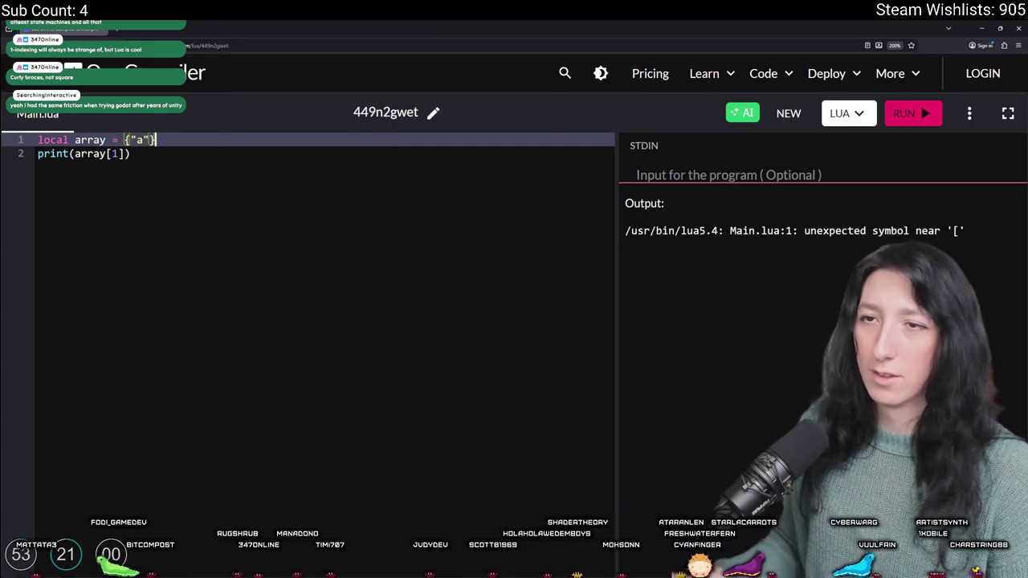
pyautogui.click(903, 117)
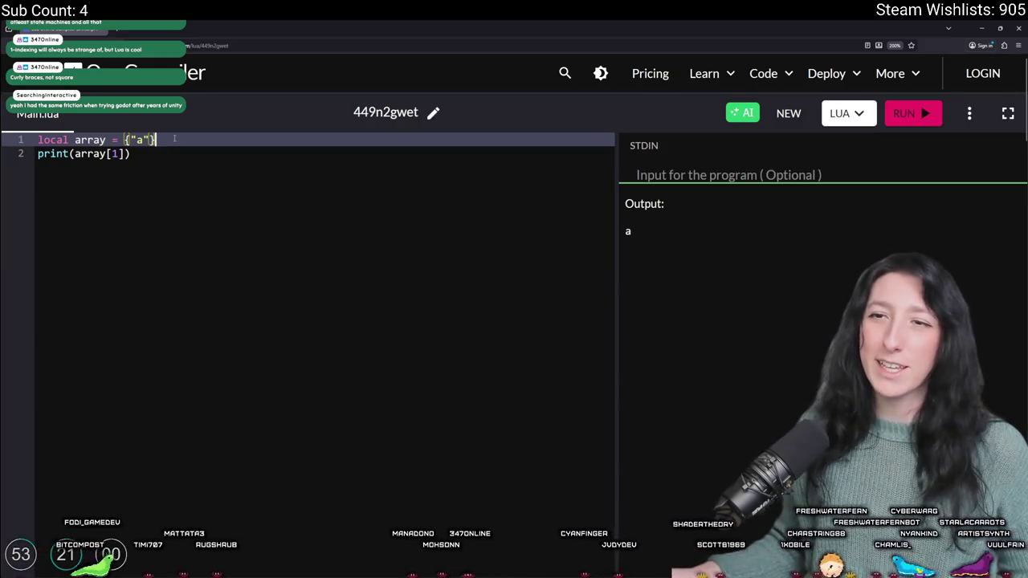
pyautogui.click(169, 176)
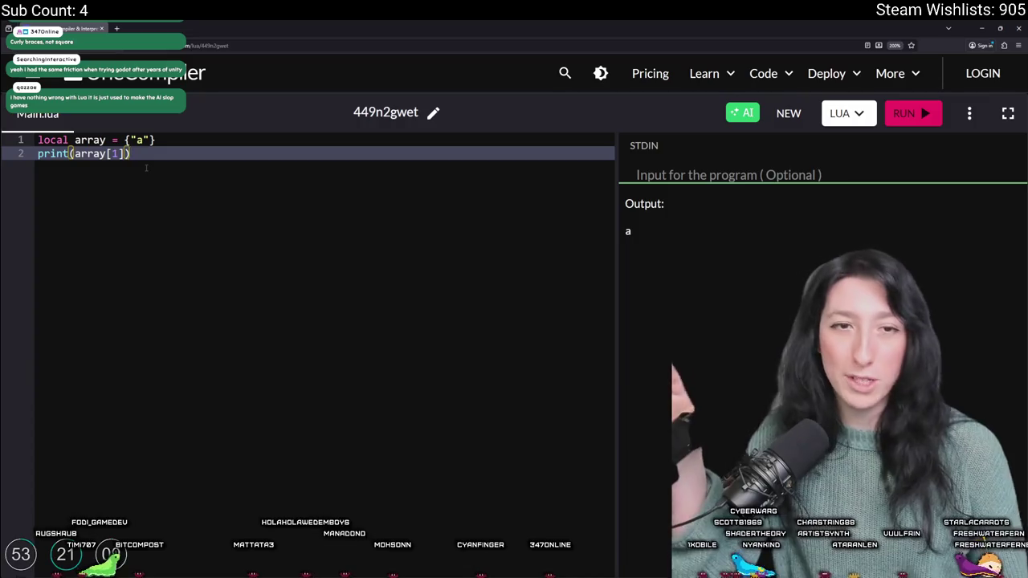
pyautogui.click(164, 139)
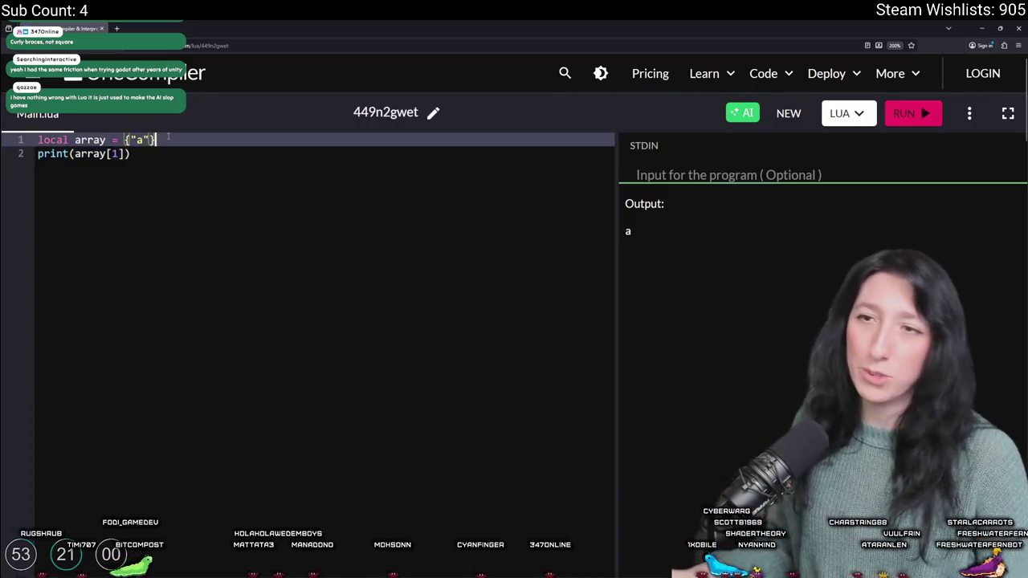
# Step: Wrap the print in an if on array[1] == "a", indenting the print line
pyautogui.press('Return')
pyautogui.write('if a')
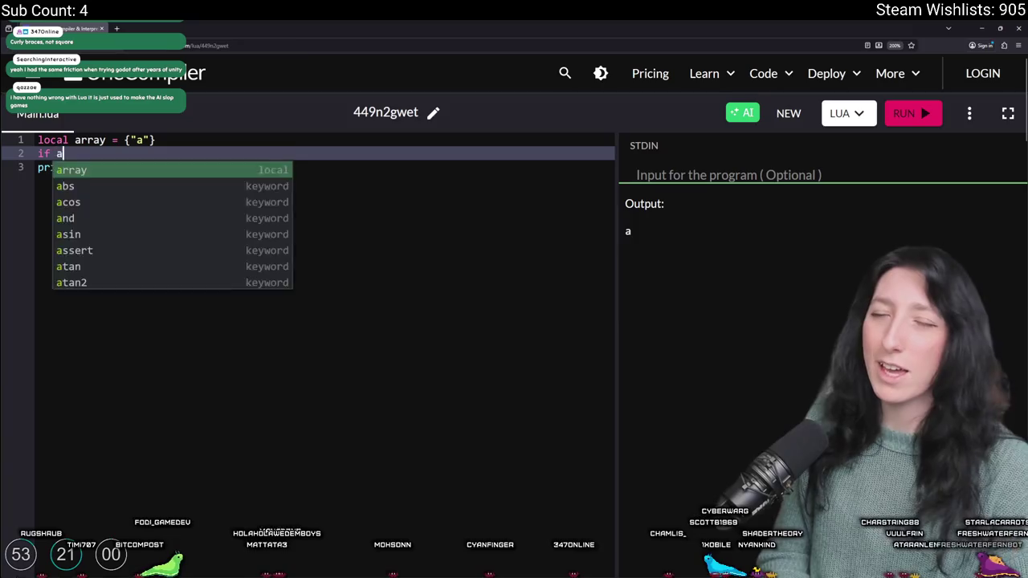
pyautogui.write('rray[0]')
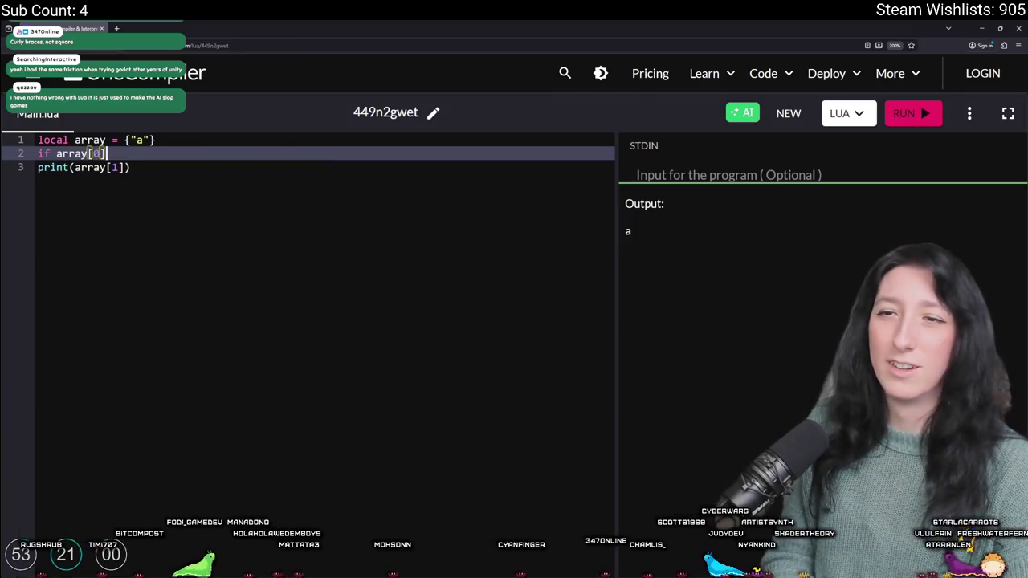
pyautogui.press('BackSpace')
pyautogui.press('BackSpace')
pyautogui.write('1] == "')
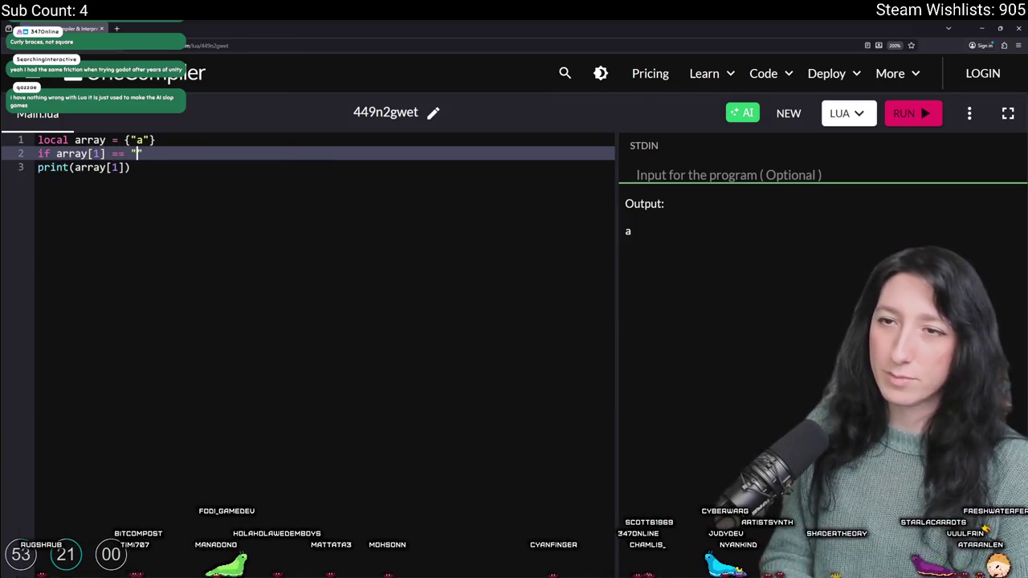
pyautogui.write('a"')
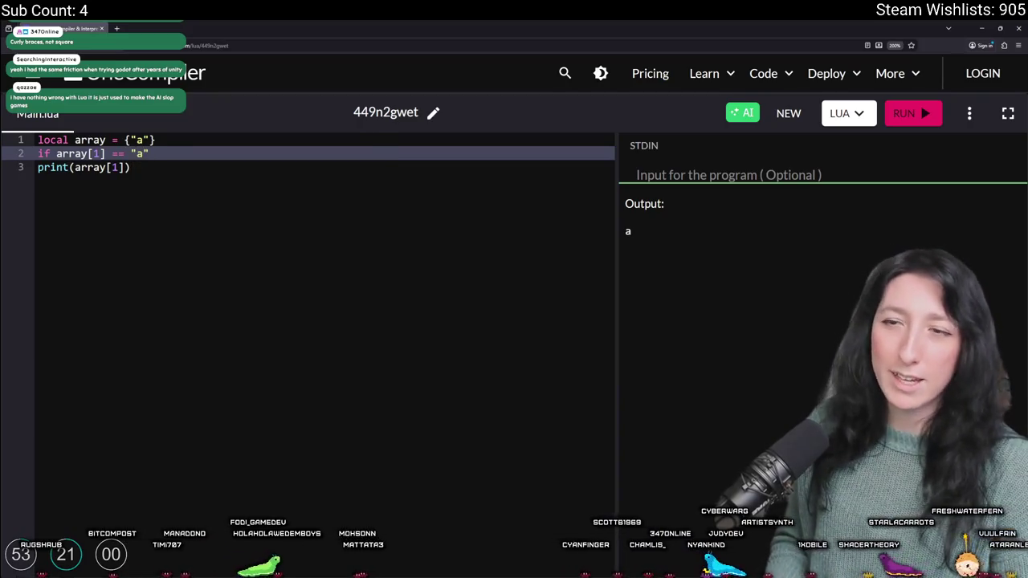
pyautogui.click(38, 167)
pyautogui.press('Tab')
pyautogui.click(167, 153)
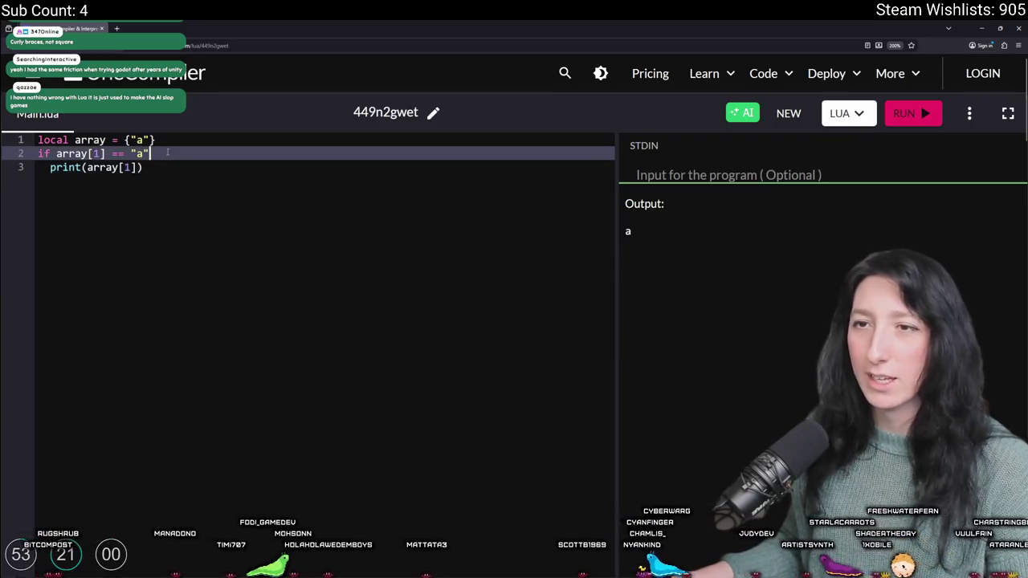
pyautogui.write('{')
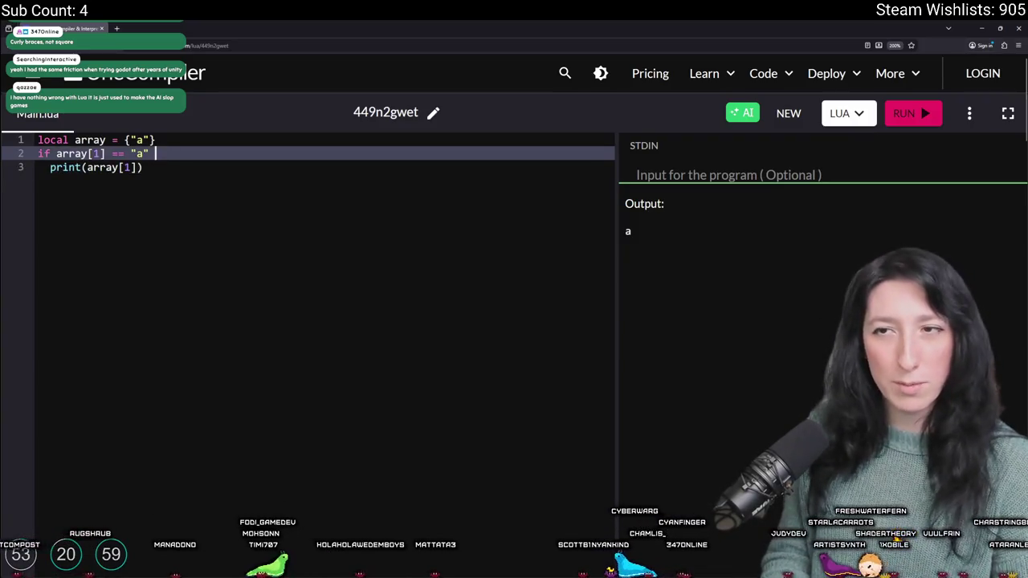
pyautogui.click(161, 167)
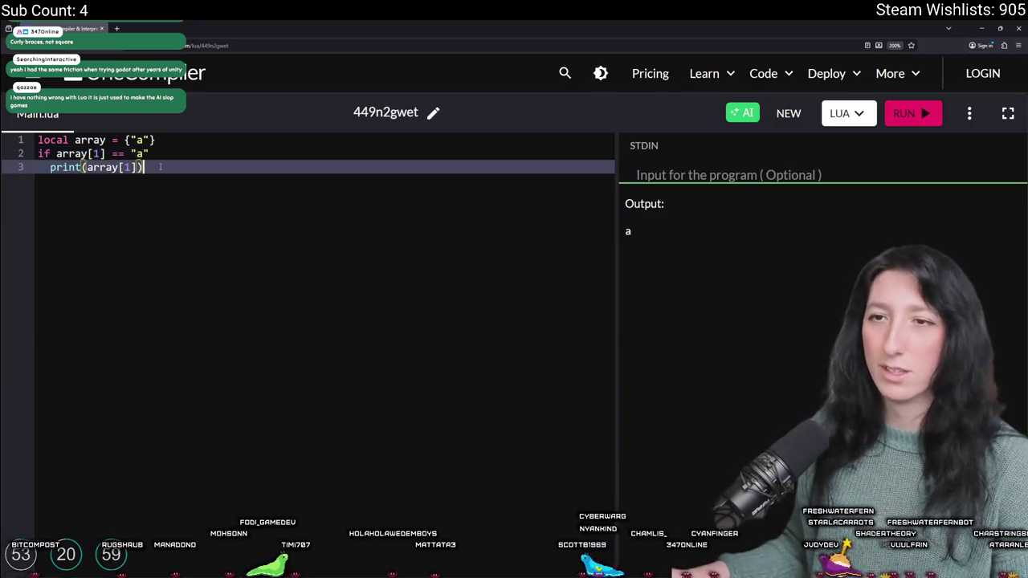
pyautogui.click(140, 140)
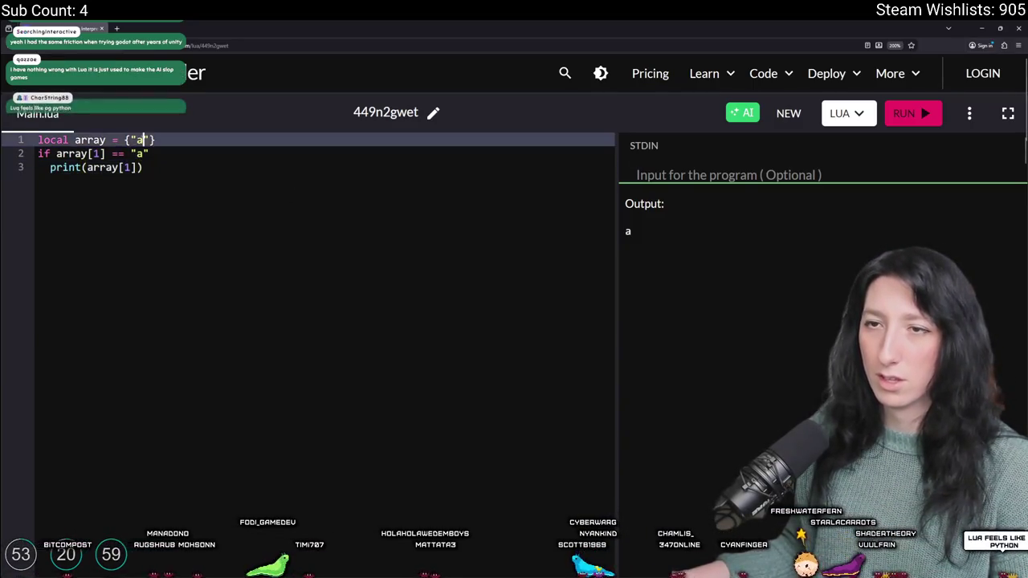
pyautogui.click(161, 167)
# Step: Add an else branch printing "fart" and run, getting 'then' expected near 'print'
pyautogui.press('Return')
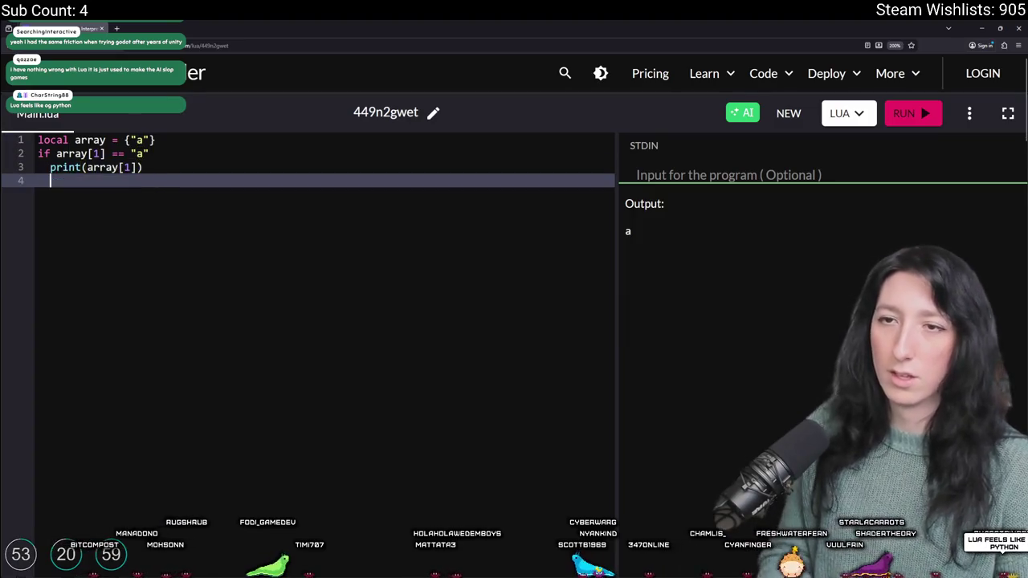
pyautogui.write('else')
pyautogui.press('Return')
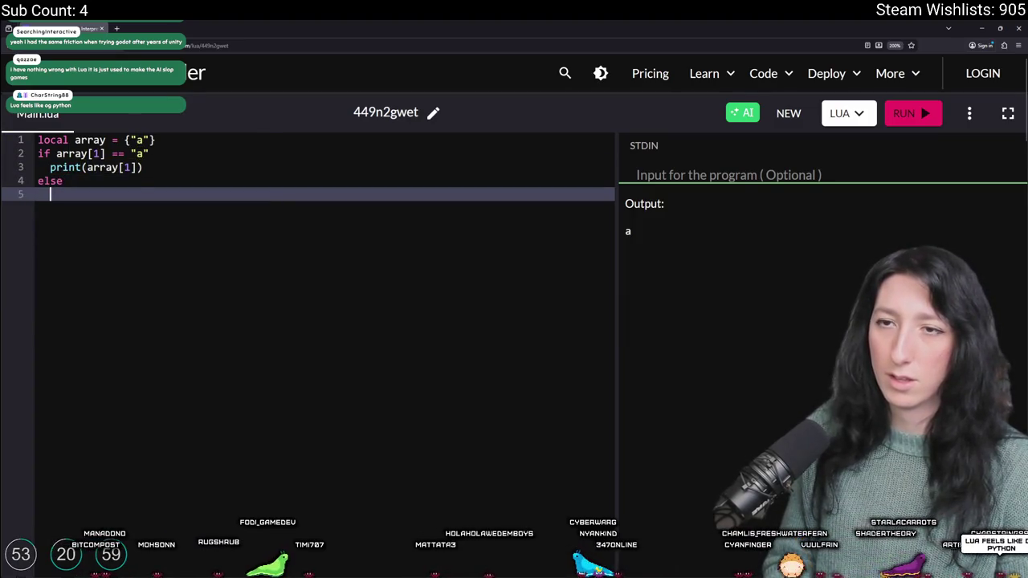
pyautogui.write('print(array')
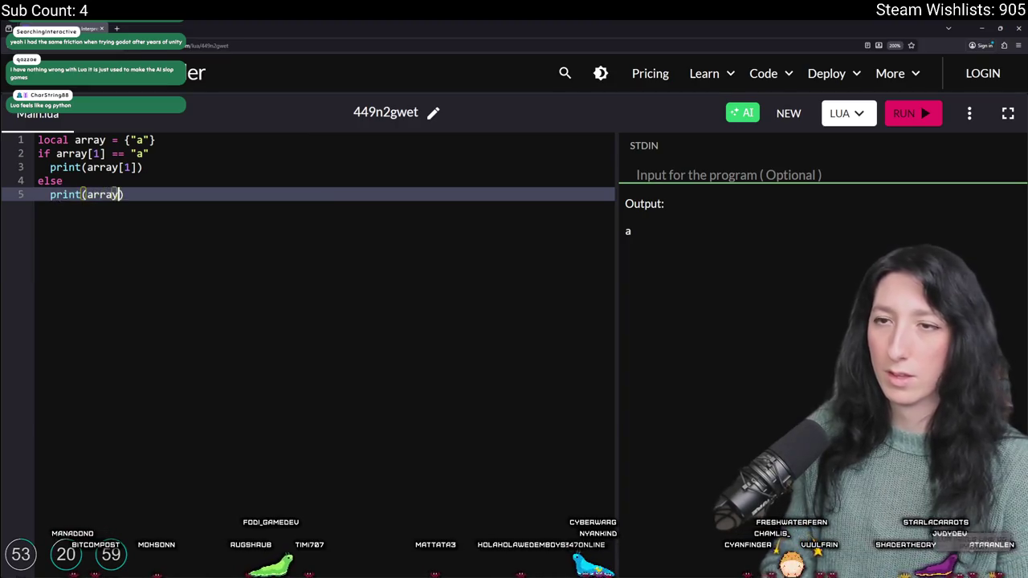
pyautogui.press('BackSpace')
pyautogui.write('"fart')
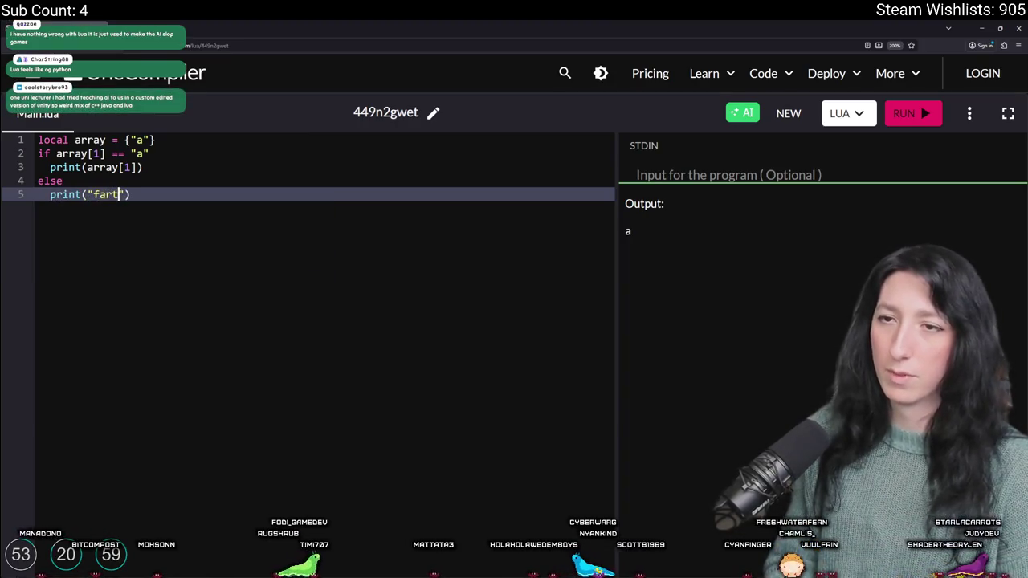
pyautogui.click(902, 106)
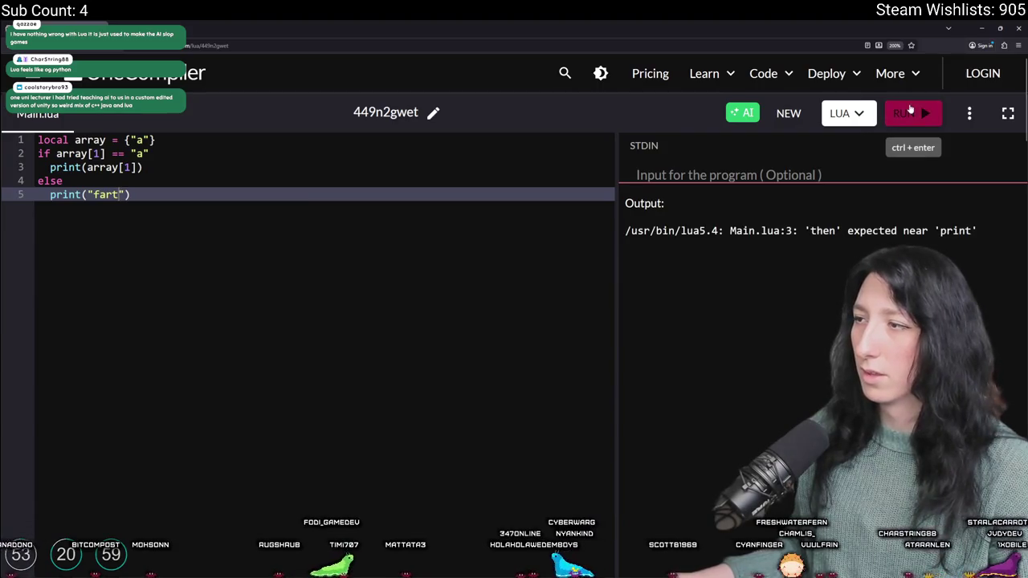
# Step: Try elseif and trailing semicolons on lines 3 and 5, then rerun the script
pyautogui.click(131, 177)
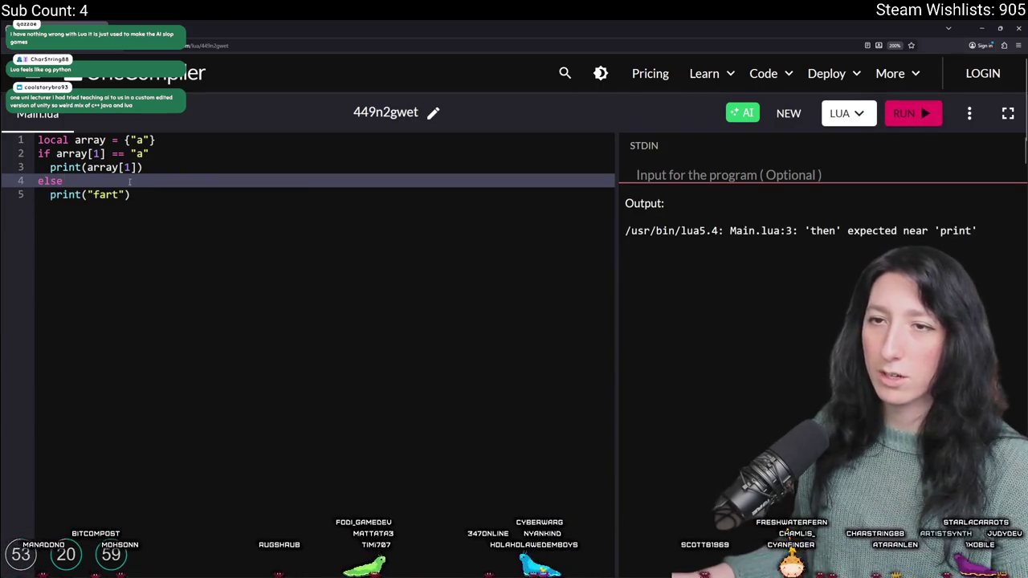
pyautogui.click(165, 158)
pyautogui.click(120, 167)
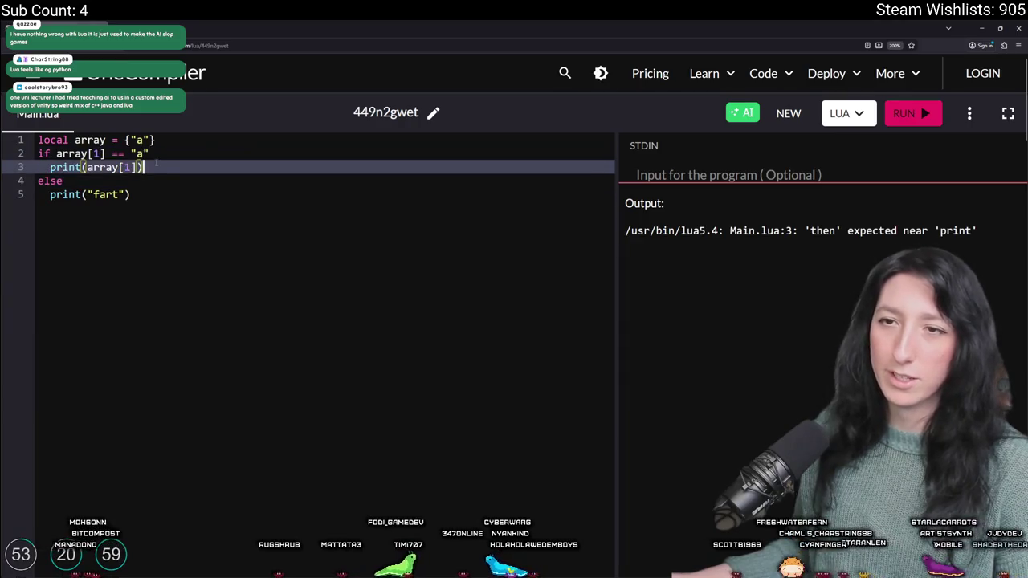
pyautogui.click(77, 185)
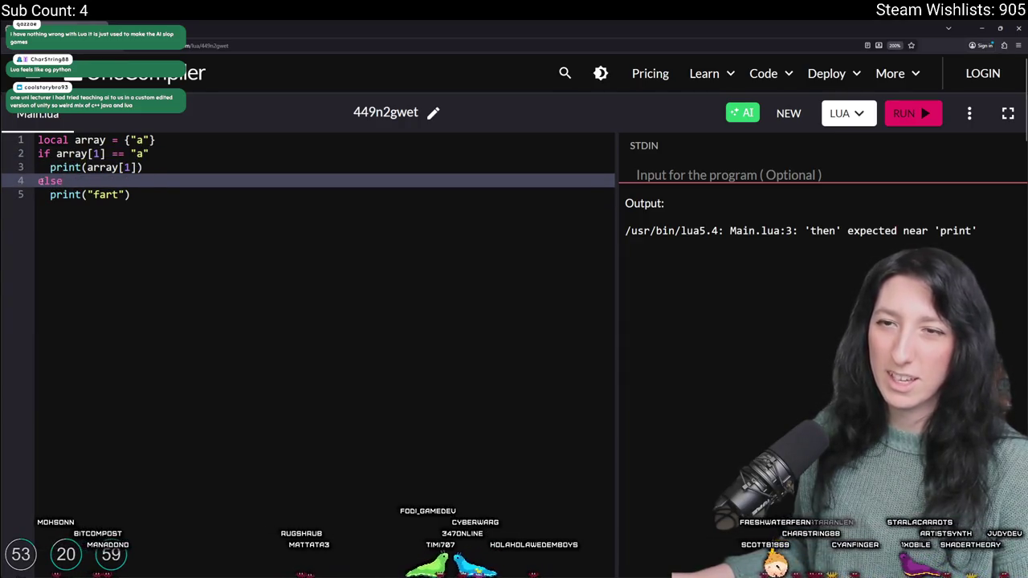
pyautogui.write('if')
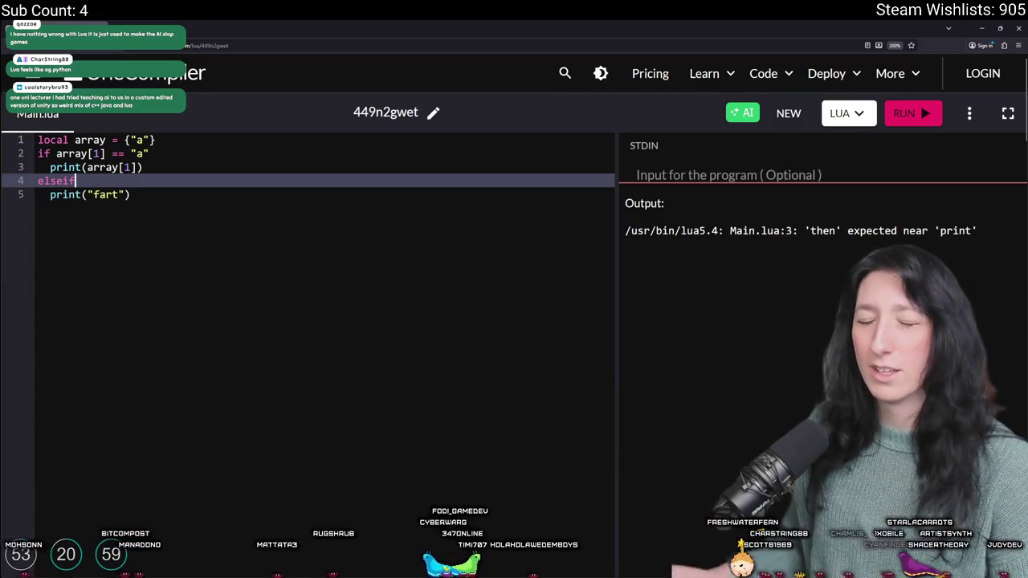
pyautogui.press('BackSpace')
pyautogui.press('BackSpace')
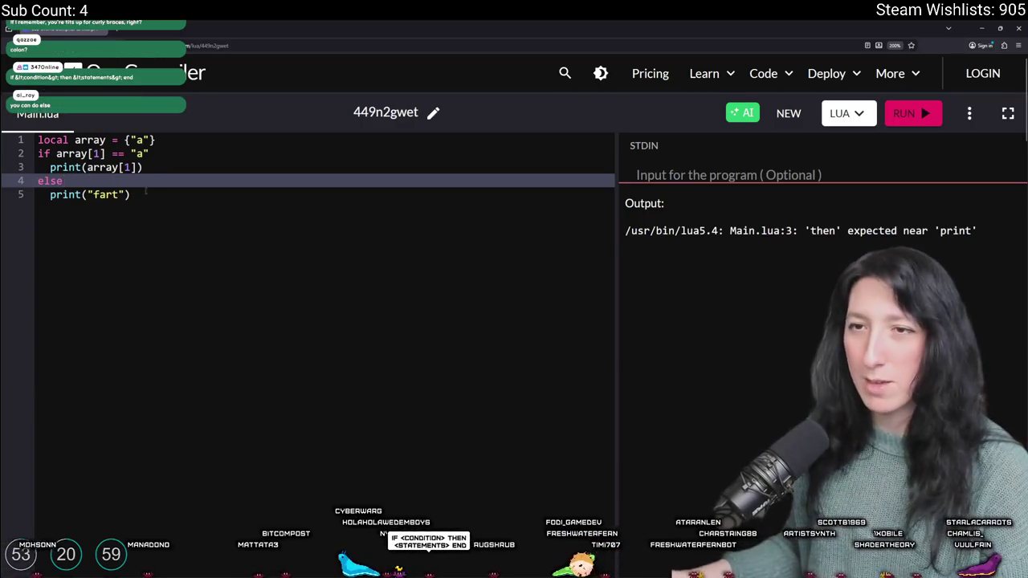
pyautogui.click(145, 193)
pyautogui.write(';')
pyautogui.click(149, 167)
pyautogui.write(';')
pyautogui.click(925, 111)
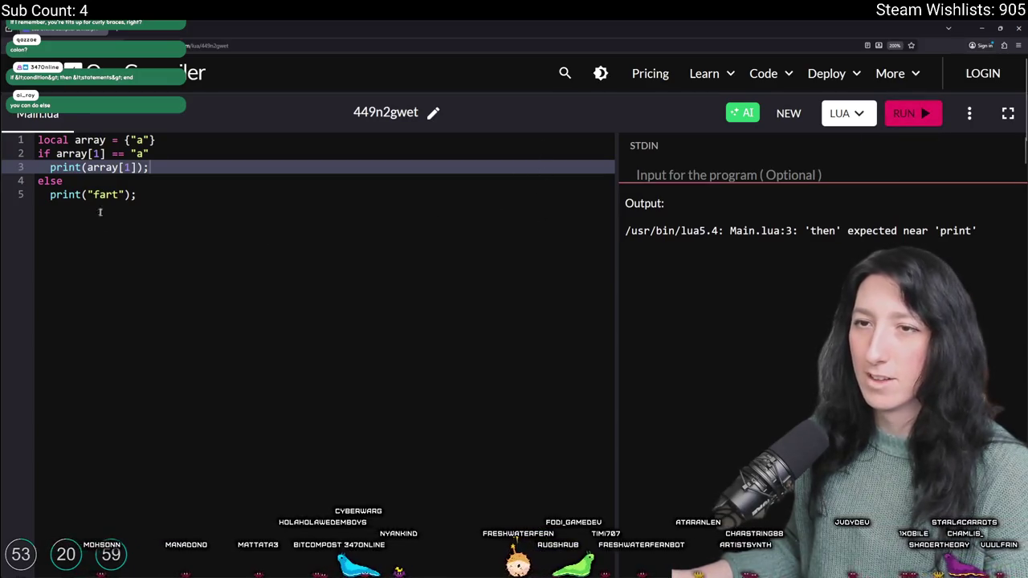
# Step: Try then after else and before print, add a closing end, and rerun
pyautogui.click(50, 181)
pyautogui.click(52, 194)
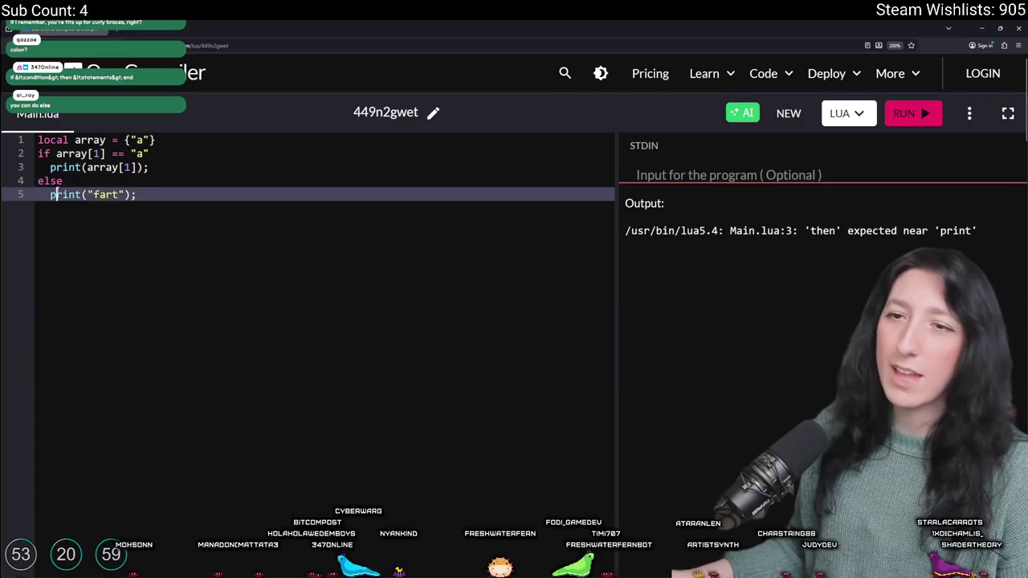
pyautogui.click(62, 181)
pyautogui.write('the')
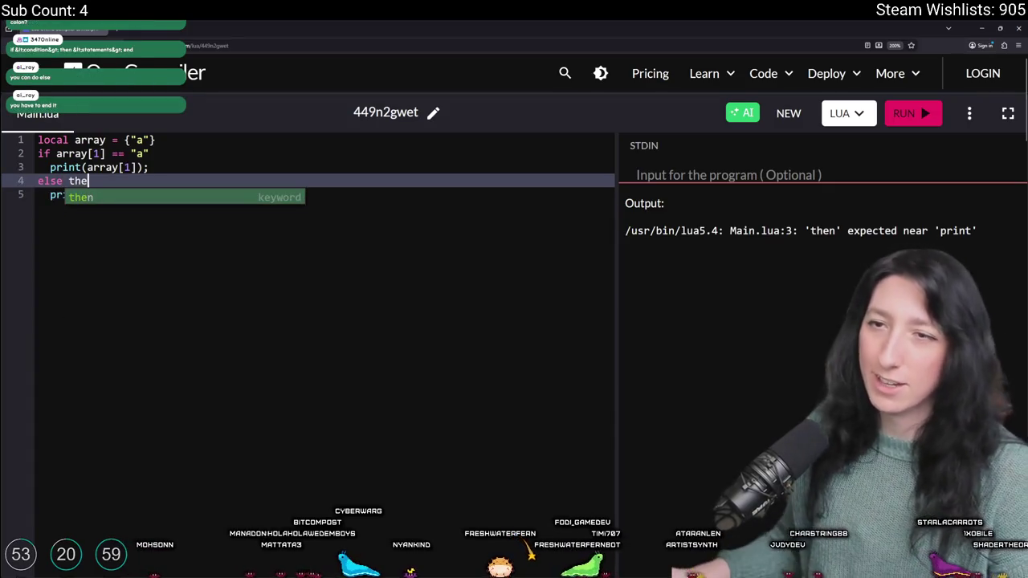
pyautogui.write('n')
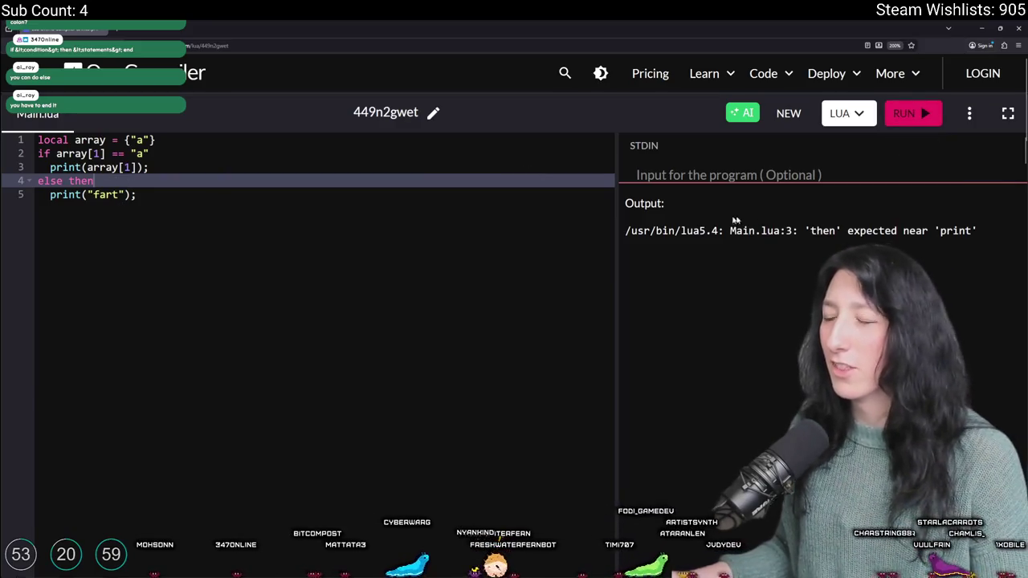
pyautogui.press('BackSpace')
pyautogui.press('BackSpace')
pyautogui.press('BackSpace')
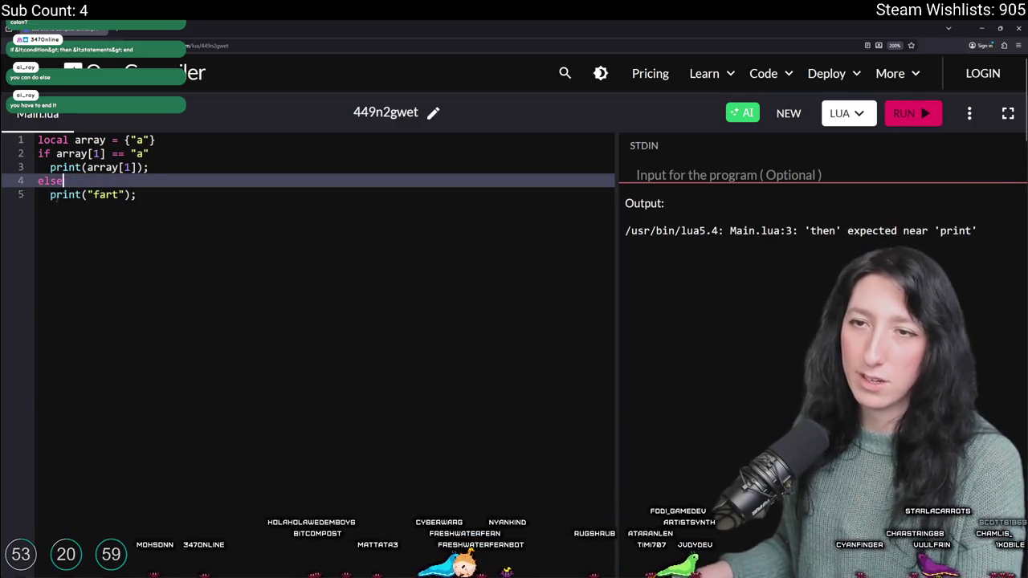
pyautogui.click(50, 194)
pyautogui.write('then')
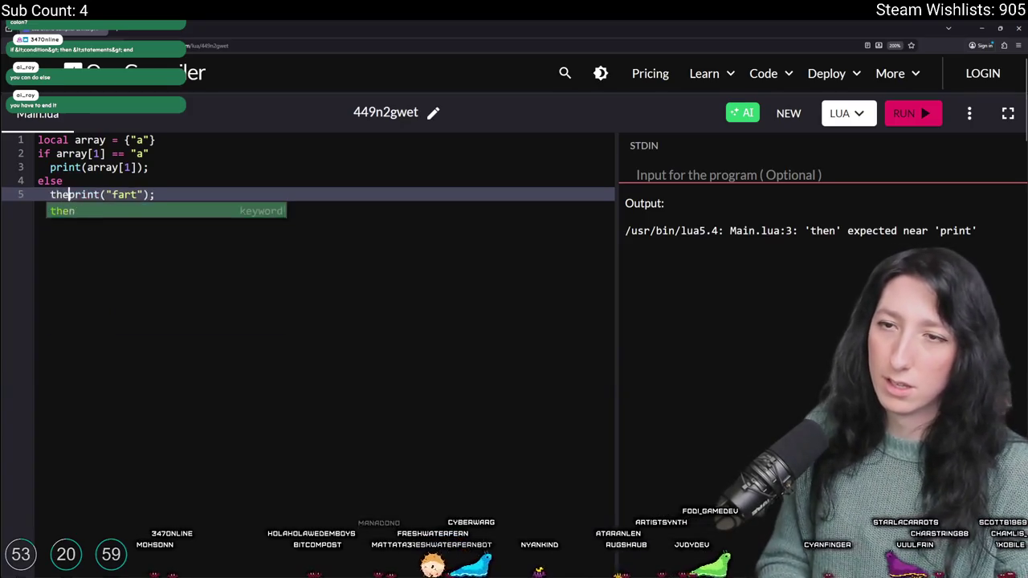
pyautogui.click(910, 112)
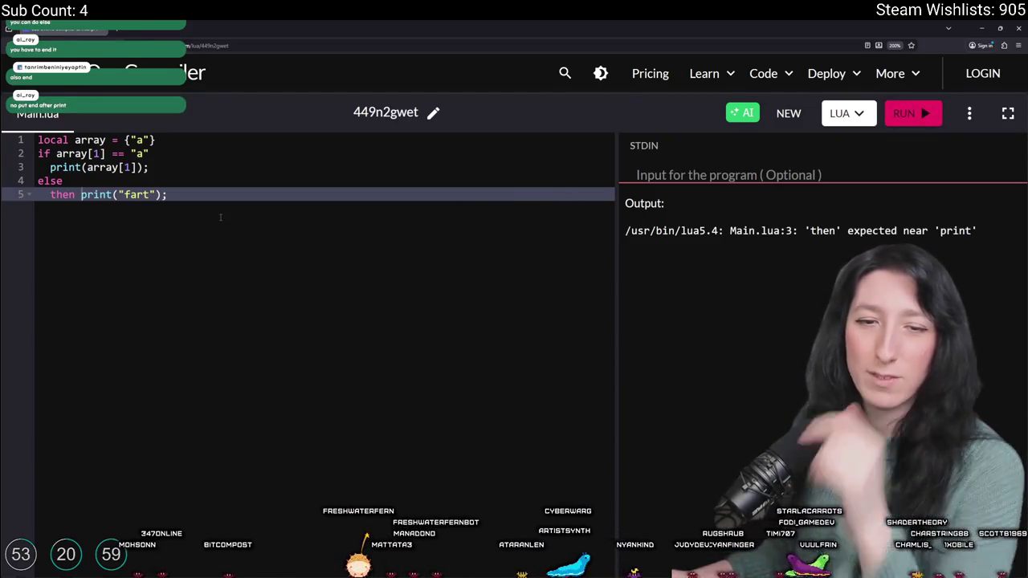
pyautogui.press('BackSpace')
pyautogui.press('BackSpace')
pyautogui.press('BackSpace')
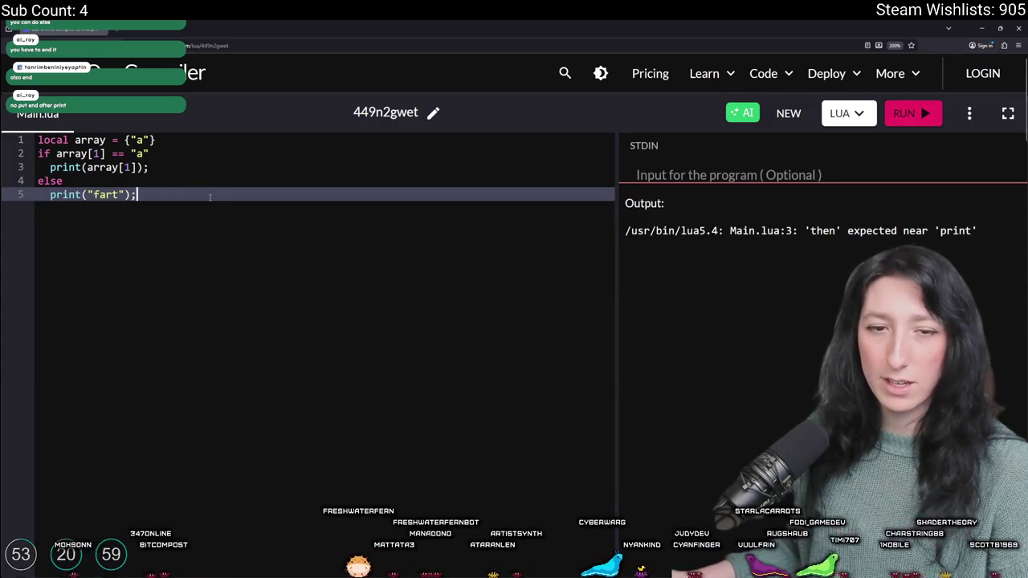
pyautogui.press('Return')
pyautogui.write('end')
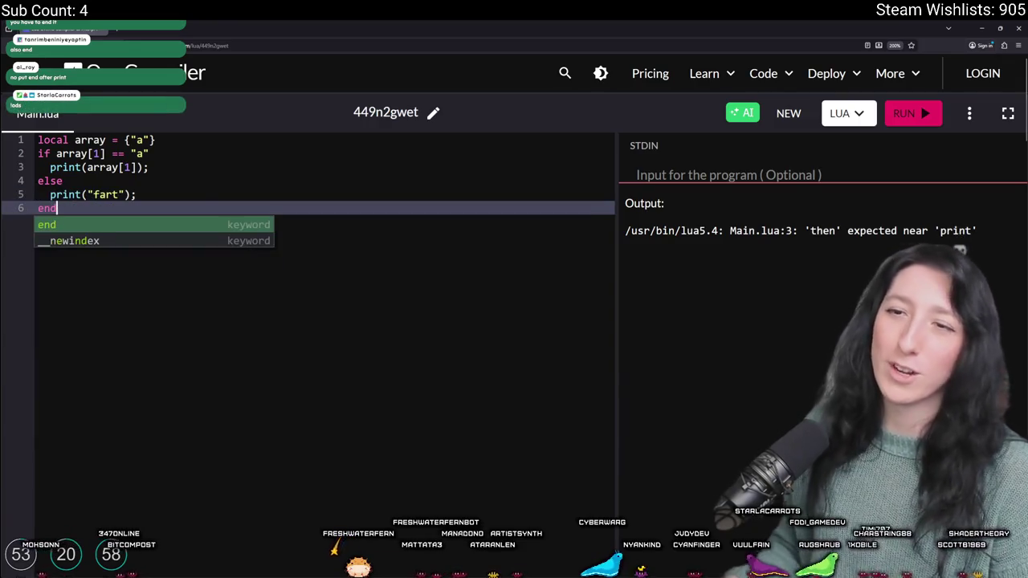
pyautogui.click(915, 112)
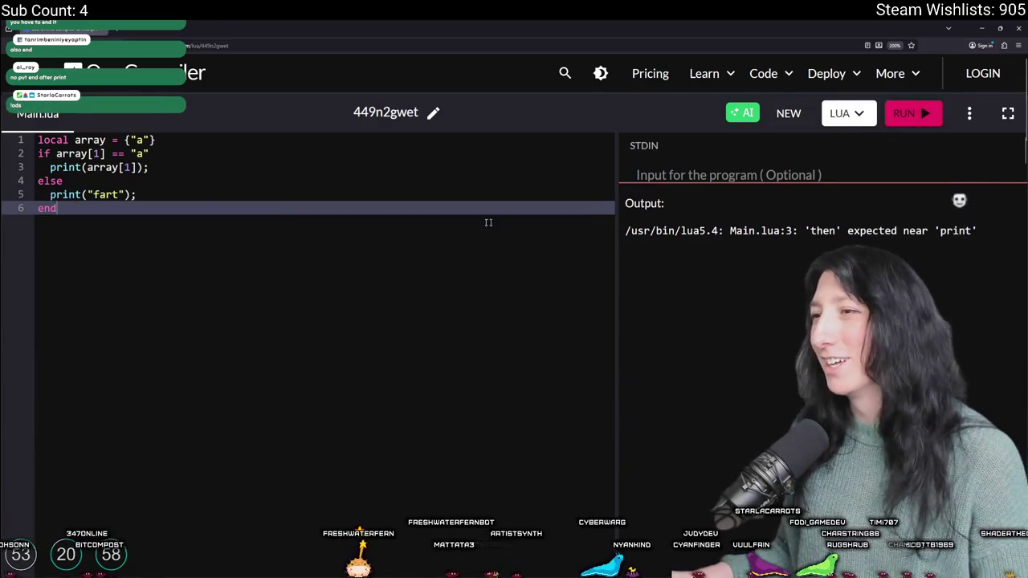
# Step: Put then on its own line after the if condition and run, printing a
pyautogui.click(337, 195)
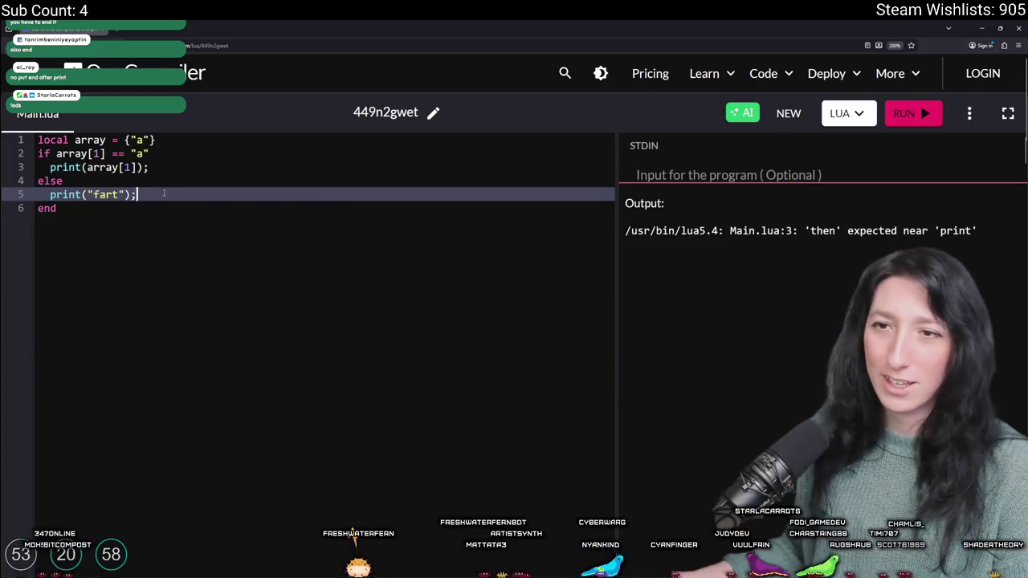
pyautogui.press('Up')
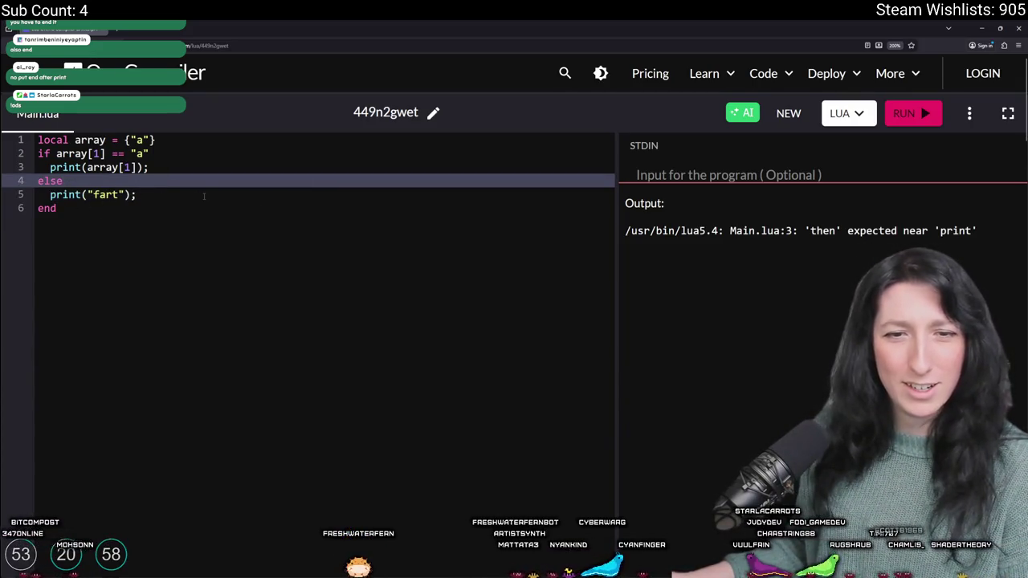
pyautogui.press('Return')
pyautogui.write('then')
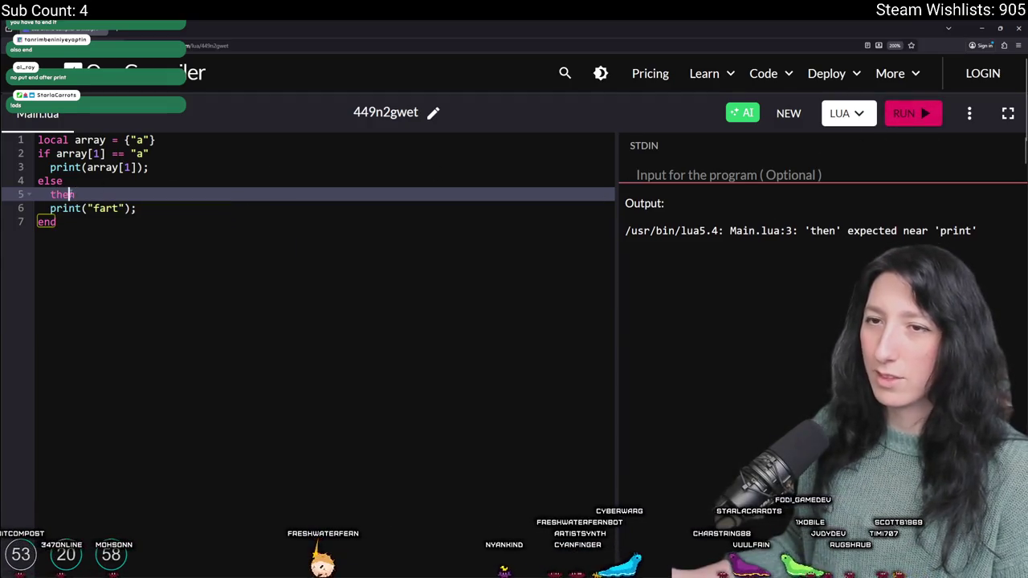
pyautogui.hotkey('shift', 'Home')
pyautogui.press('BackSpace')
pyautogui.press('BackSpace')
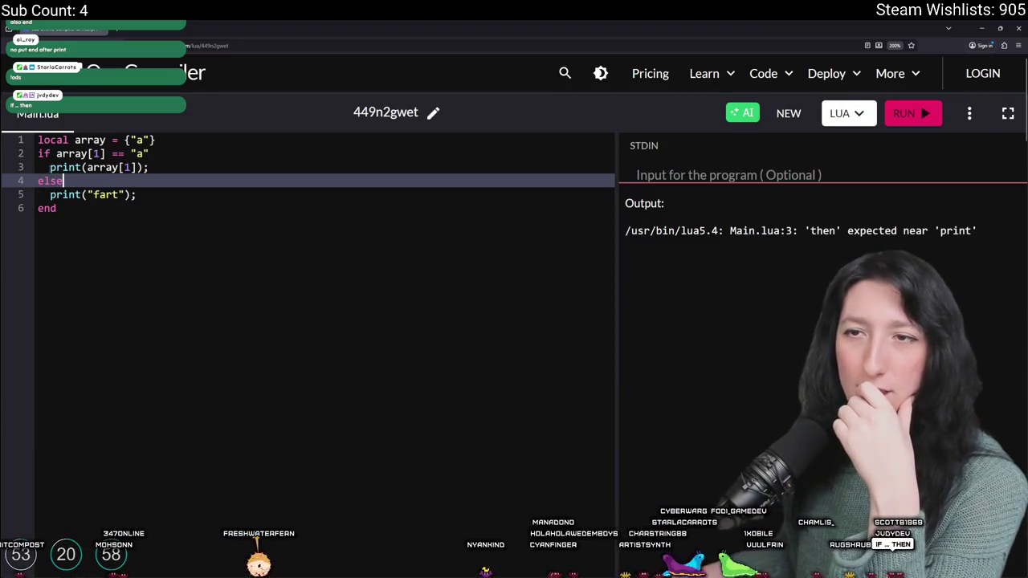
pyautogui.click(163, 160)
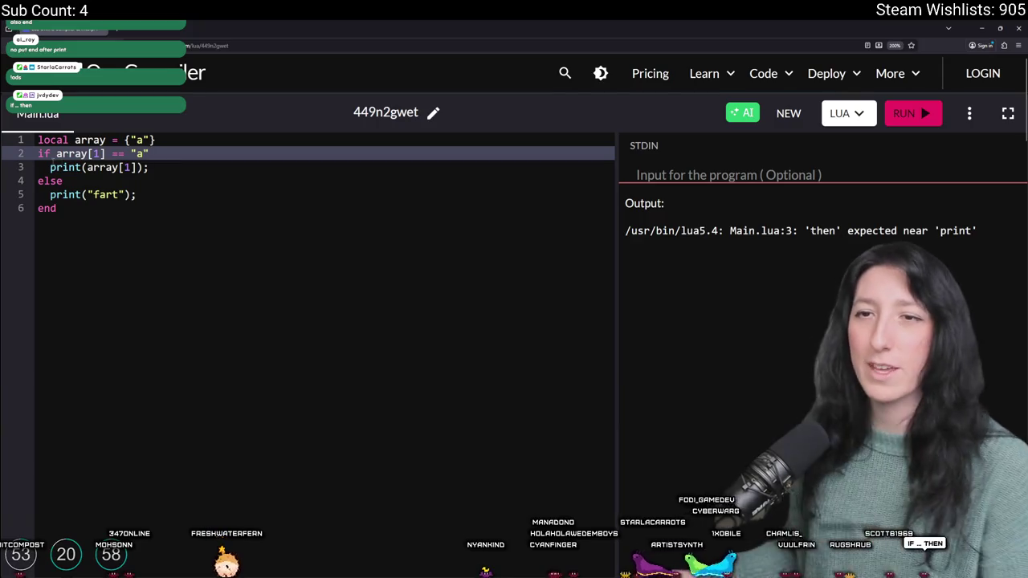
pyautogui.press('Down')
pyautogui.press('Up')
pyautogui.press('Return')
pyautogui.write('then')
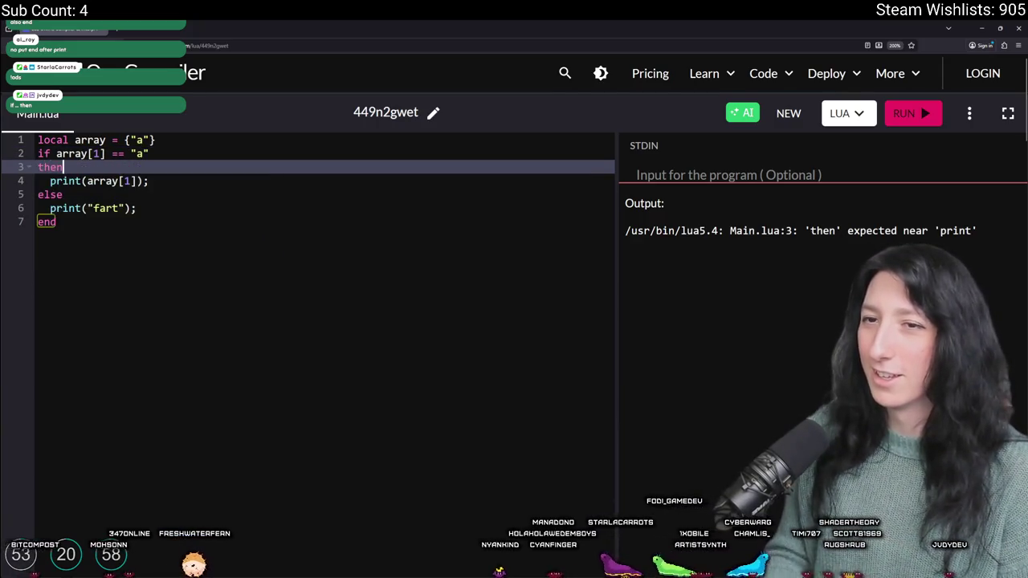
pyautogui.click(72, 196)
pyautogui.doubleClick(72, 195)
pyautogui.click(72, 195)
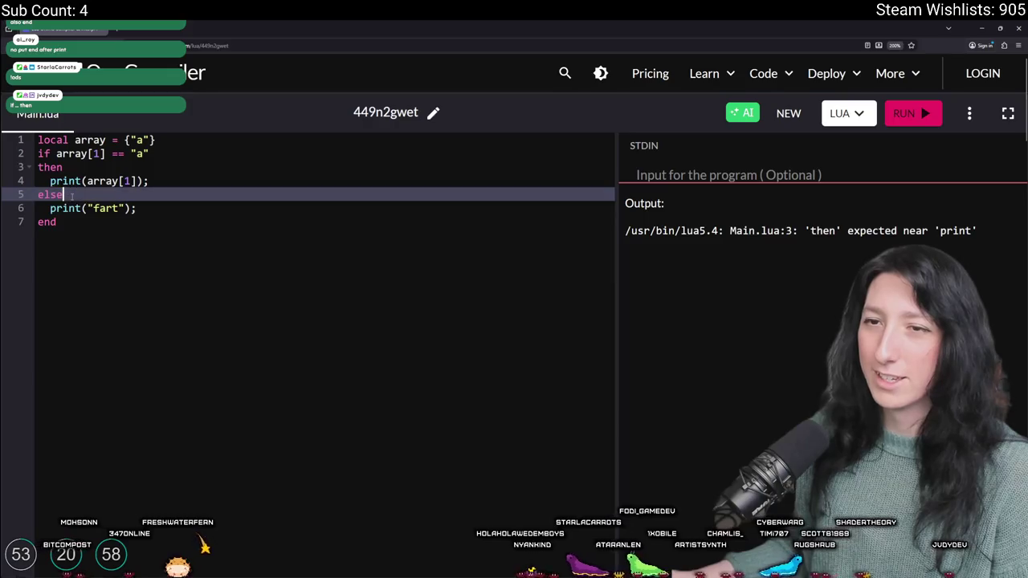
pyautogui.click(904, 113)
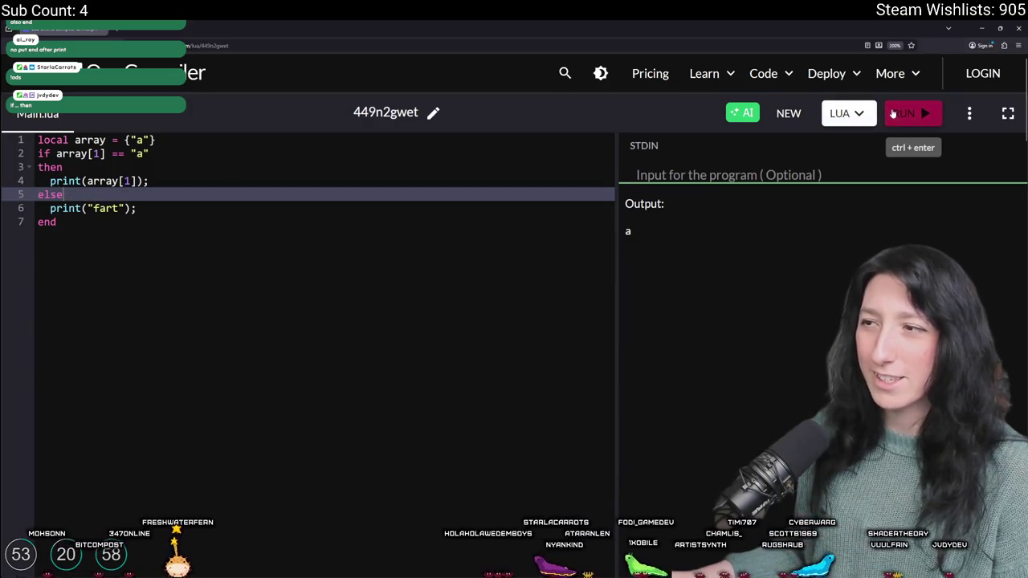
# Step: Change the line 2 comparison from "a" to "b" and run the Lua script
pyautogui.doubleClick(138, 153)
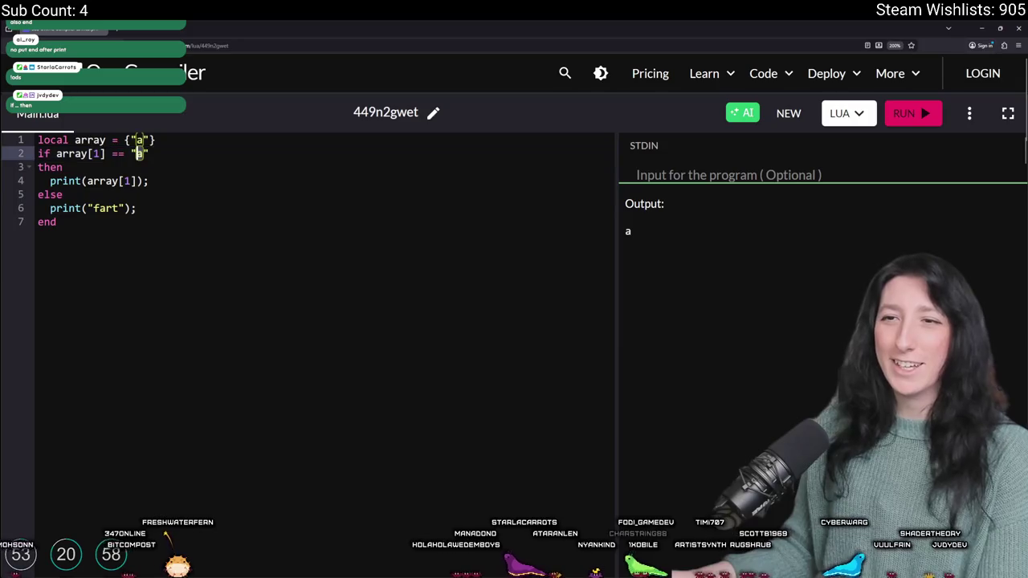
pyautogui.write('b')
pyautogui.click(923, 117)
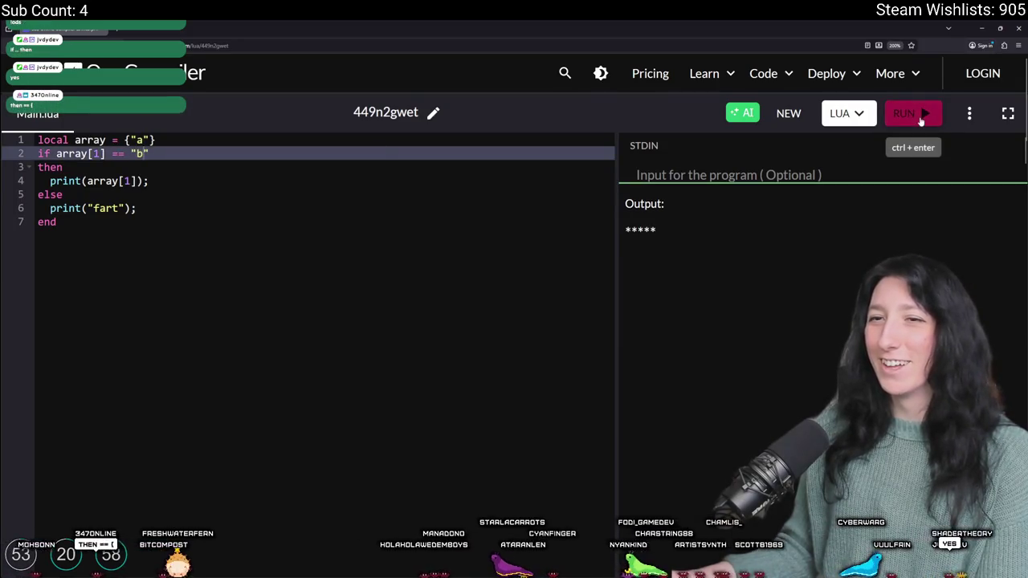
# Step: Change the line 6 else string to "awe", then back to "fart", running each
pyautogui.click(266, 259)
pyautogui.doubleClick(105, 208)
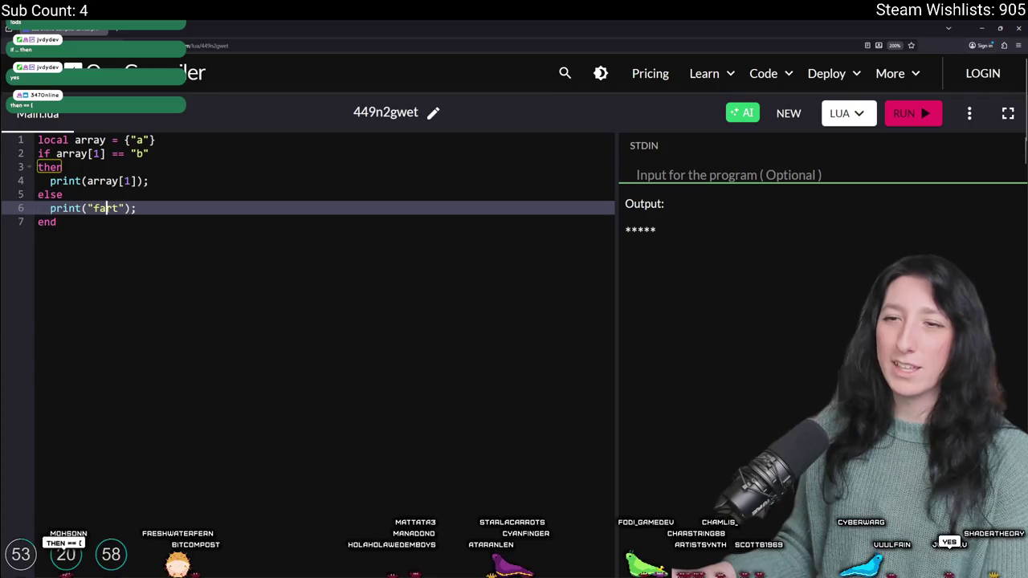
pyautogui.write('awe')
pyautogui.click(912, 114)
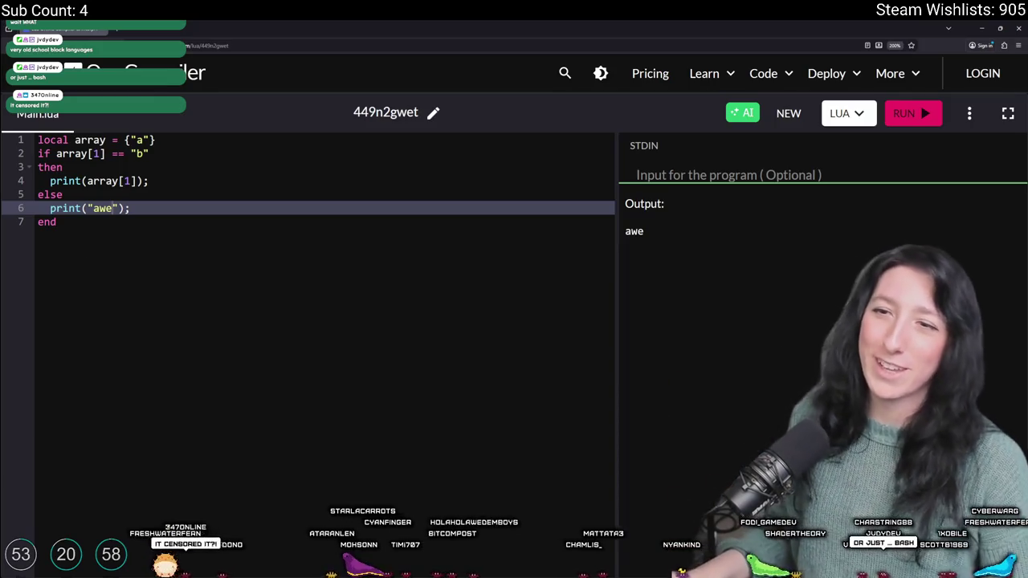
pyautogui.press('BackSpace')
pyautogui.press('BackSpace')
pyautogui.press('BackSpace')
pyautogui.write('fart')
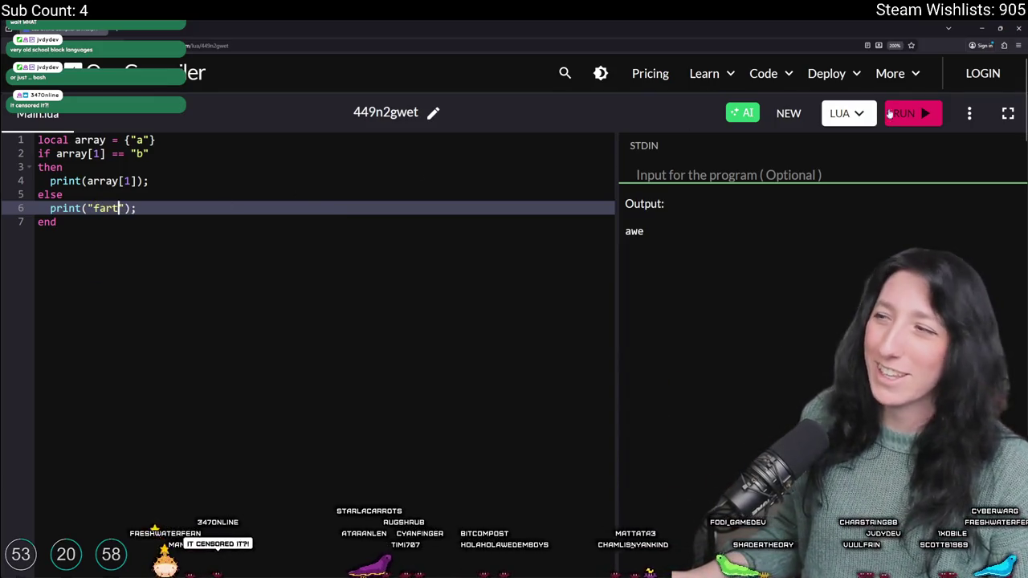
pyautogui.click(904, 113)
# Step: Try "poop", "pee", "pp" and "piss" as the line 6 word, running after each
pyautogui.doubleClick(105, 208)
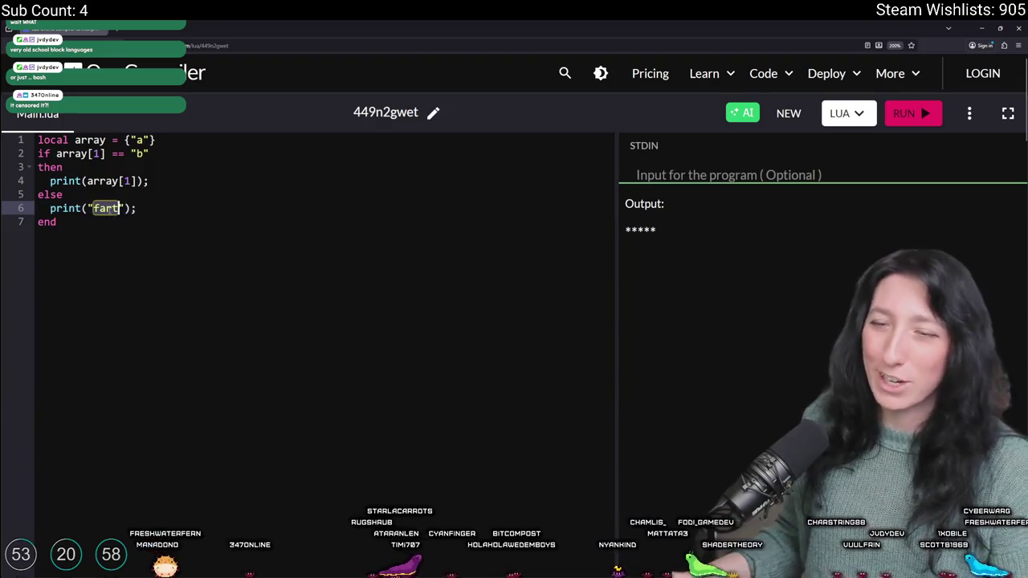
pyautogui.write('poop')
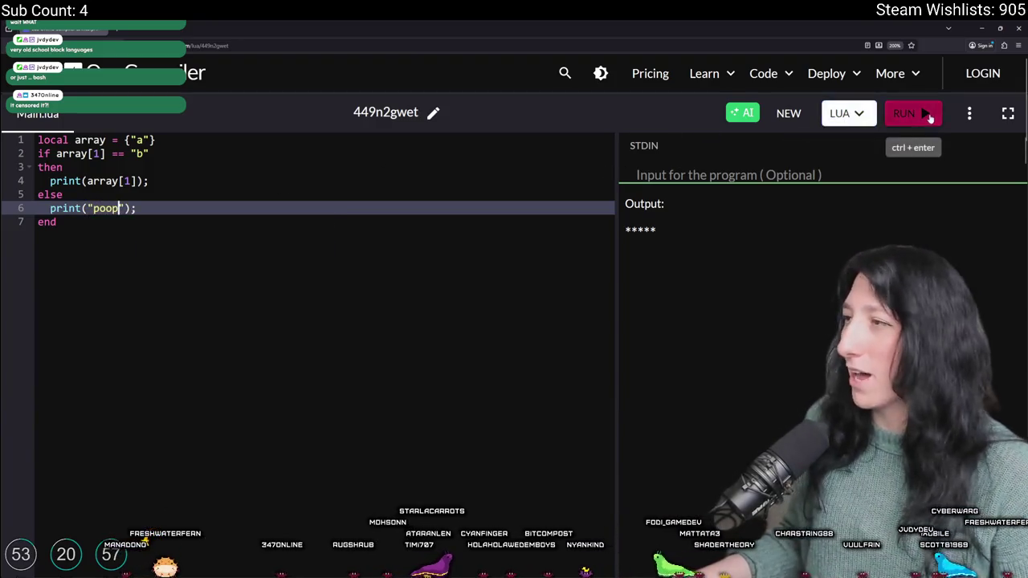
pyautogui.click(926, 113)
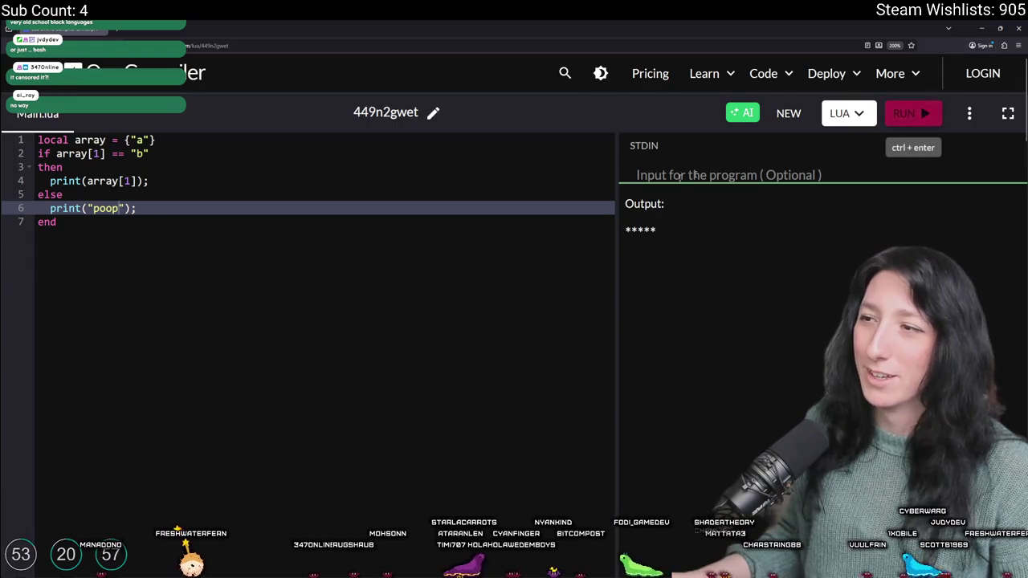
pyautogui.write('pee')
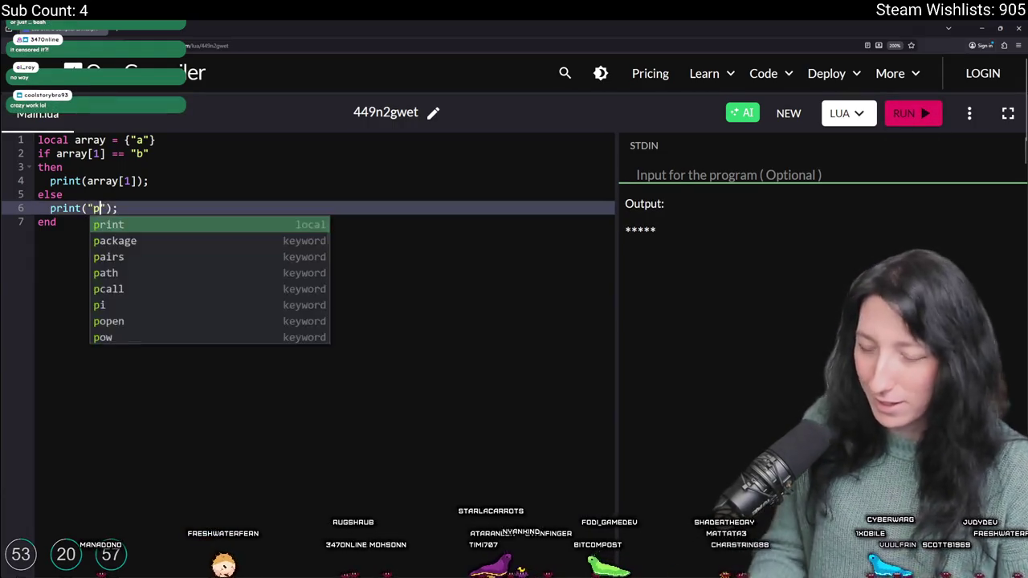
pyautogui.click(903, 113)
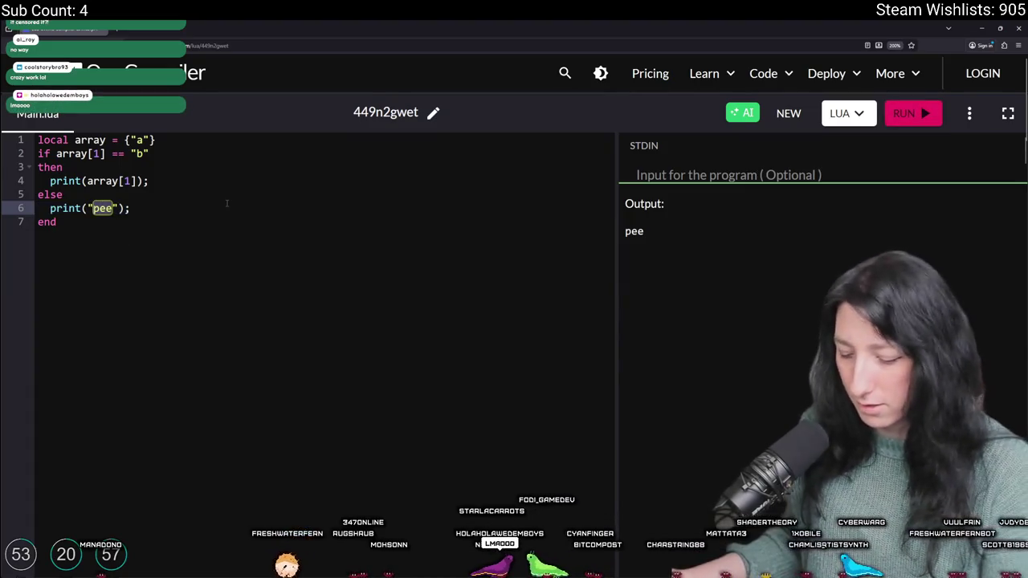
pyautogui.write('pp')
pyautogui.click(904, 113)
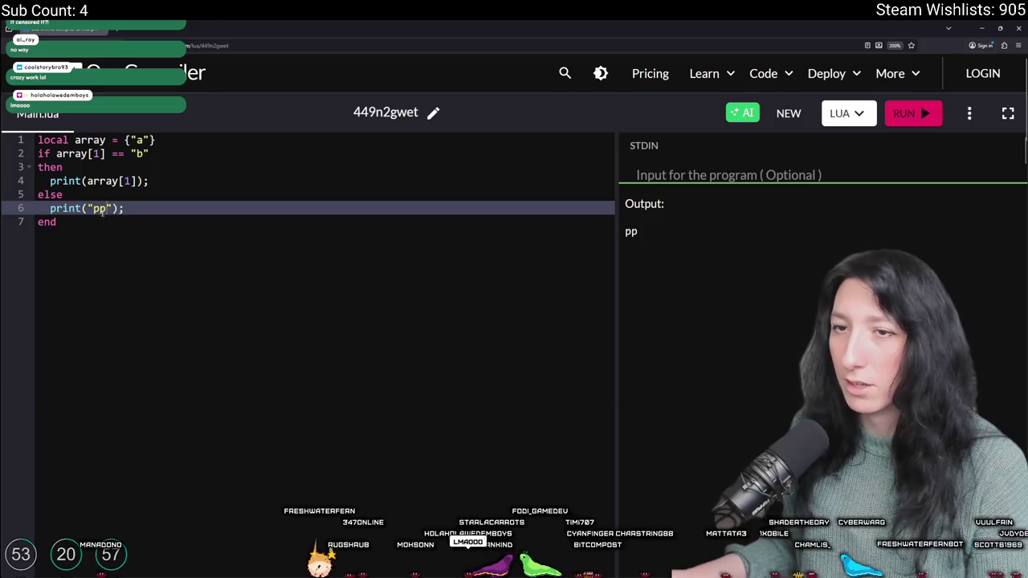
pyautogui.write('piss')
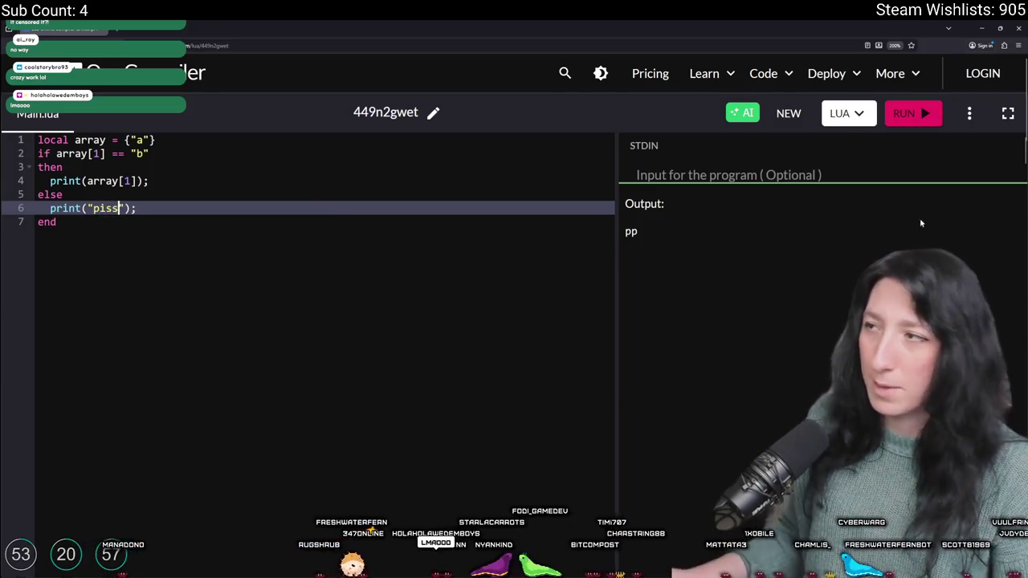
pyautogui.click(910, 115)
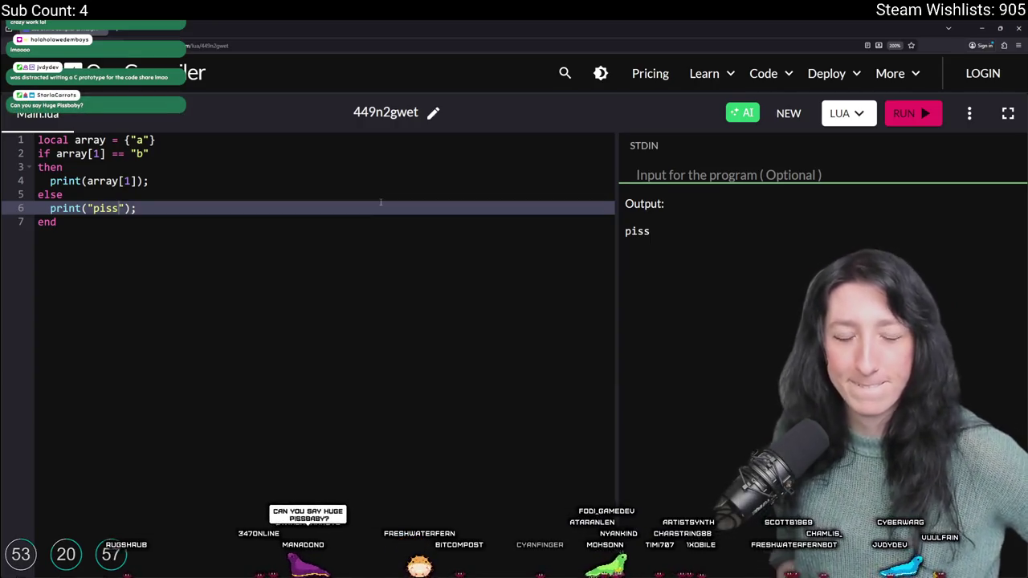
# Step: Make the else branch print "Huge pissbaby", then "Huge fart baby", re-running the script
pyautogui.doubleClick(106, 208)
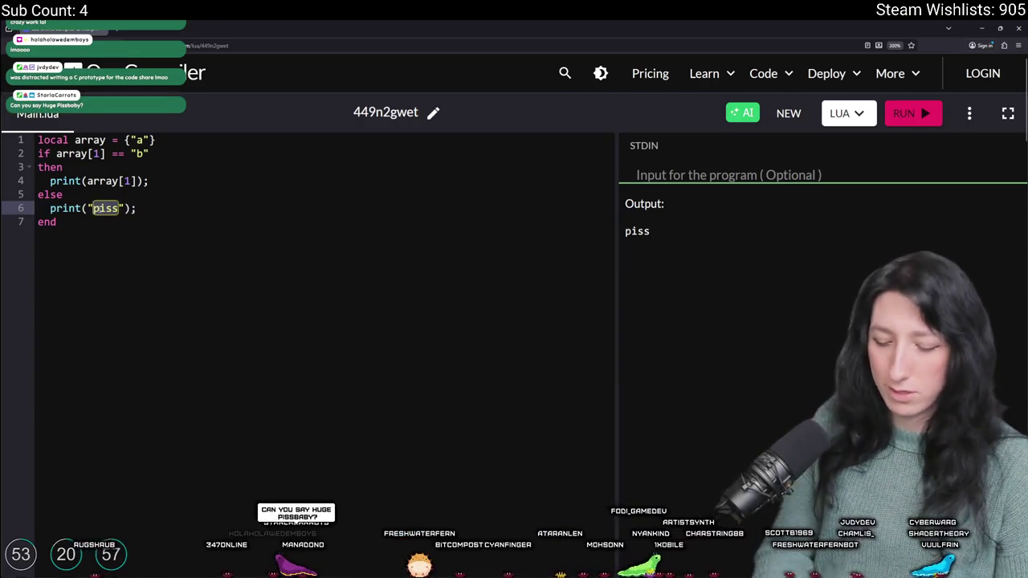
pyautogui.write('Huge pissbaby')
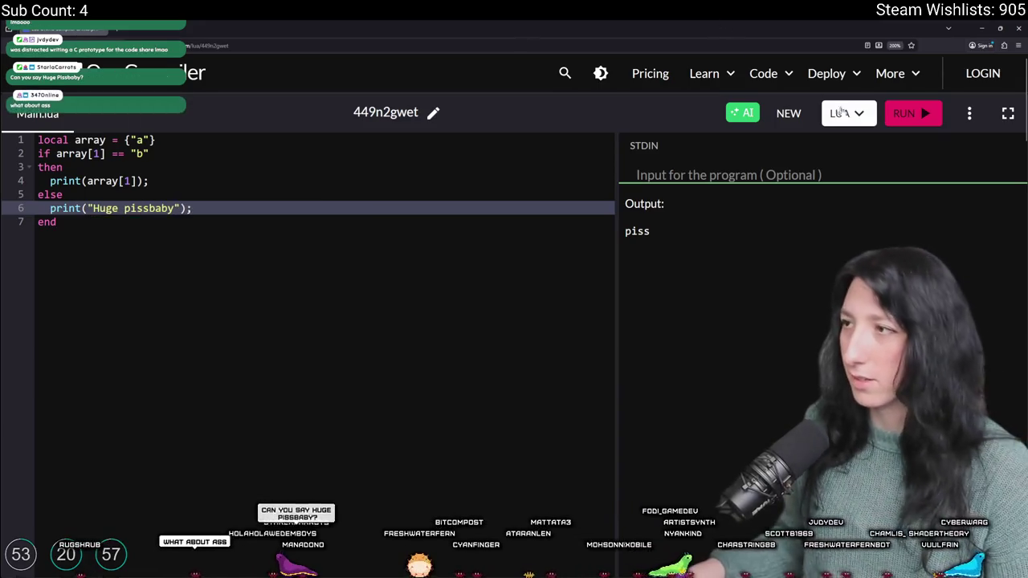
pyautogui.click(904, 114)
pyautogui.doubleClick(132, 207)
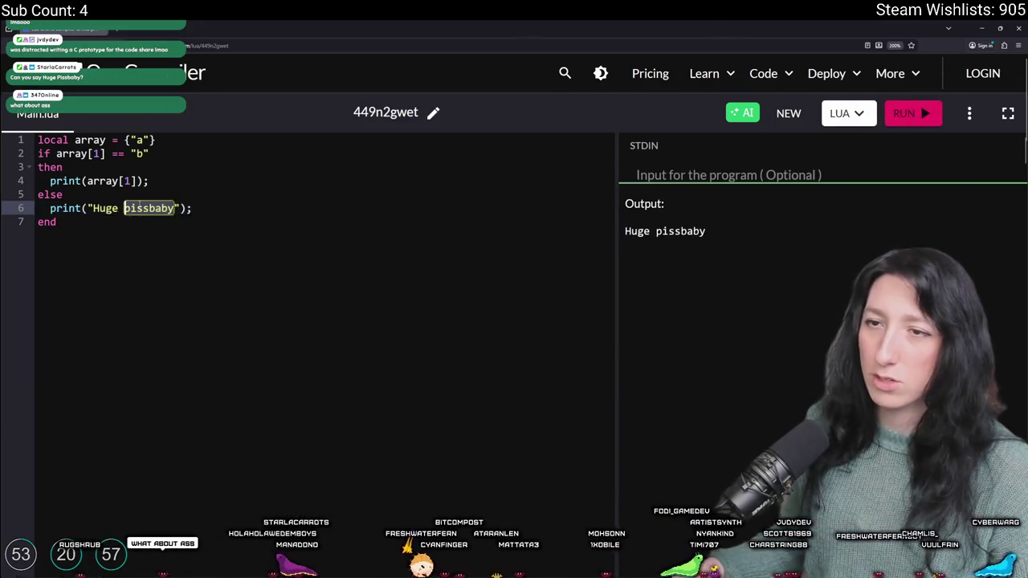
pyautogui.write('fart')
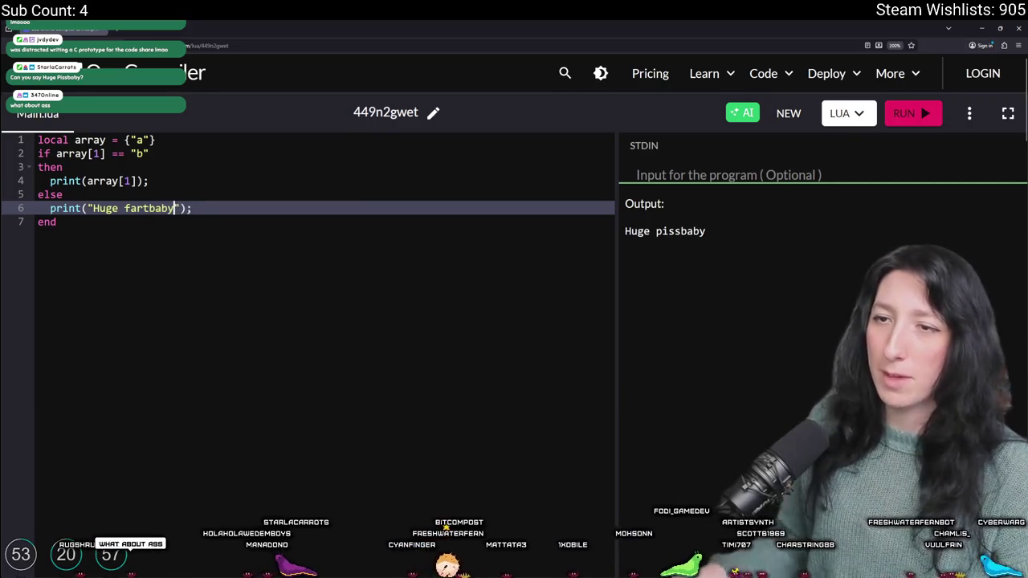
pyautogui.click(905, 113)
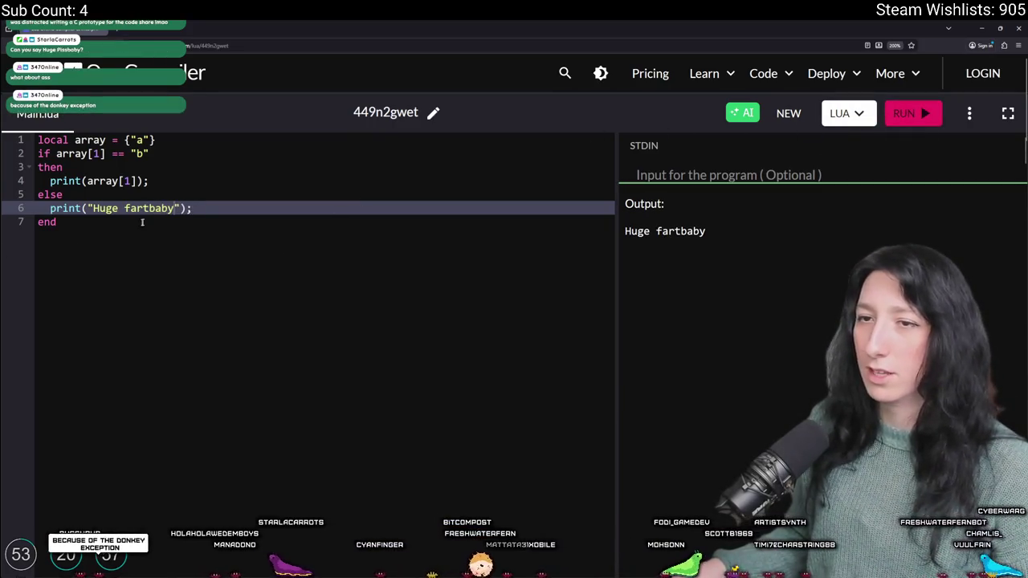
pyautogui.click(905, 114)
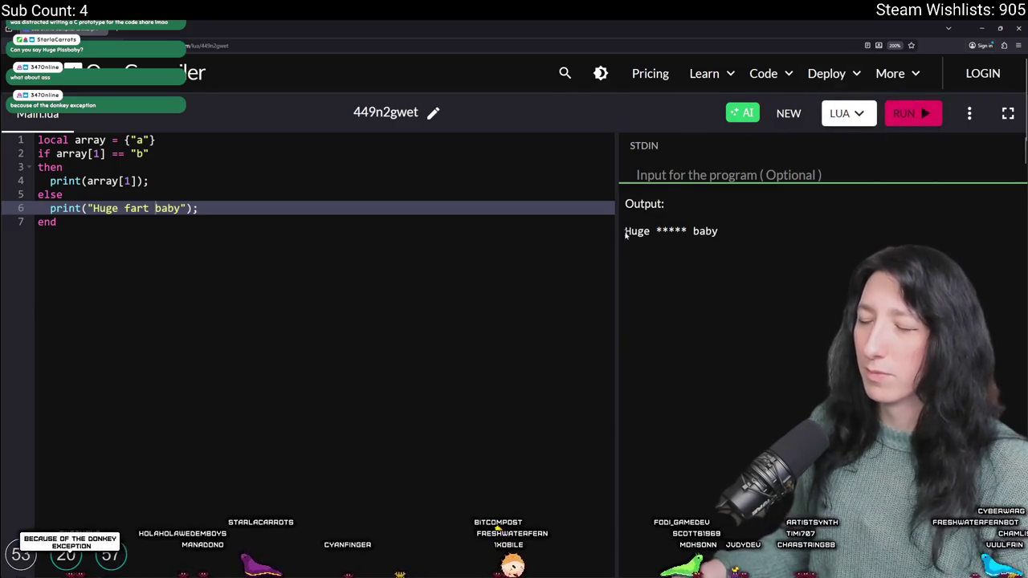
# Step: Highlight the censored output text, clear the highlight, and leave the compiler
pyautogui.moveTo(657, 226); pyautogui.dragTo(760, 238)
pyautogui.click(759, 239)
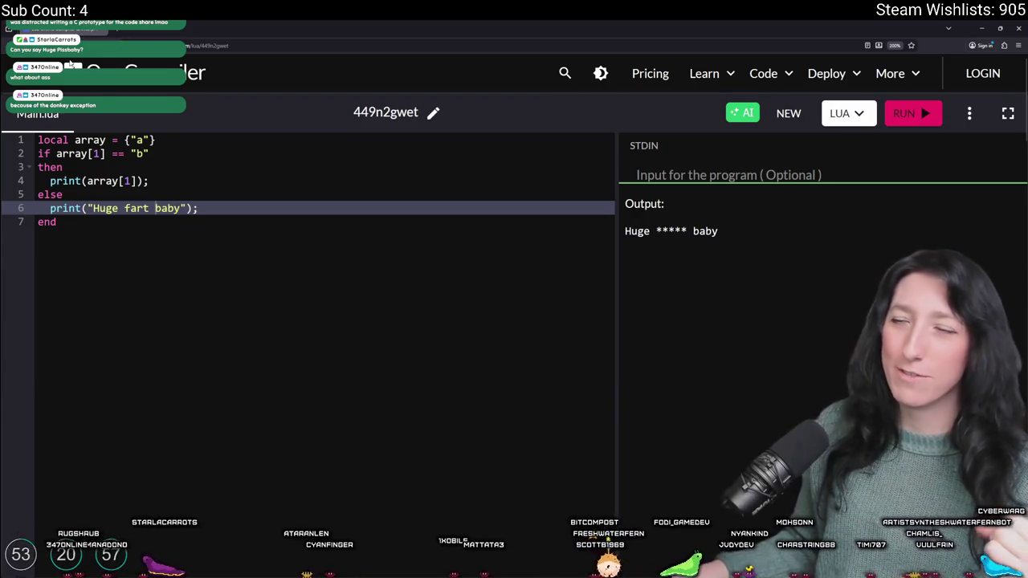
pyautogui.hotkey('alt', 'Tab')
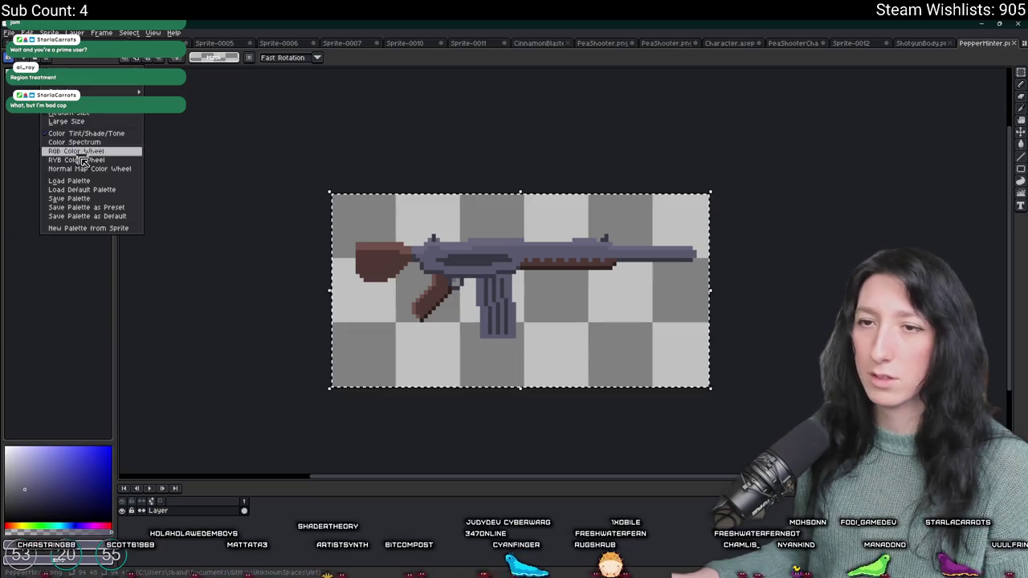
# Step: Load the default palette, deselect the gun sprite, and search Windows for "spotify"
pyautogui.click(99, 190)
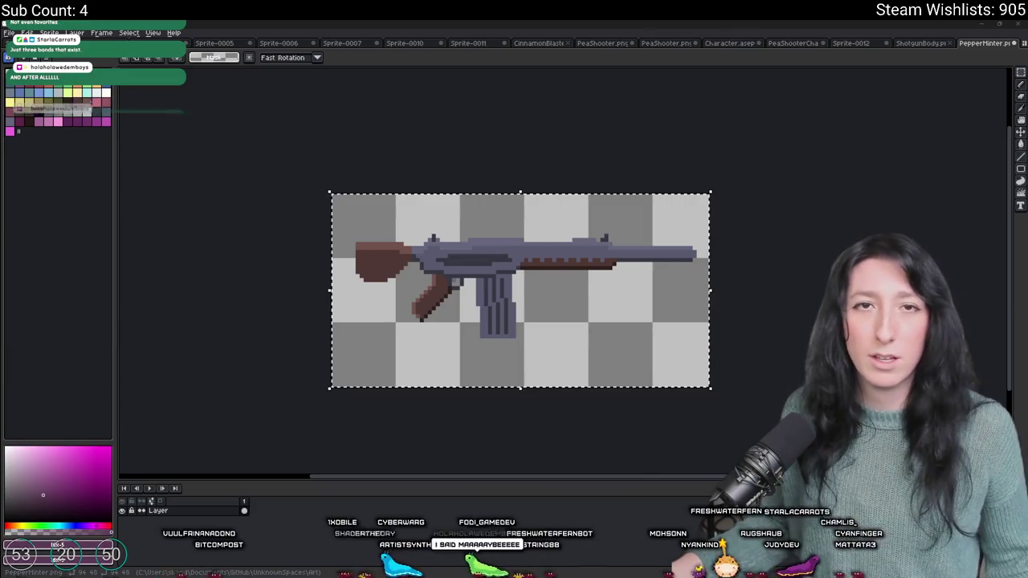
pyautogui.click(461, 413)
pyautogui.press('super')
pyautogui.write('spotify')
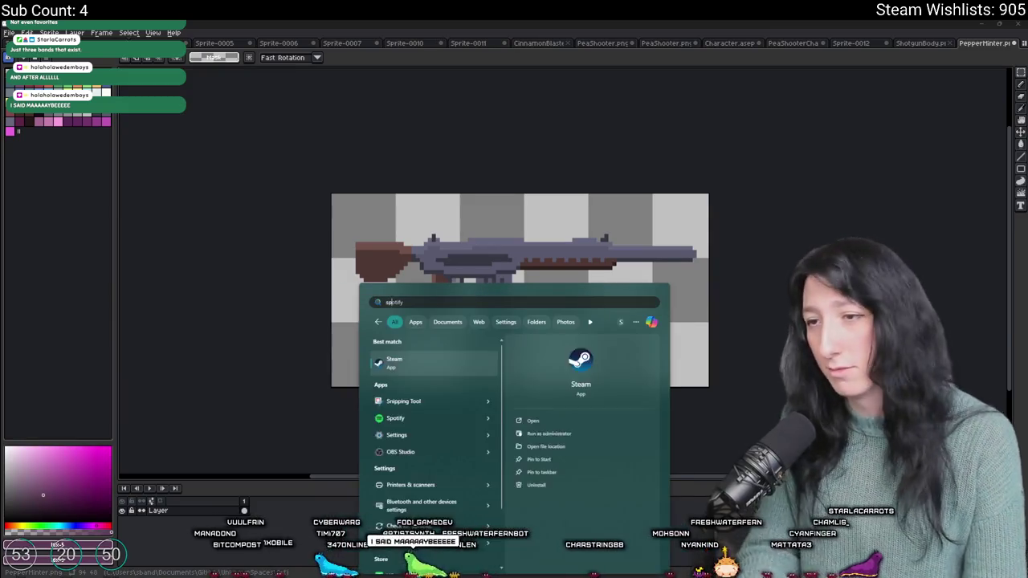